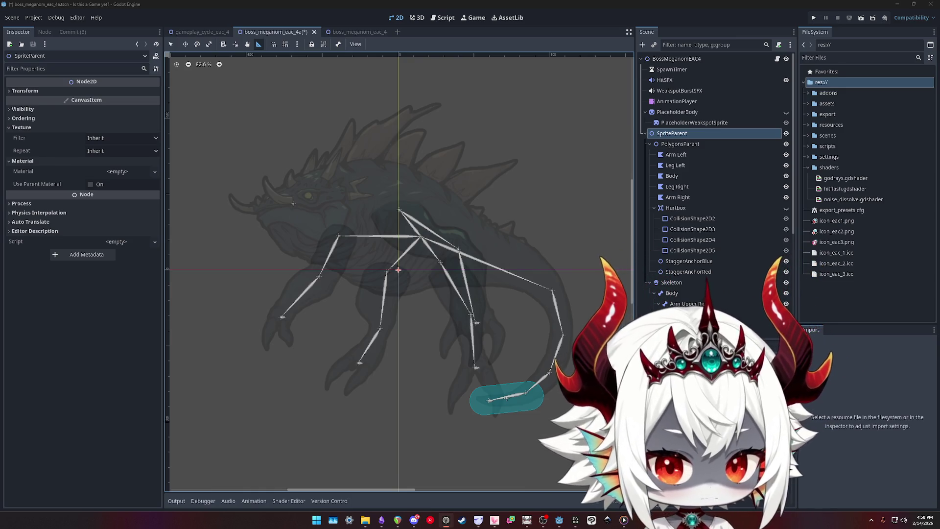
Inspect PolygonsParent, SpriteParent and the boss root node, then open boss_meganom_eac_4.gd for editing
click(688, 145)
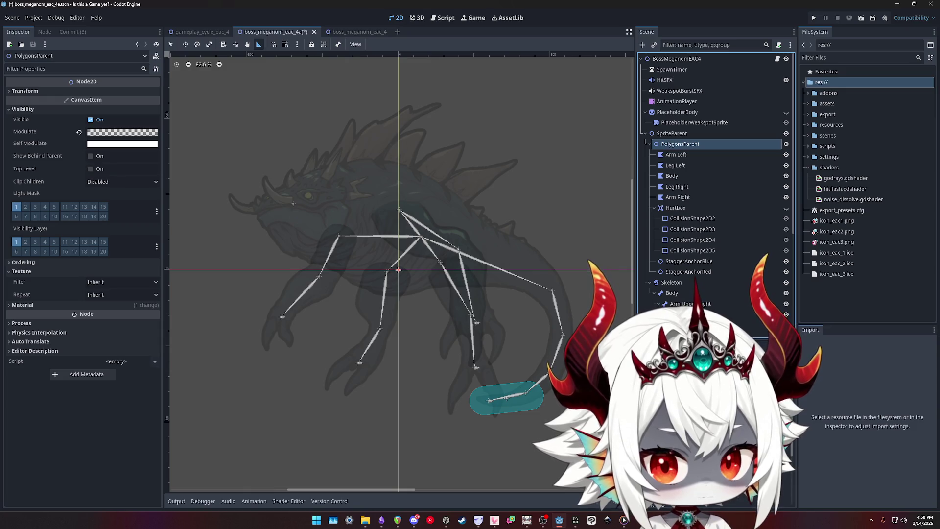
click(675, 133)
click(673, 60)
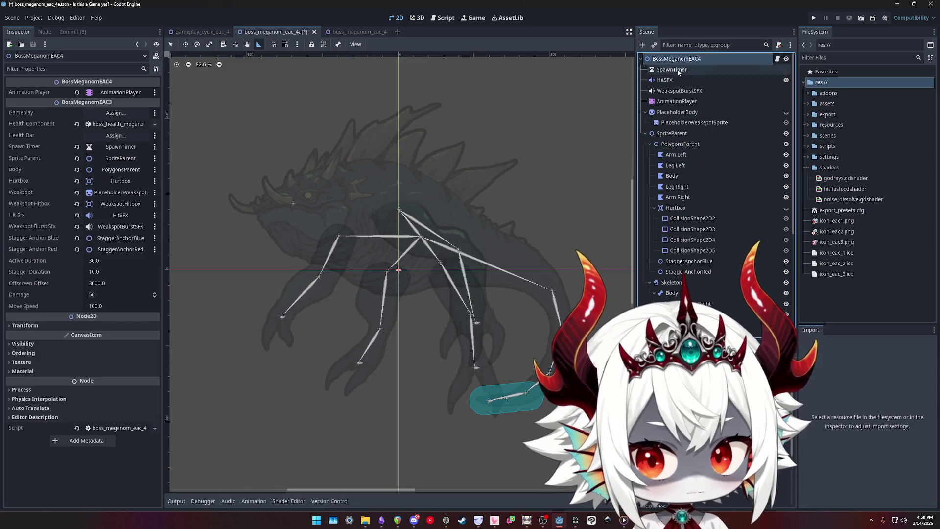
click(672, 133)
click(684, 58)
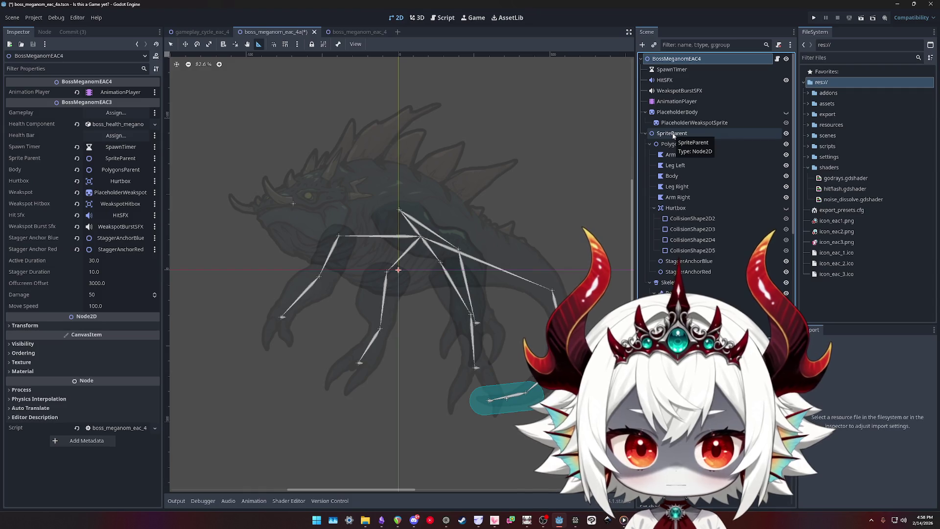
click(777, 58)
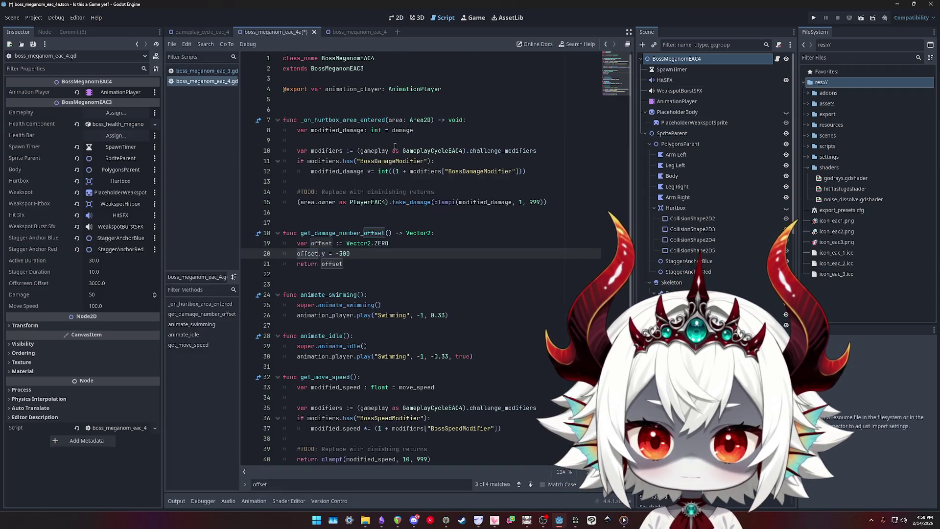
key(ctrl+f)
text(s)
key(alt+Left)
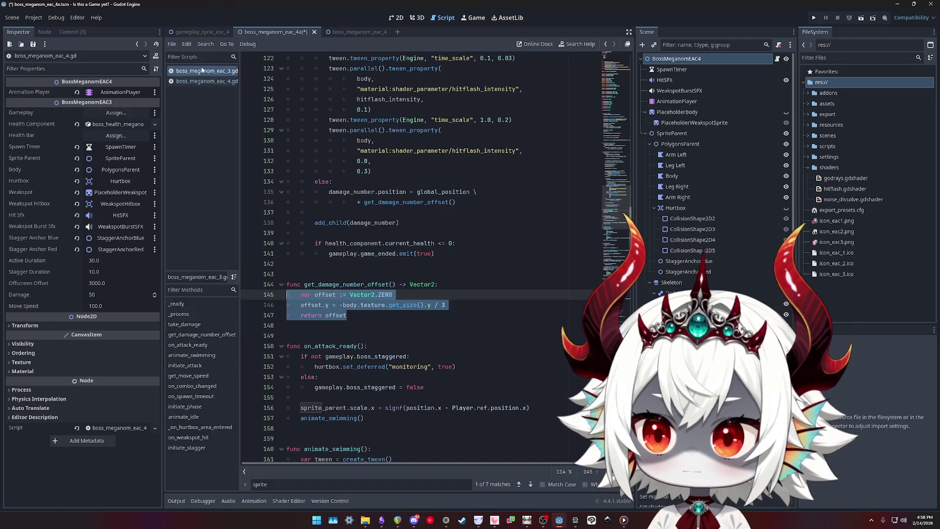
text(prit)
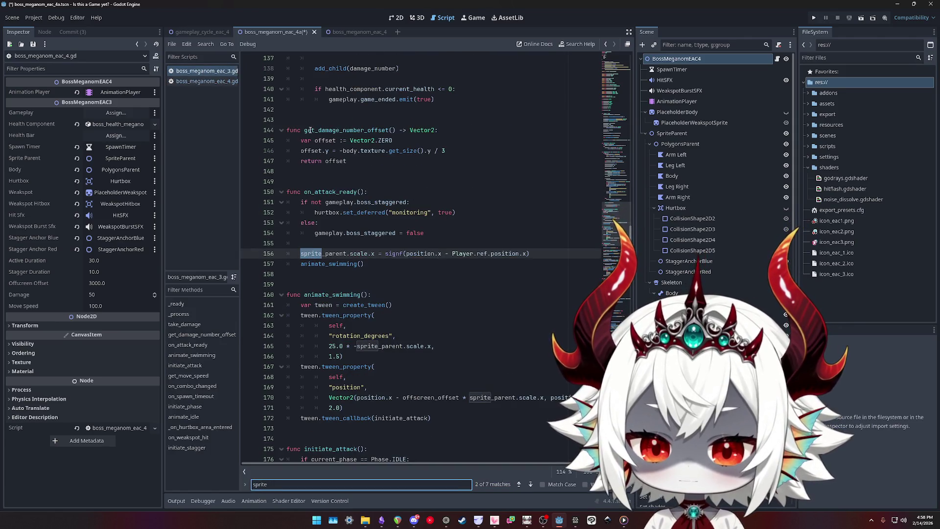
text(e)
key(Return)
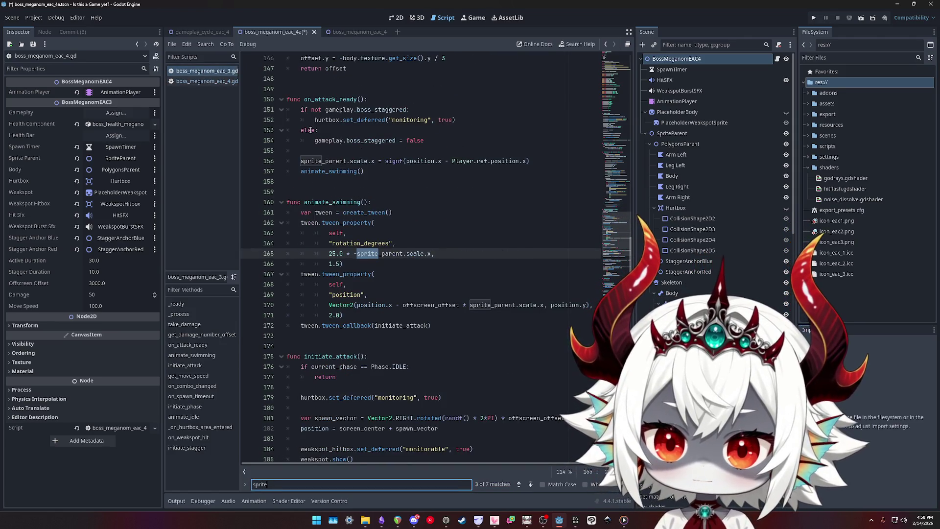
key(Return)
key(Return)
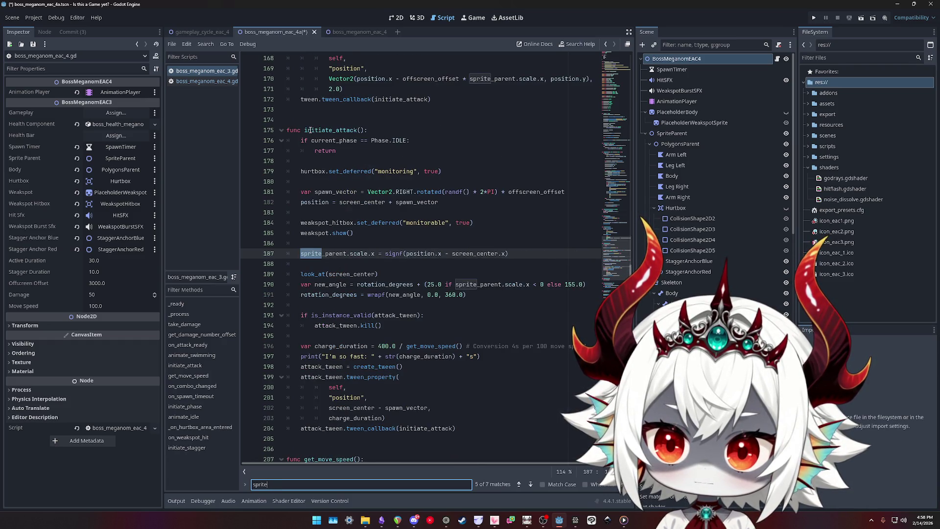
key(Return)
key(Return)
key(Return)
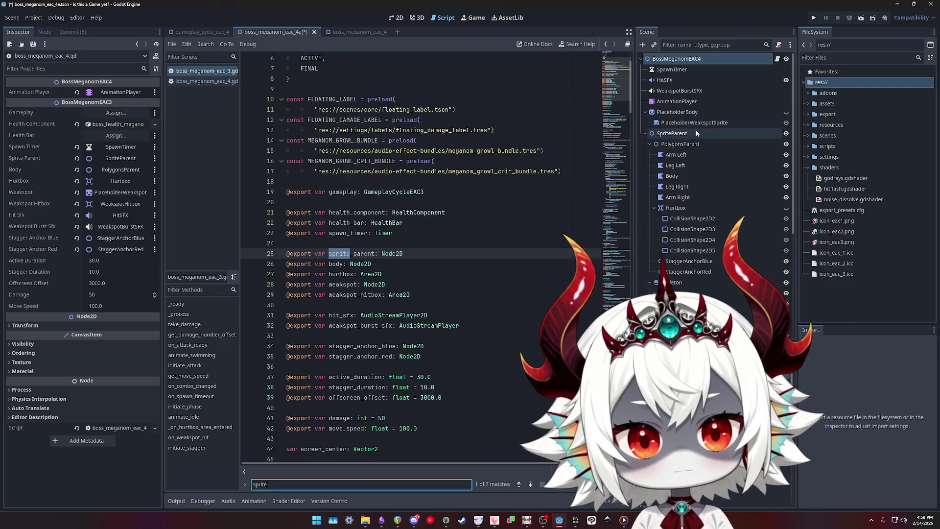
click(675, 134)
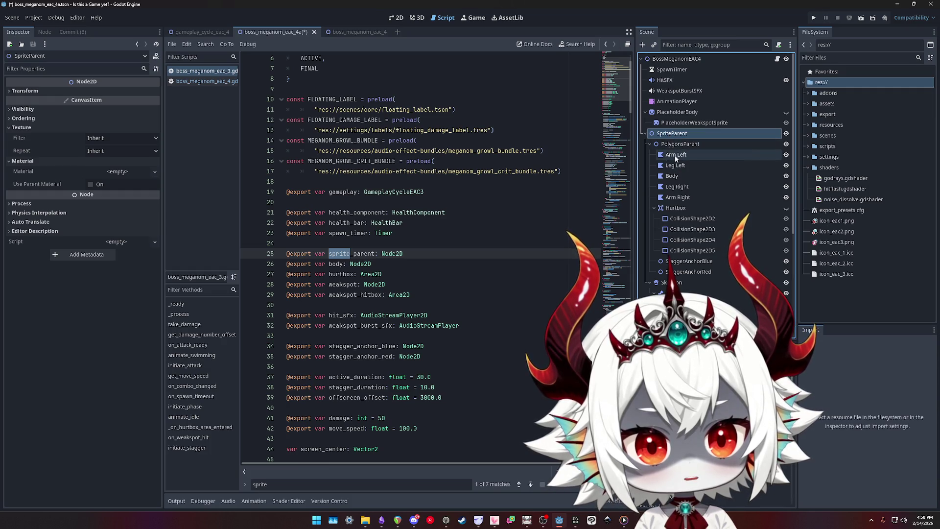
click(676, 154)
shift+click(678, 196)
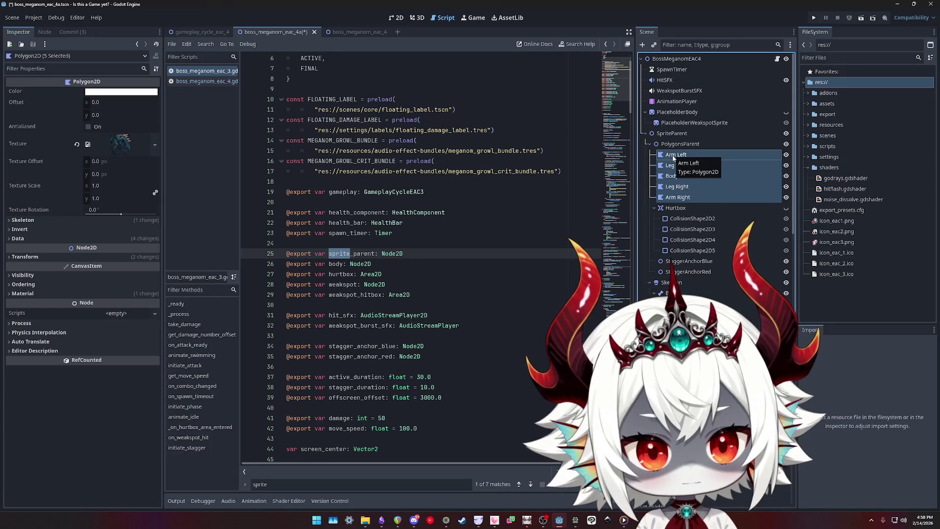
right_click(673, 158)
click(679, 146)
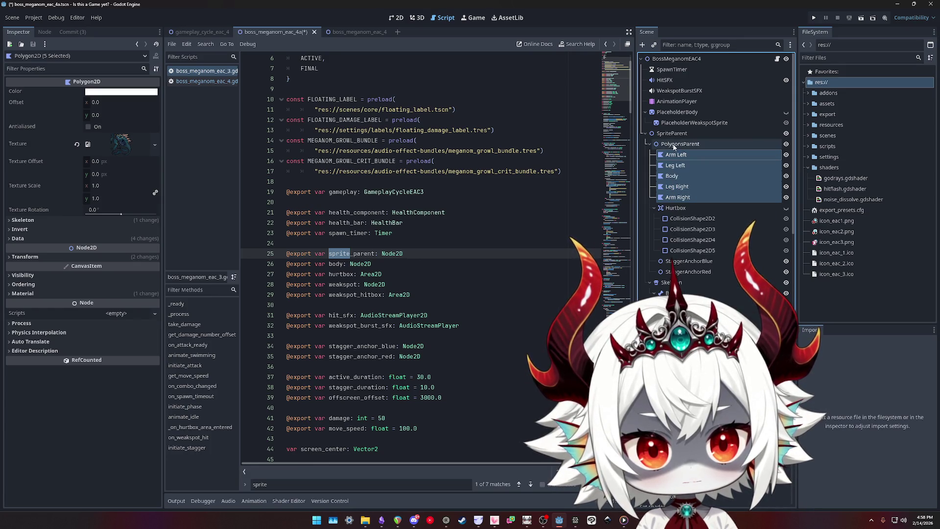
click(679, 146)
key(ctrl+f)
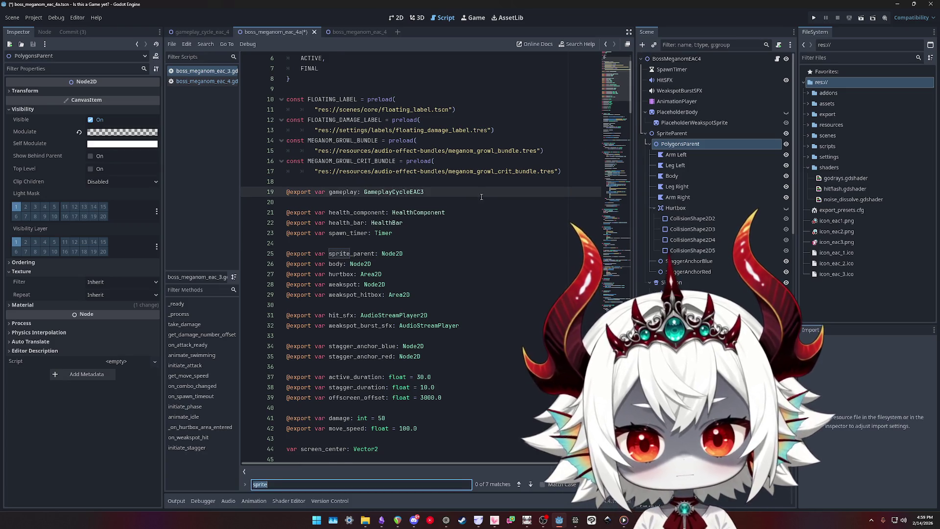
text(polygon)
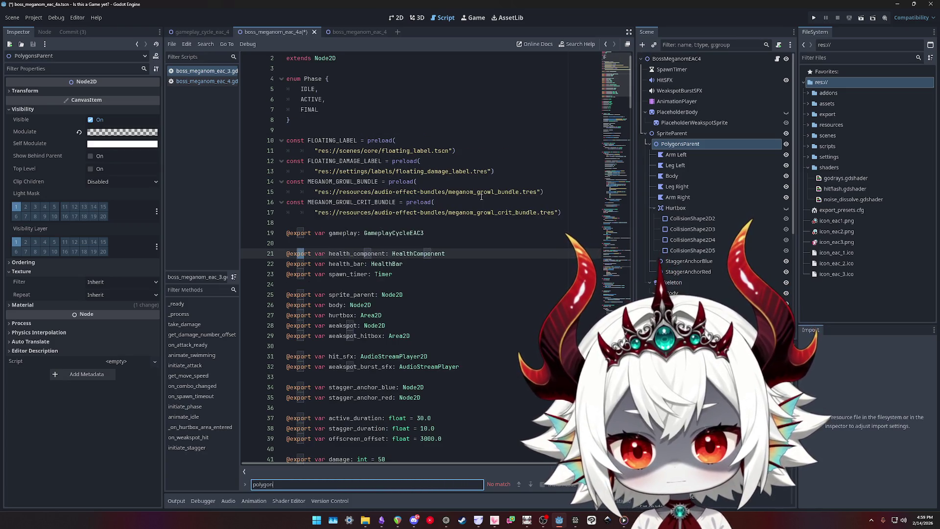
click(205, 81)
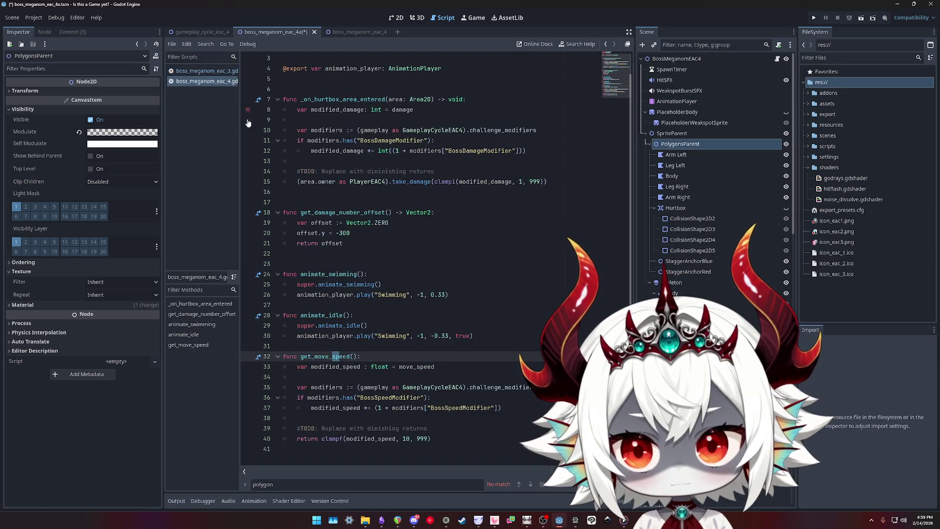
key(ctrl+f)
text(sp)
key(BackSpace)
key(BackSpace)
text(polg)
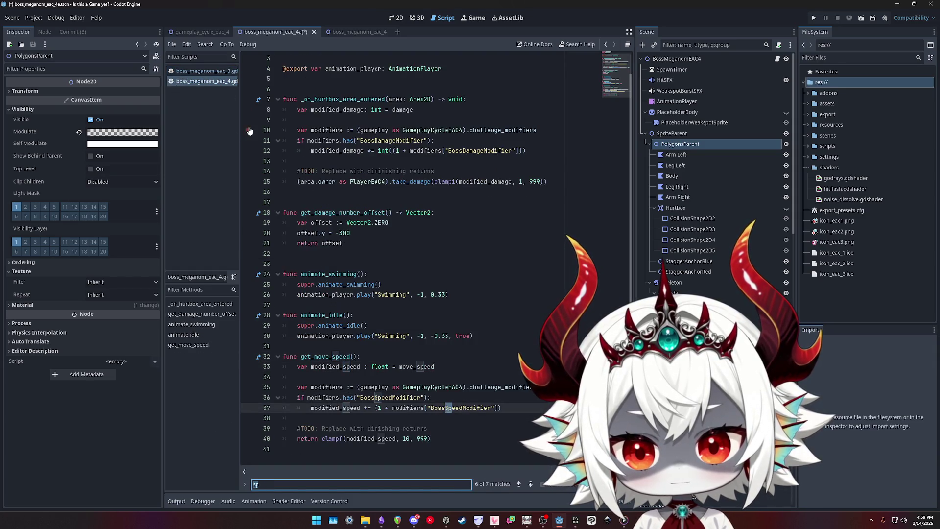
key(BackSpace)
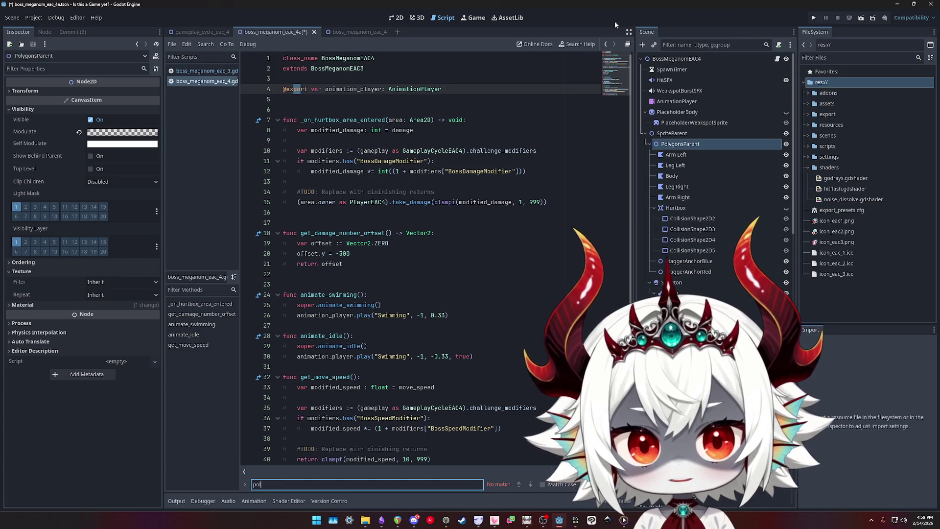
click(675, 58)
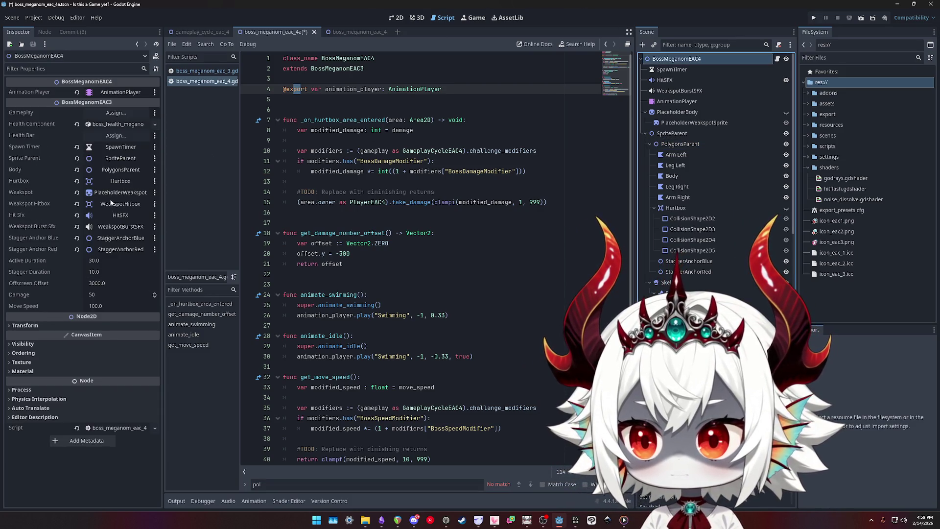
click(42, 168)
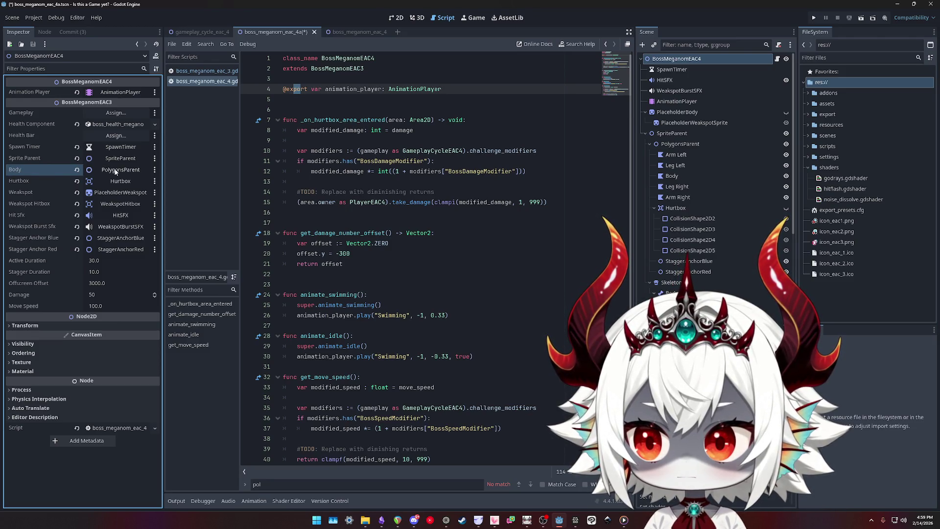
Change PolygonsParent's node type from Node2D to CanvasGroup
click(642, 45)
text(canva)
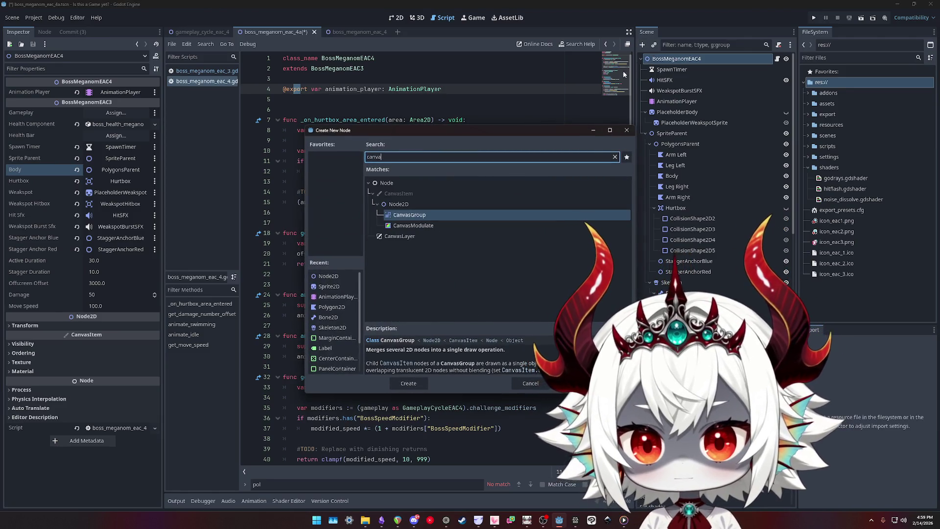
key(Escape)
click(679, 144)
right_click(680, 144)
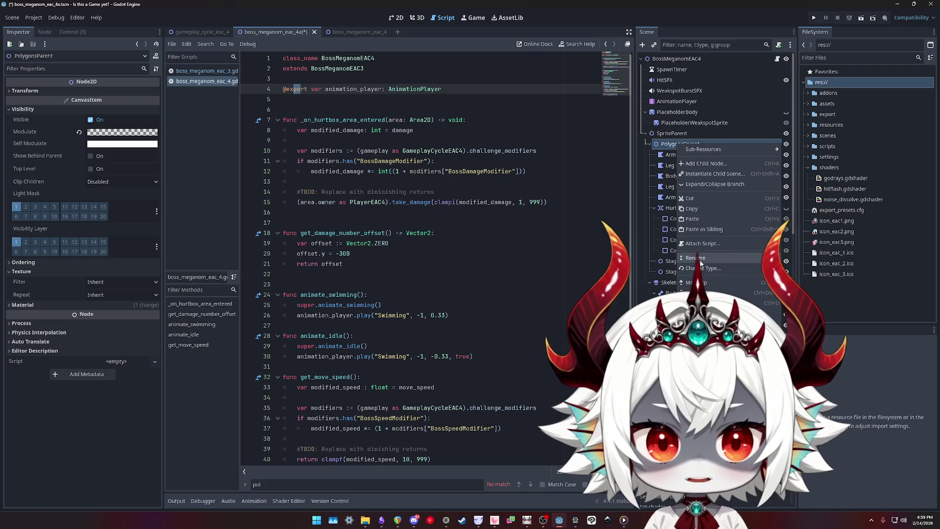
click(700, 215)
text(canvasgroup)
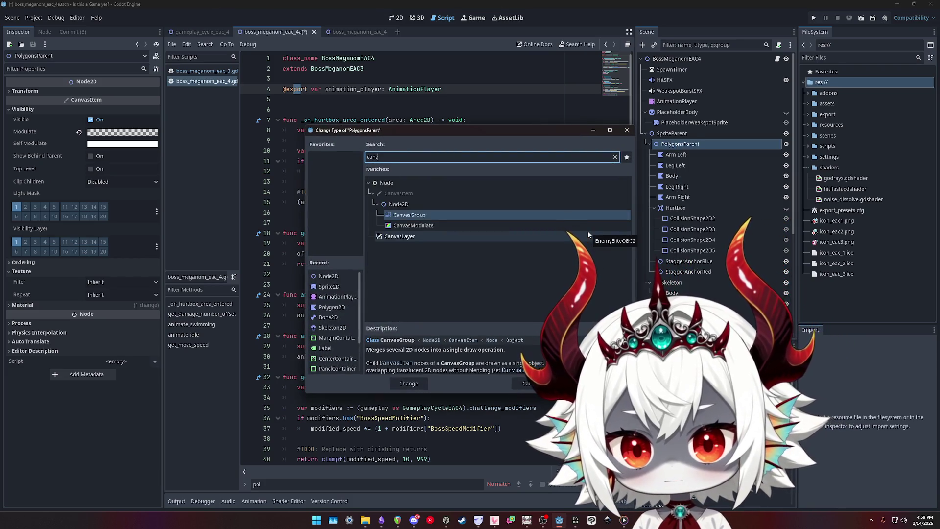
double_click(417, 214)
Review the CanvasGroup's material and tweak settings, then return to the 2D view with PolygonsParent selected
click(29, 155)
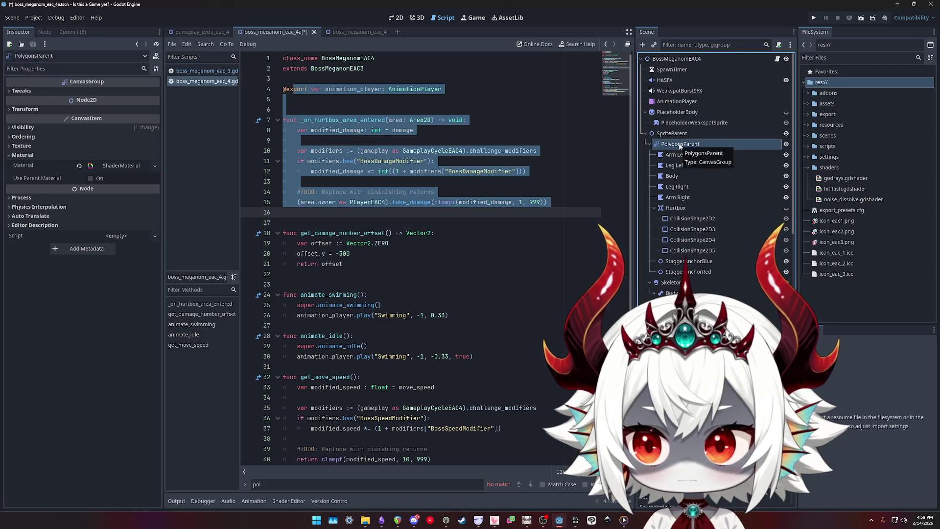
click(22, 91)
click(21, 91)
click(22, 91)
click(21, 91)
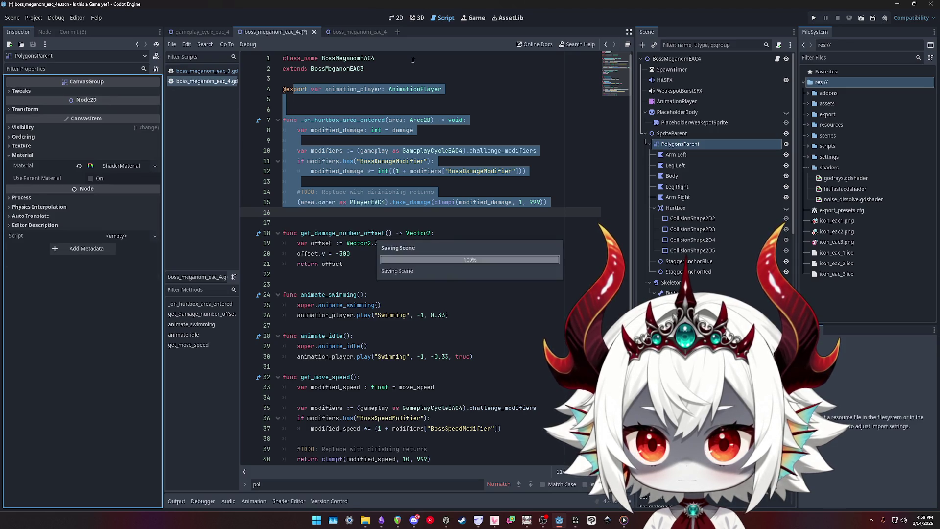
click(398, 17)
click(678, 154)
click(683, 145)
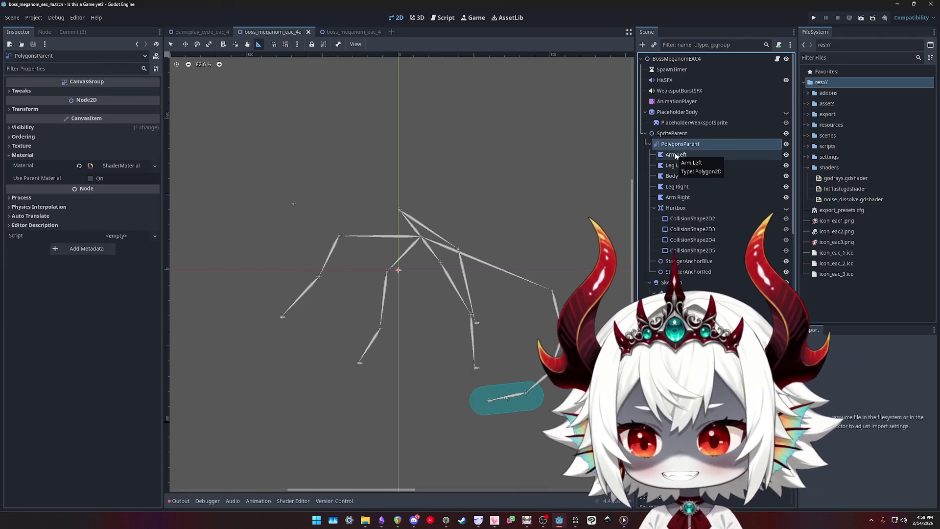
Drop PolygonsParent's Modulate alpha to 0 in the Visibility settings
click(27, 127)
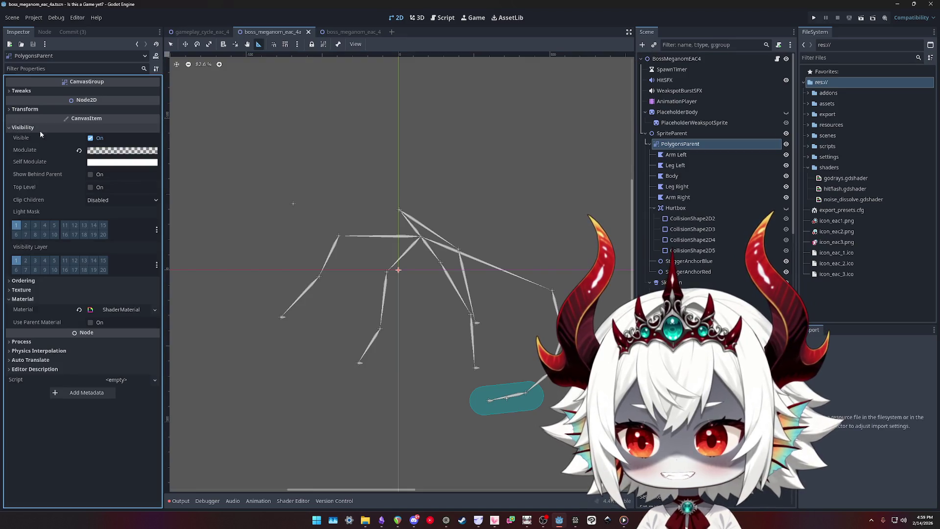
click(122, 150)
drag(94, 330, 38, 321)
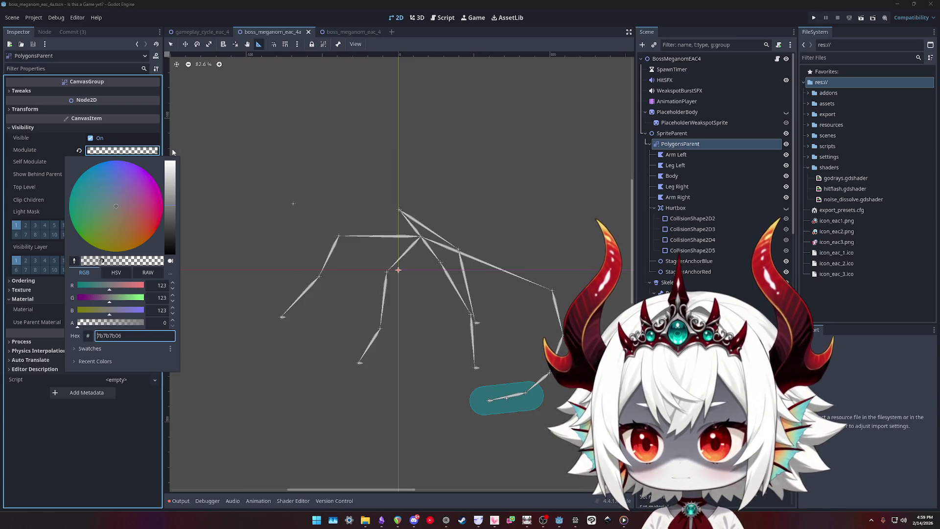
click(279, 158)
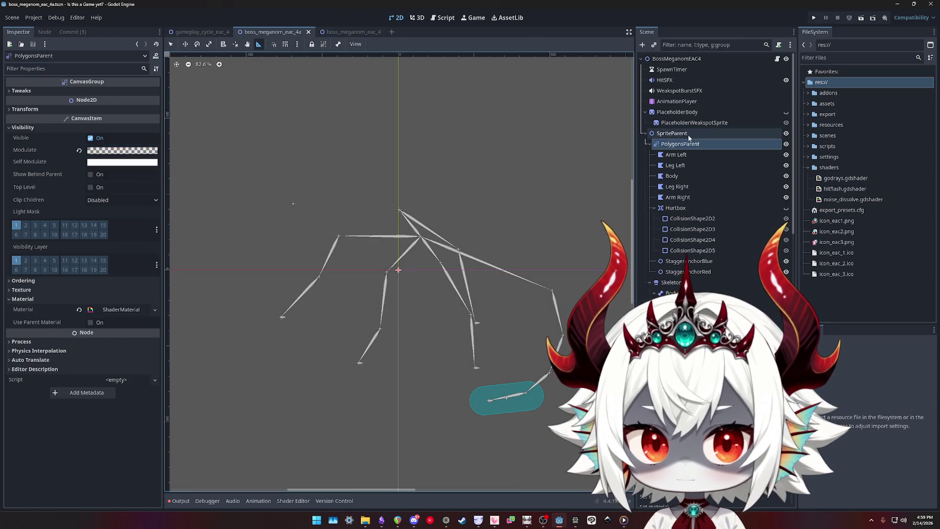
Undo back to a Node2D with opaque white modulate so the monster renders fully
key(ctrl+z)
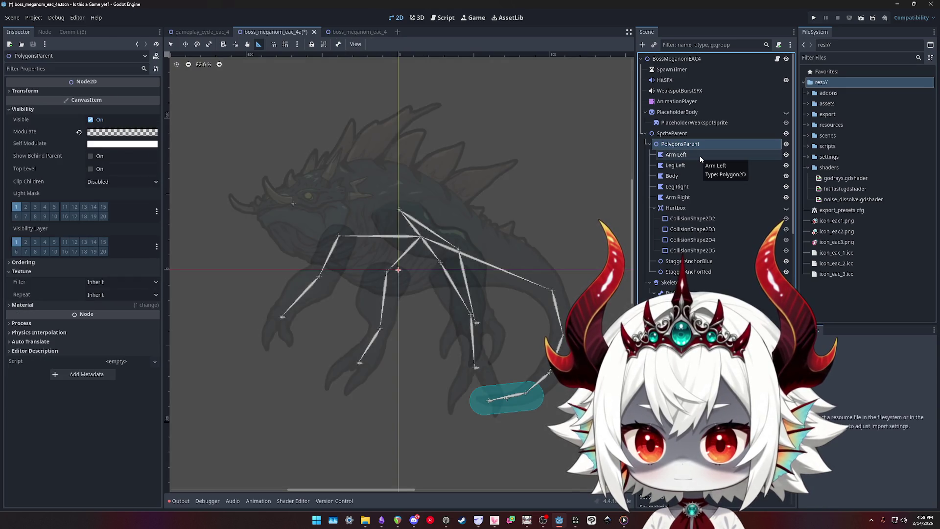
key(ctrl+shift+z)
key(ctrl+z)
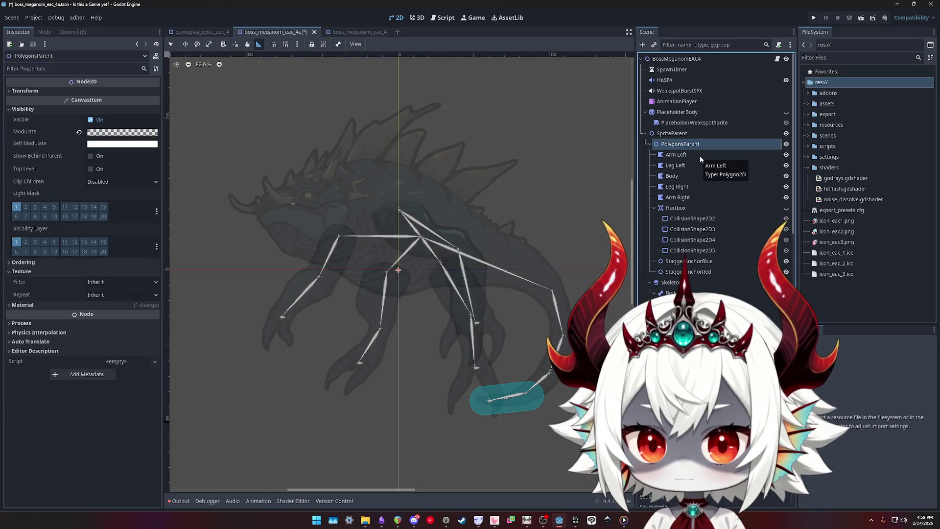
key(ctrl+z)
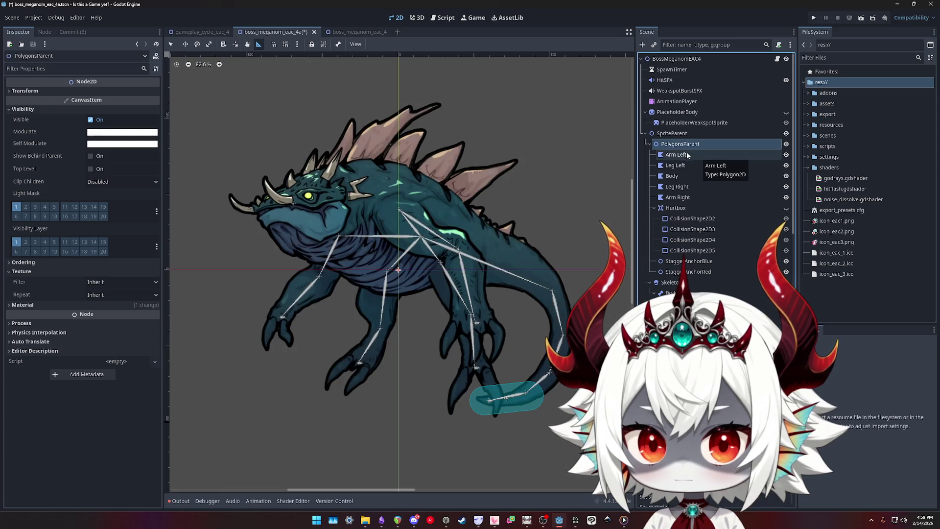
right_click(670, 144)
Convert PolygonsParent to a CanvasGroup again
right_click(670, 145)
right_click(670, 145)
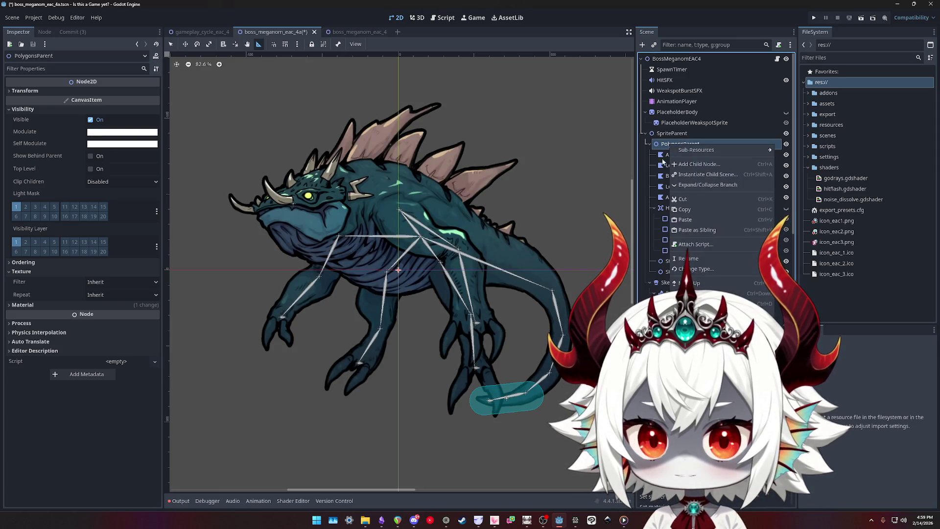
click(692, 274)
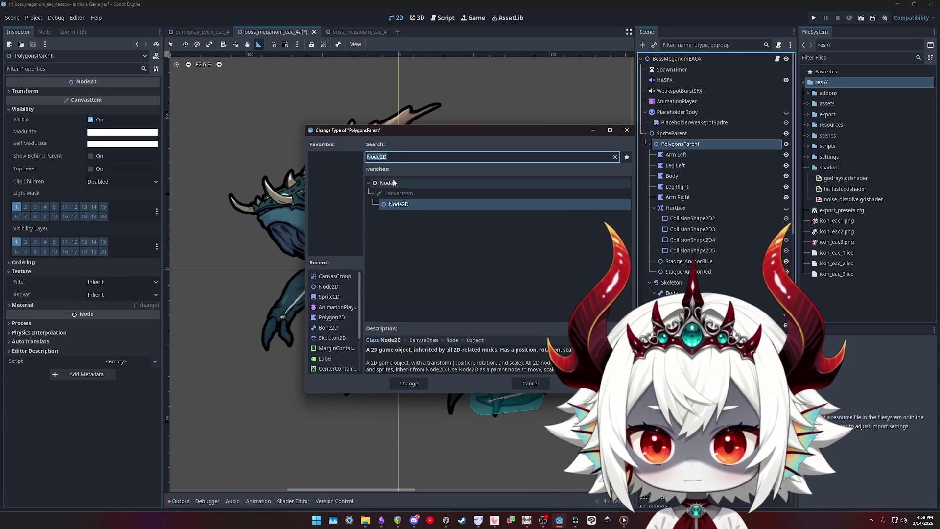
text(can)
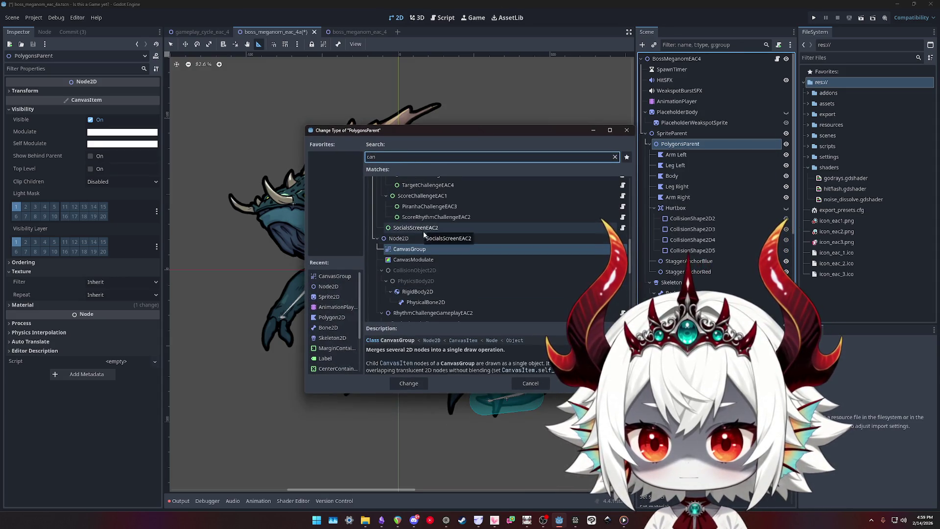
click(414, 251)
double_click(415, 251)
Inspect the limb polygons and the group's Material and Texture properties
scroll(466, 257, down, 5)
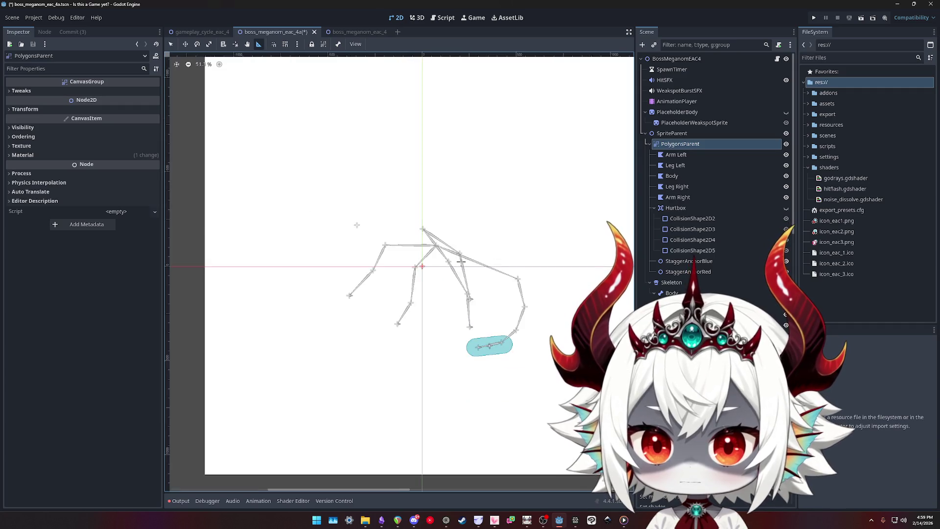
scroll(482, 231, up, 3)
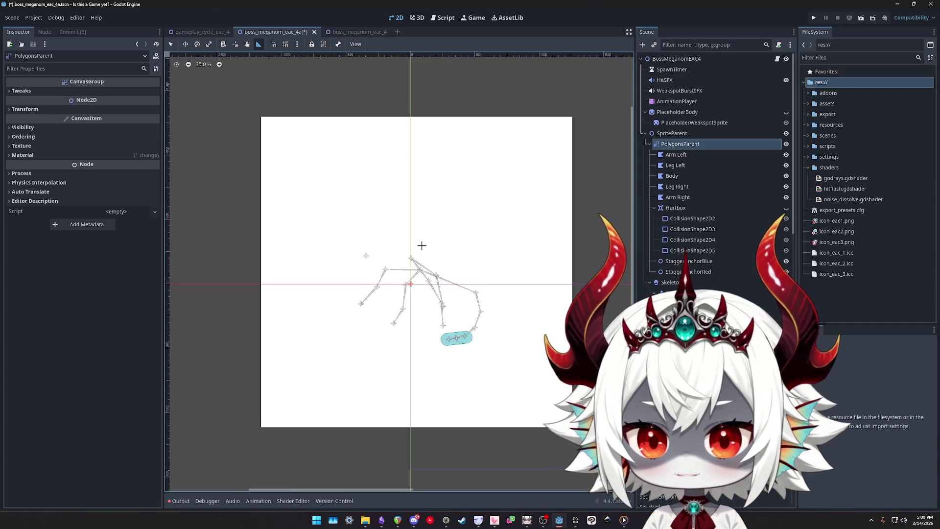
click(676, 155)
shift+click(677, 196)
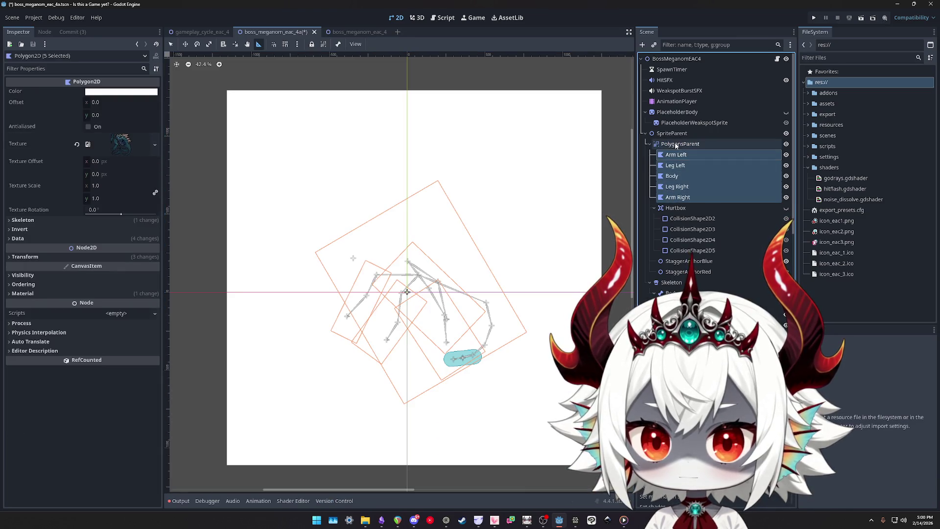
click(674, 145)
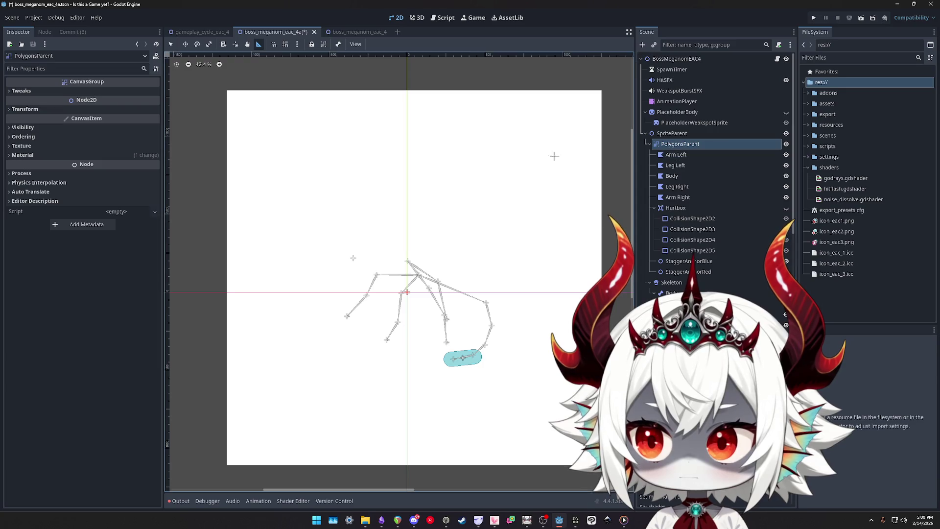
click(29, 155)
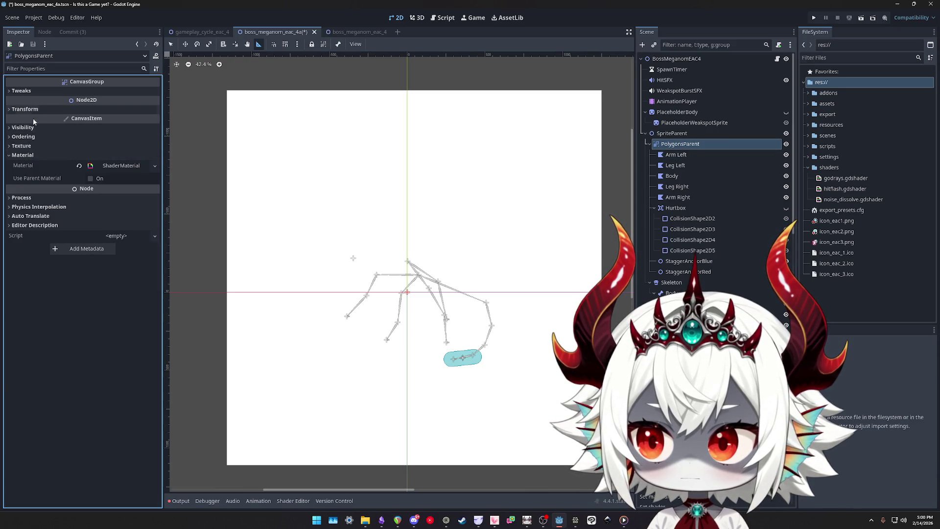
click(37, 145)
click(683, 154)
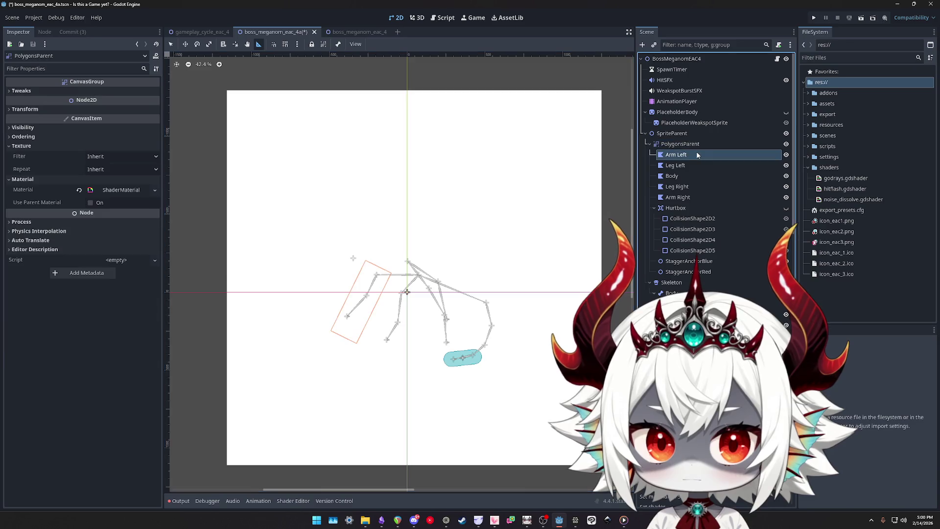
click(686, 144)
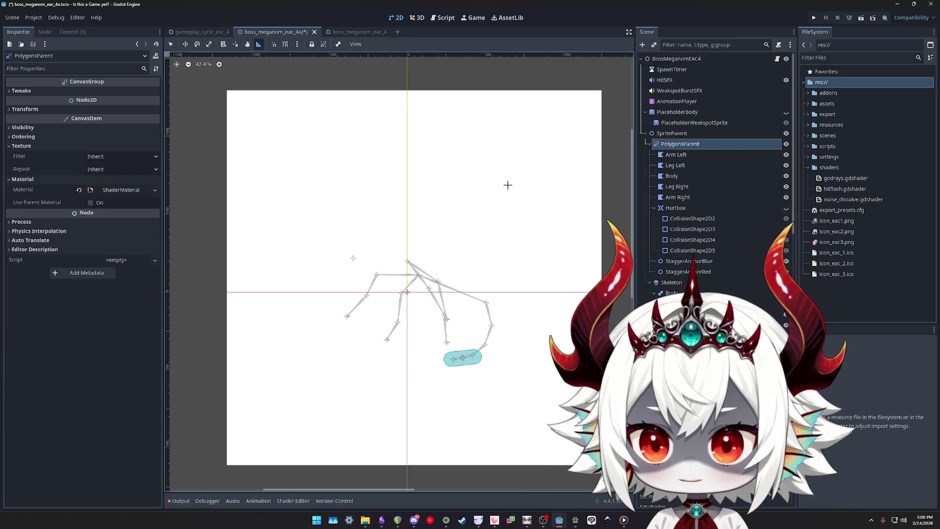
Compare rendering before and after the change, show the Output log, and revert to Node2D
key(ctrl+z)
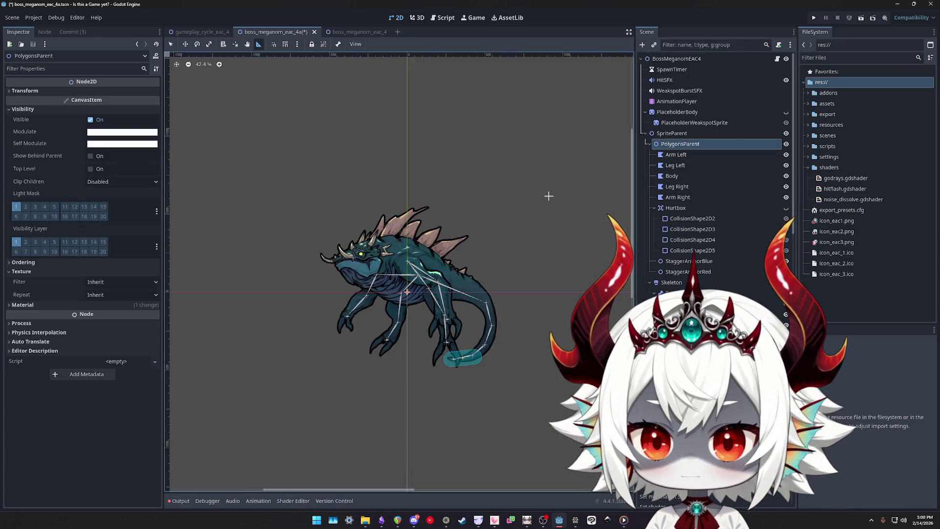
key(ctrl+shift+z)
click(176, 502)
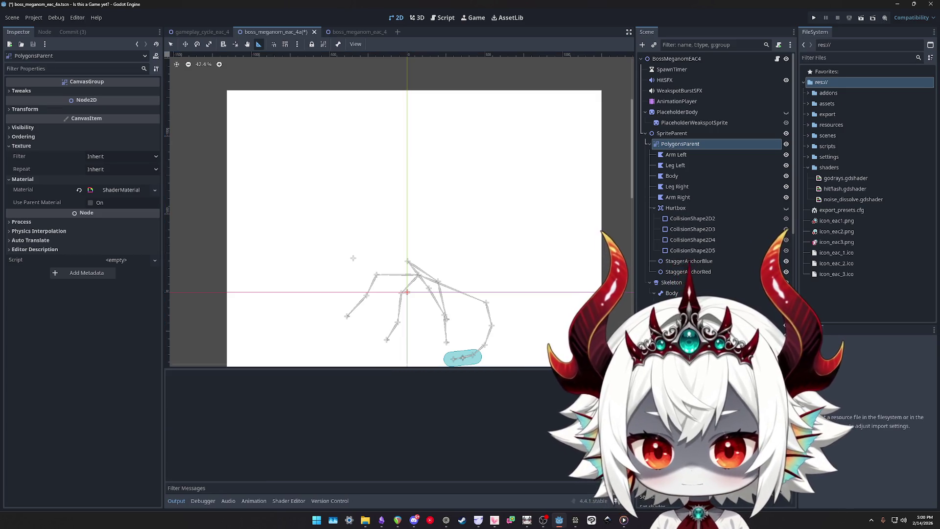
key(ctrl+z)
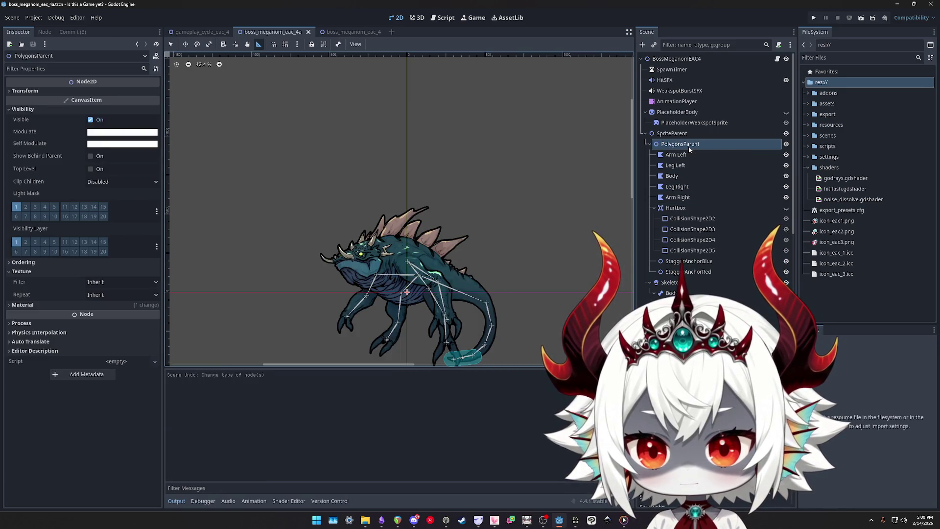
Convert PolygonsParent to a CanvasGroup once more, then undo to keep it a Node2D
right_click(688, 146)
click(705, 215)
text(can)
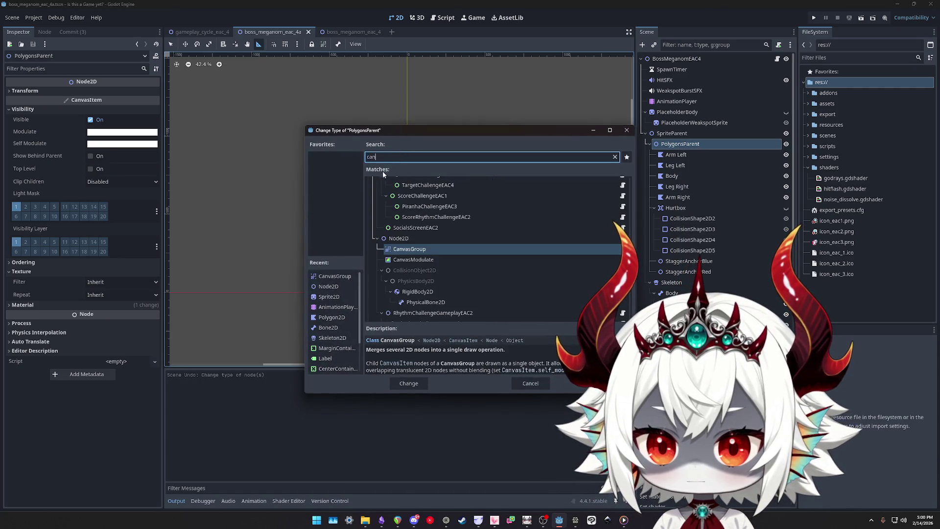
text(vas)
double_click(404, 215)
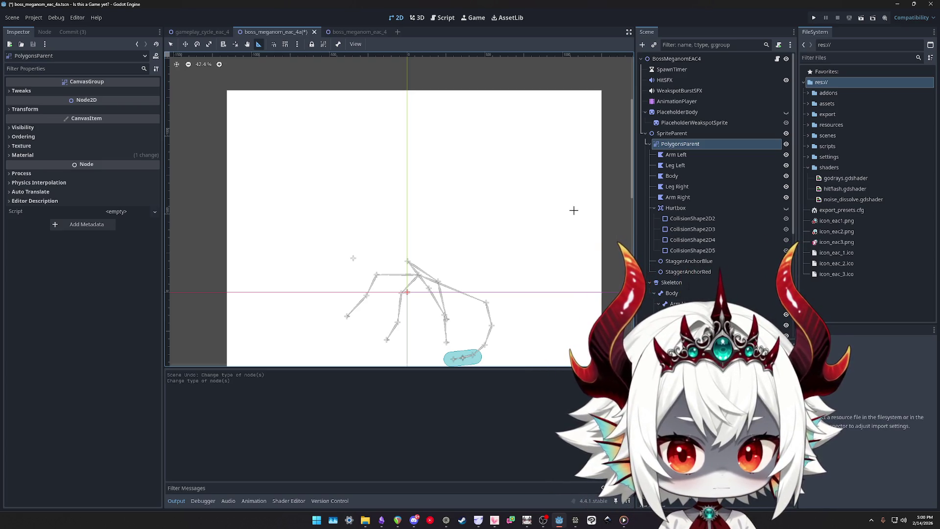
key(ctrl+z)
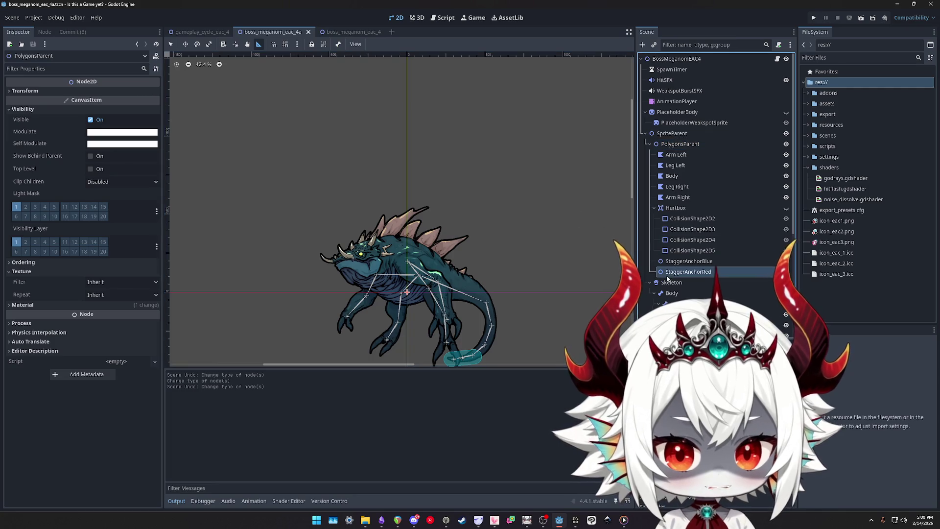
Select the Skeleton, Arm Left and PolygonsParent nodes in the Scene dock
click(672, 283)
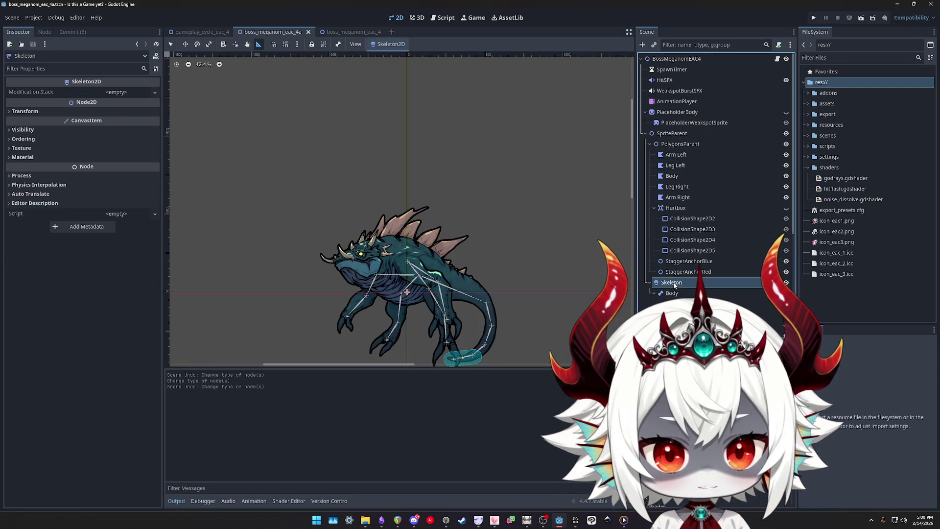
ctrl+click(673, 145)
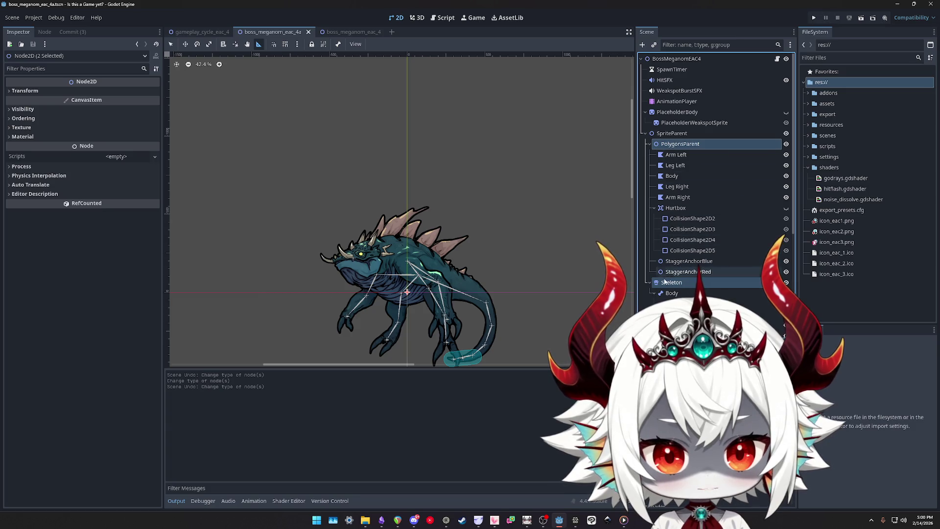
drag(665, 287, 674, 281)
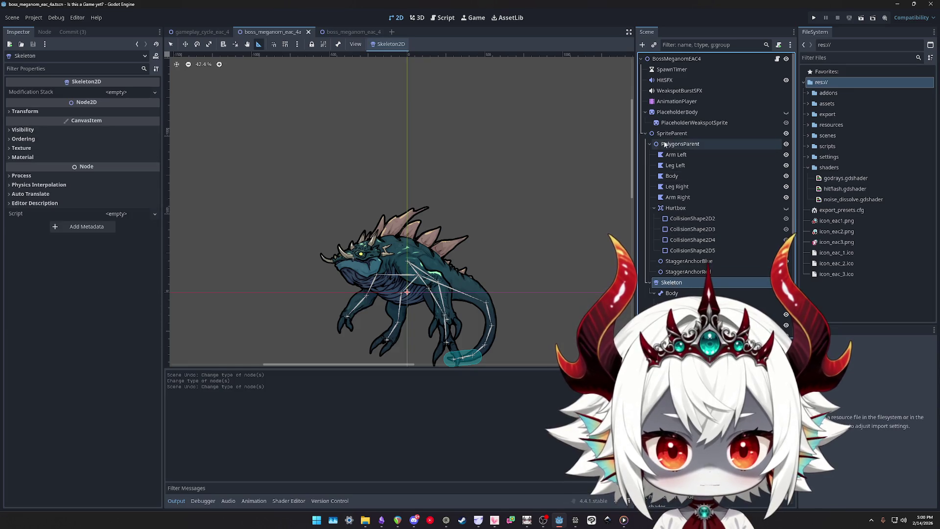
click(676, 155)
click(678, 196)
click(670, 144)
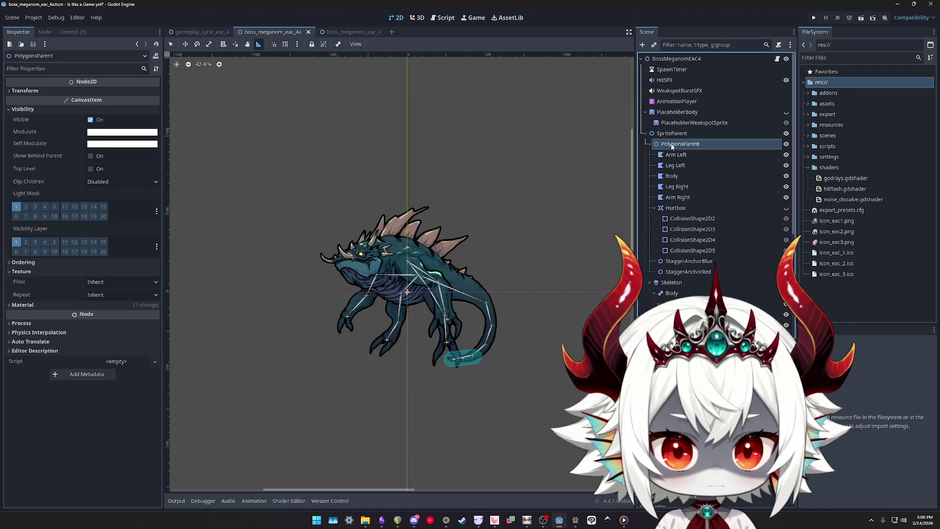
right_click(671, 146)
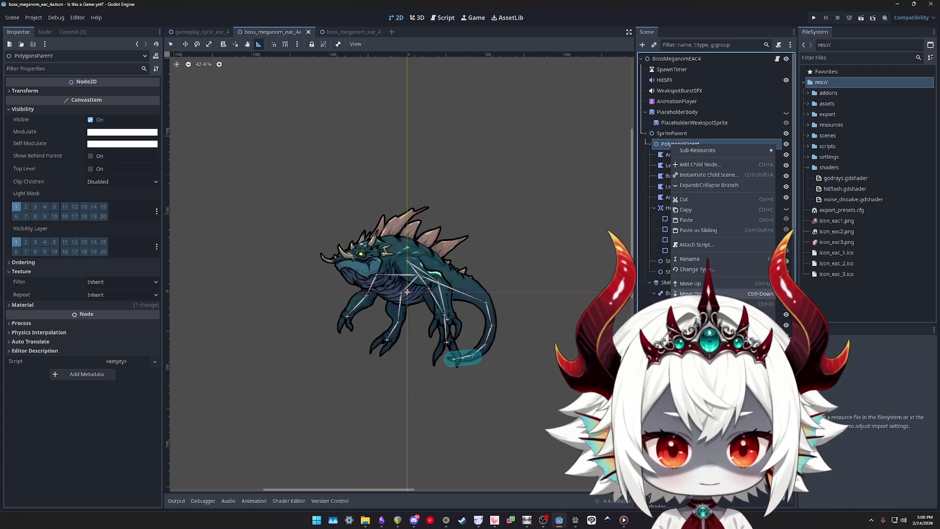
Add a new CanvasGroup node as the parent of PolygonsParent
click(700, 164)
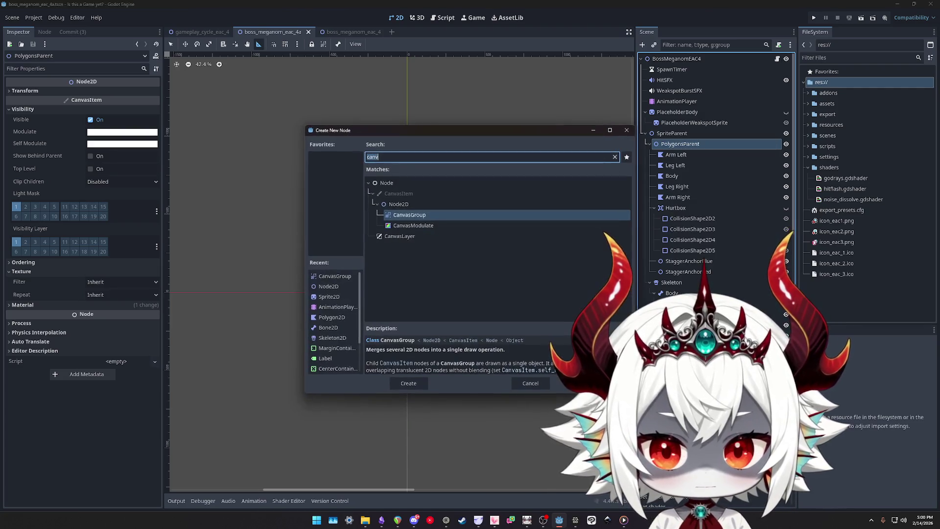
double_click(405, 216)
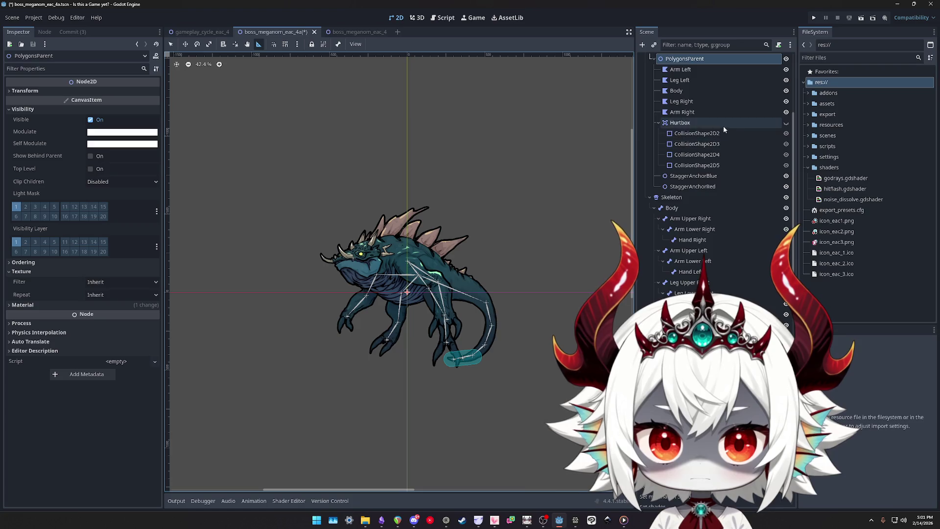
scroll(724, 125, up, 5)
click(667, 144)
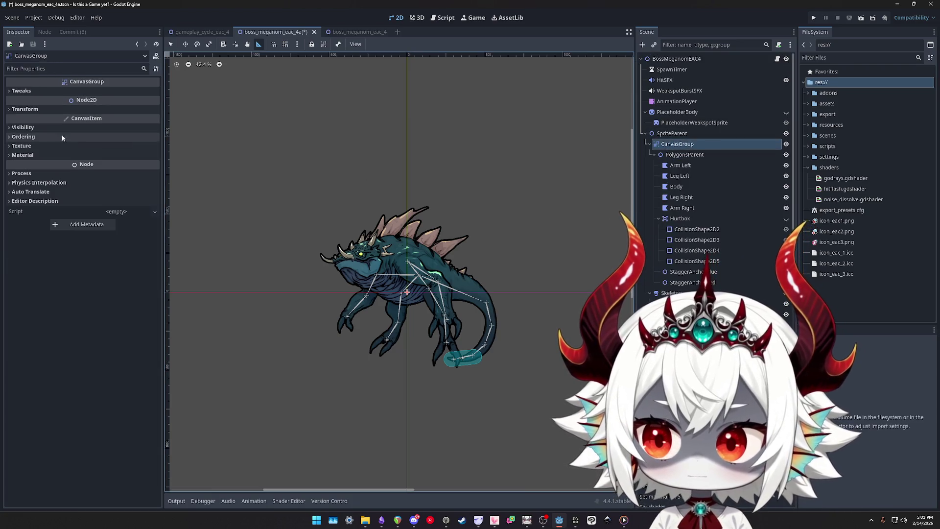
Lower the CanvasGroup's Modulate alpha to 120
click(22, 128)
click(97, 153)
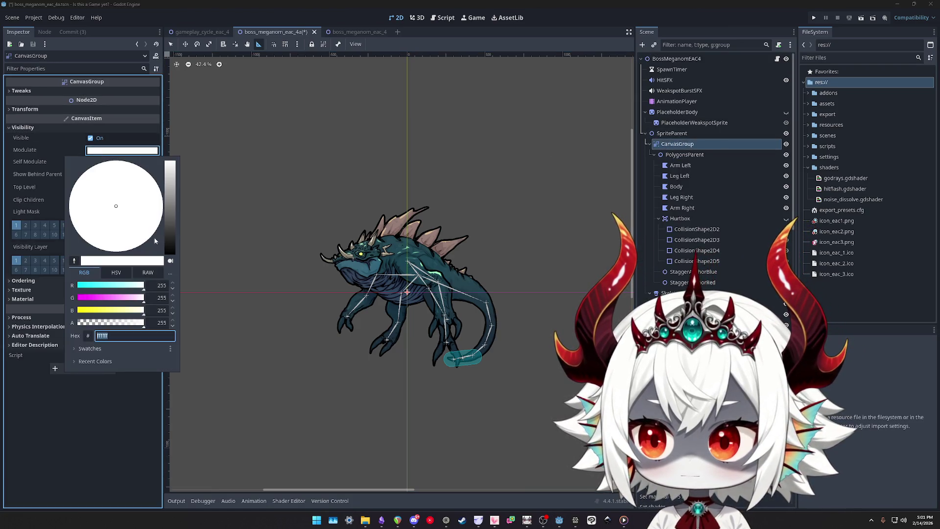
mouse_move(112, 323)
mouse_down()
mouse_move(133, 325)
mouse_move(88, 325)
mouse_move(147, 326)
mouse_up()
click(636, 231)
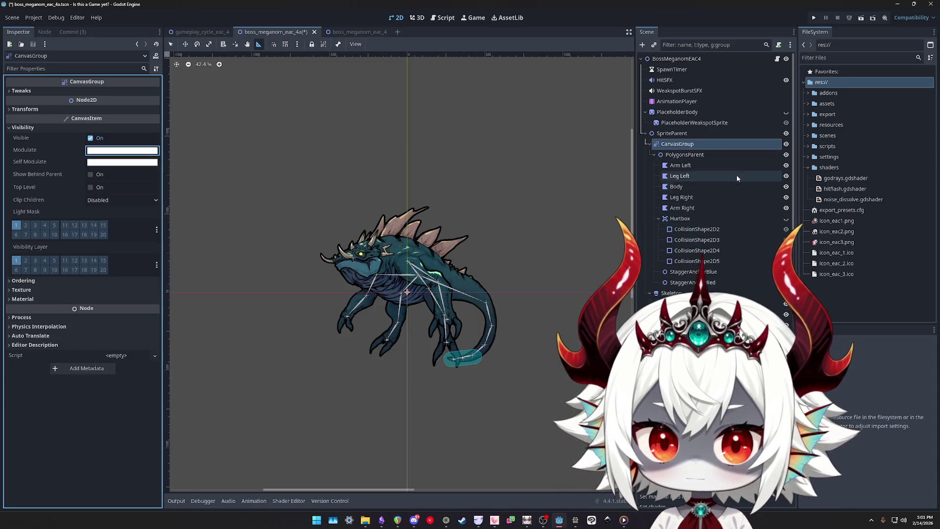
key(ctrl+z)
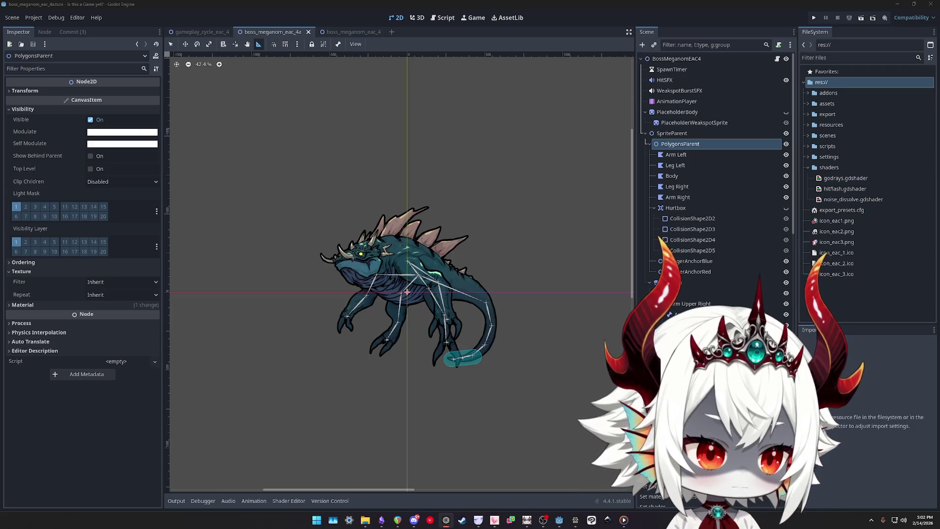
click(675, 155)
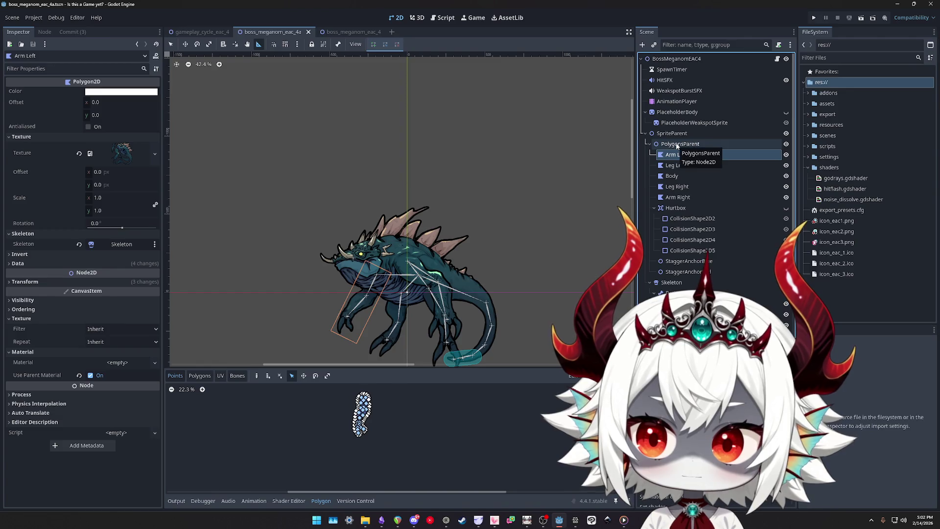
click(681, 146)
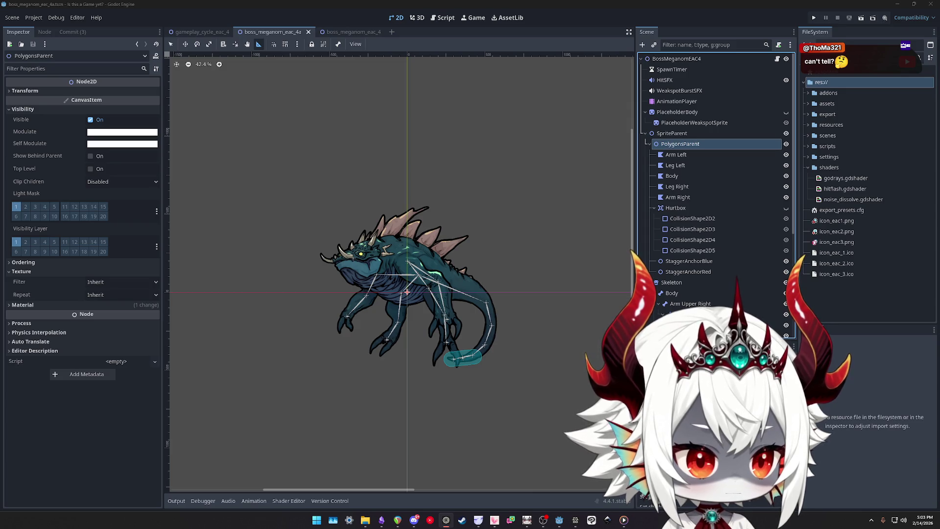
Search Google for 'polygon skeletal mesh godot transparency' and scan the results
key(alt+Tab)
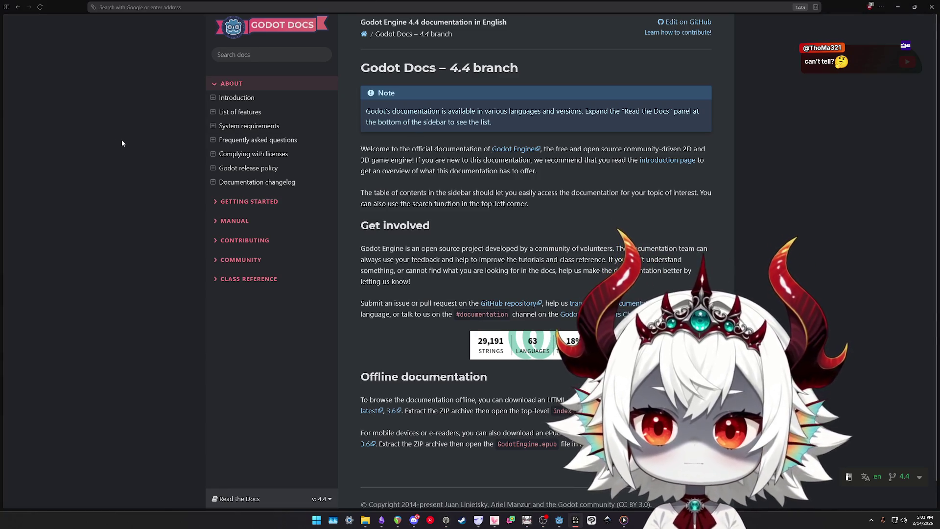
key(ctrl+l)
text(polygon as)
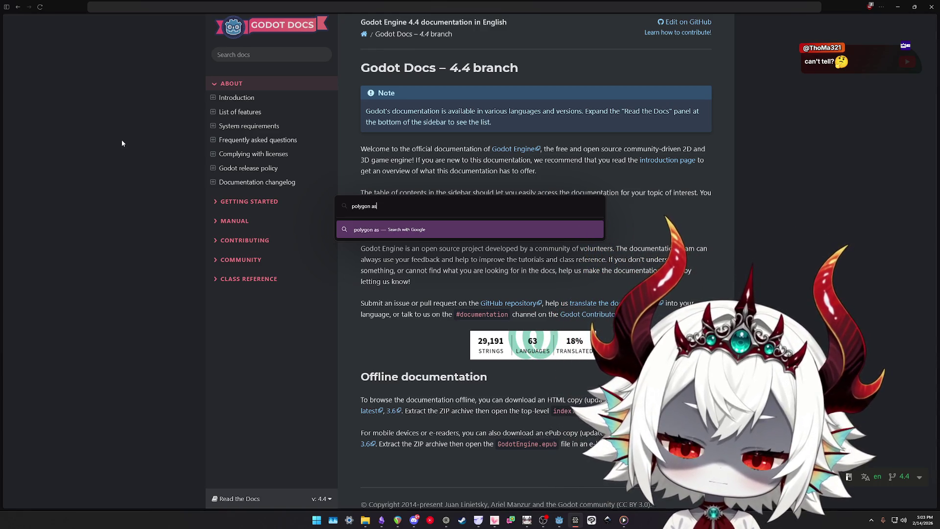
key(BackSpace)
key(BackSpace)
text(sk)
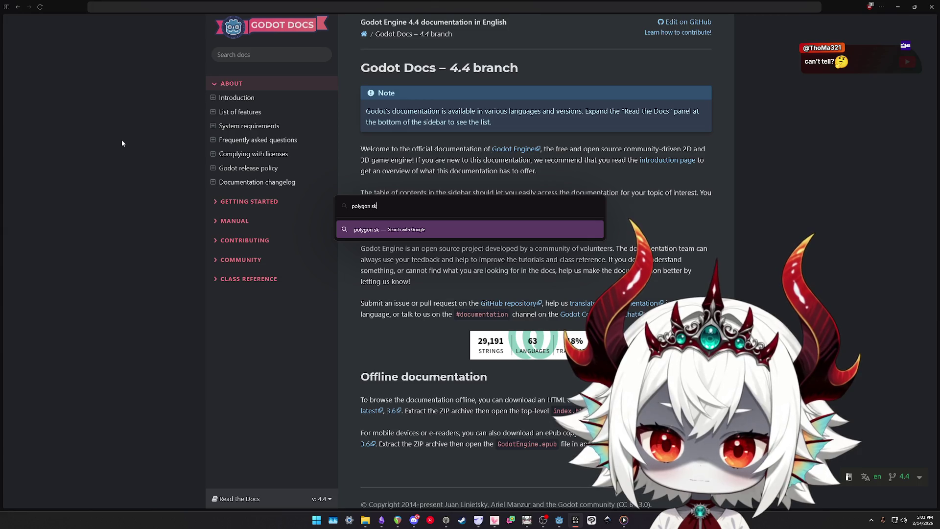
text(eletal mesh )
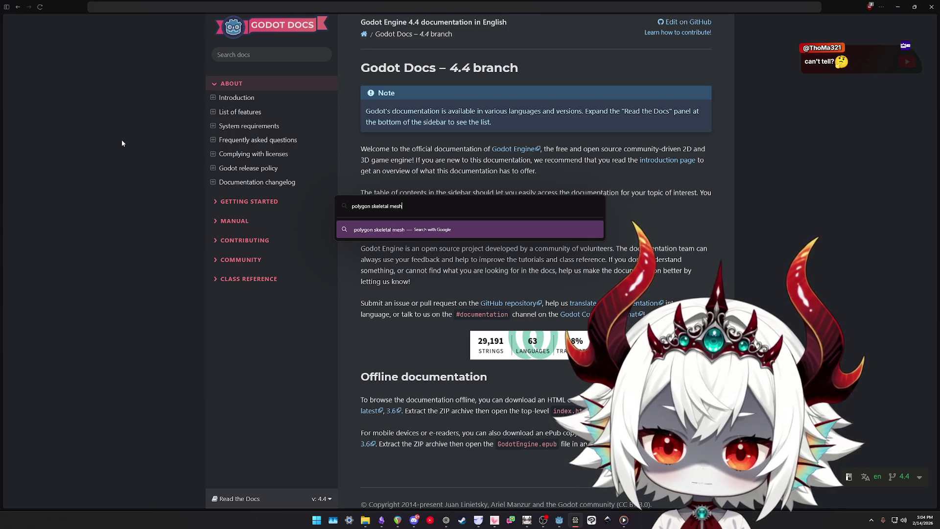
text(godot trans)
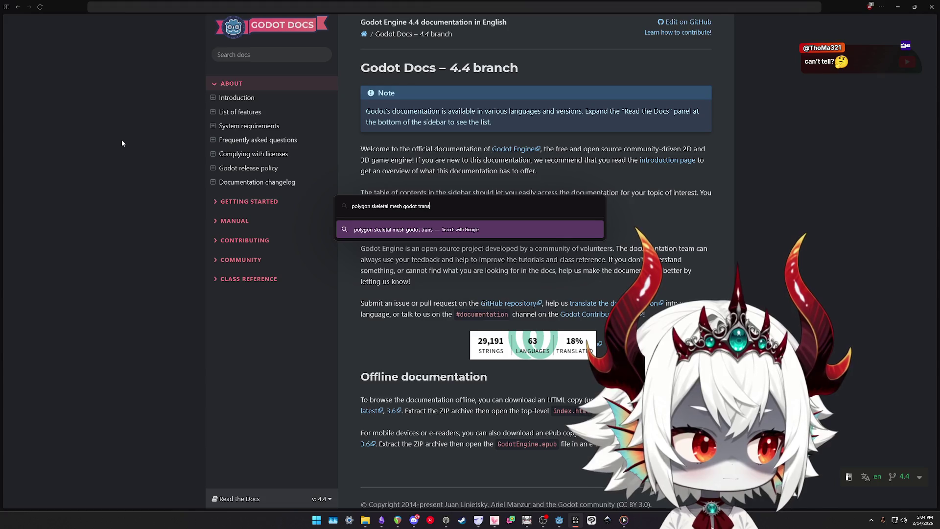
text(parency)
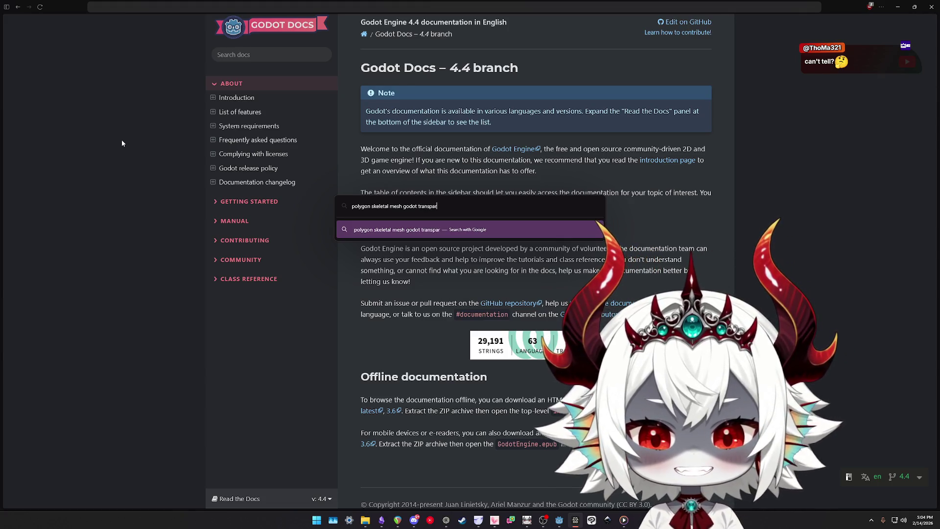
key(Return)
scroll(175, 171, down, 3)
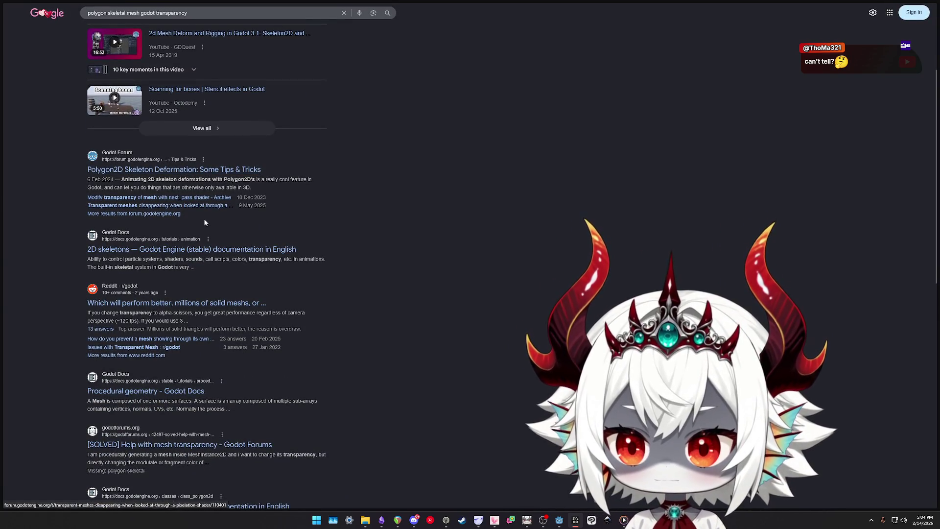
scroll(210, 261, down, 1)
scroll(210, 262, down, 3)
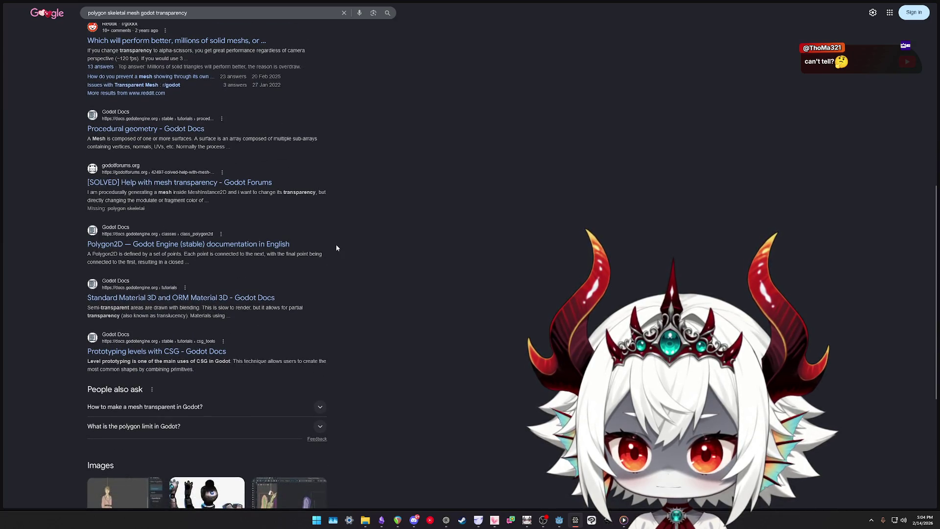
scroll(436, 357, up, 10)
Search 'polygon texture alpha overlap godot' and open the Godot Alpha Sorting Effect thread
key(slash)
text(polyg)
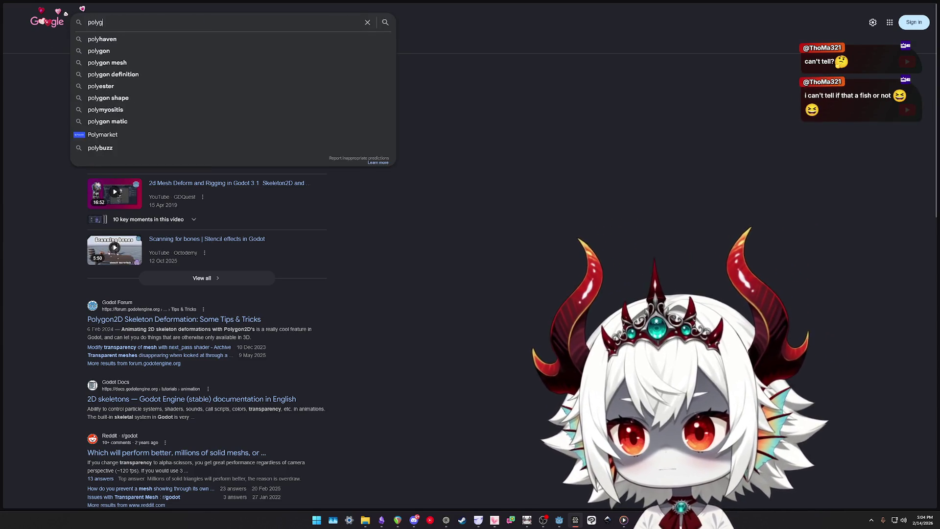
text(on textutran)
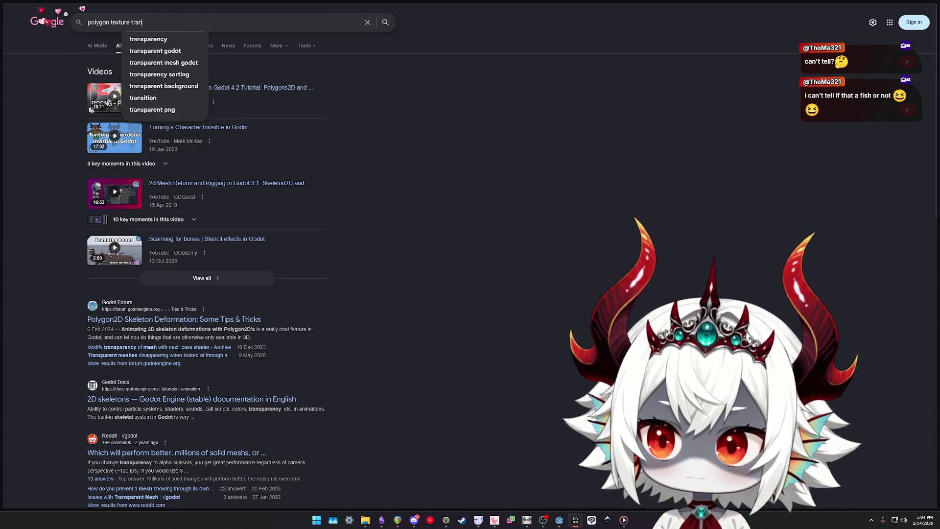
text(sparealph)
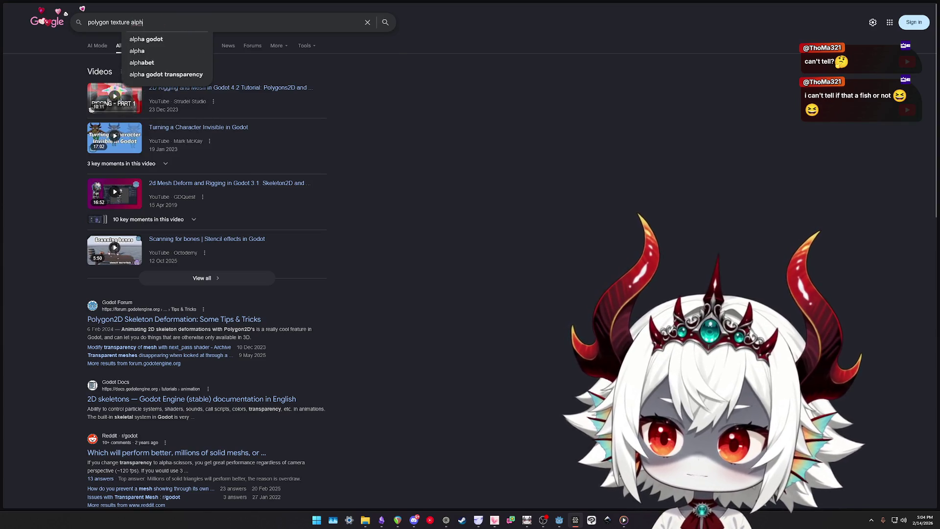
text(a overlap godot)
key(Return)
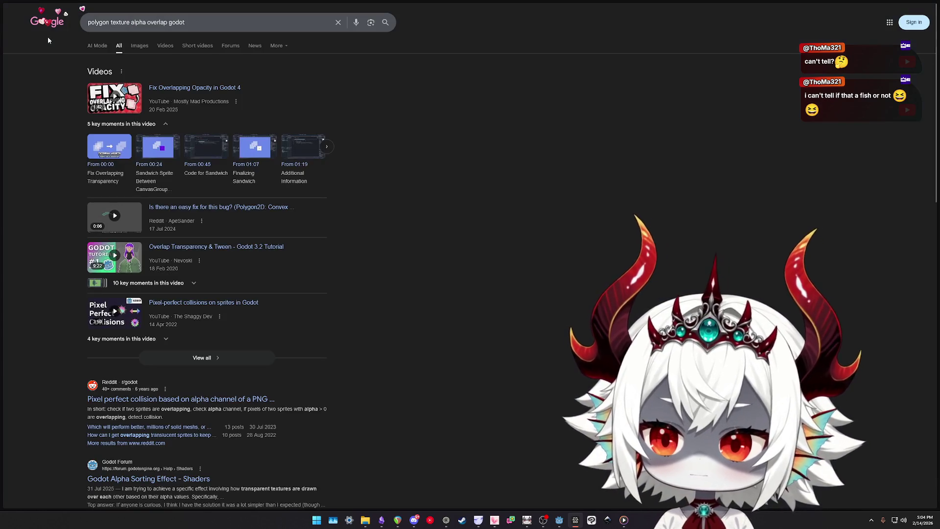
mouse_move(7, 181)
scroll(400, 285, down, 5)
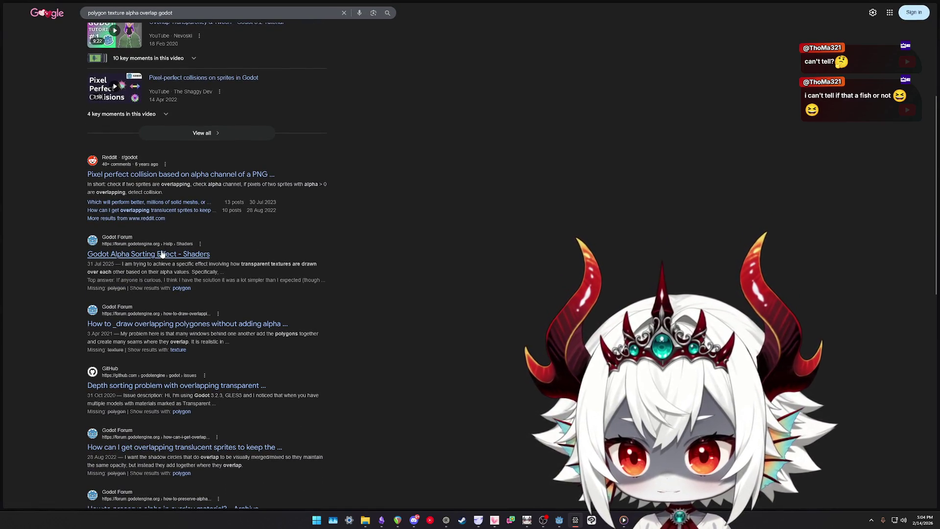
click(419, 267)
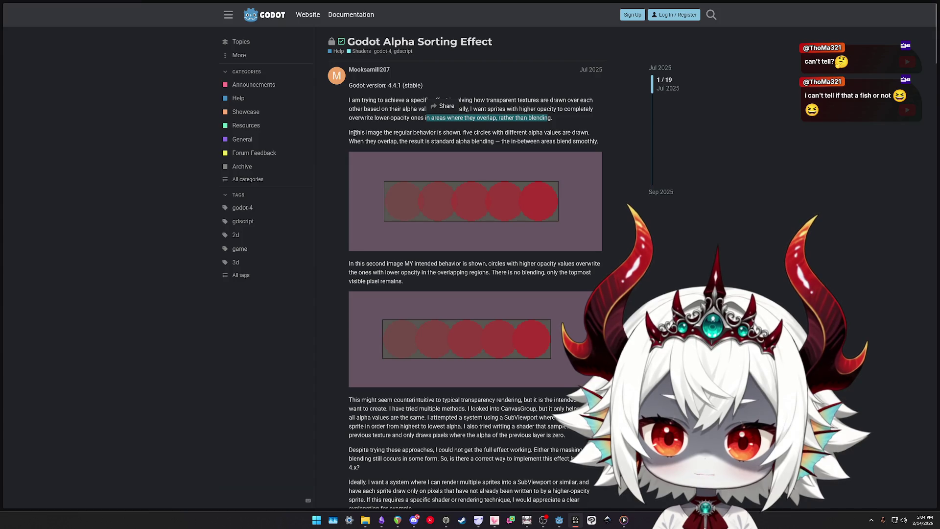
Read the thread's question and solved answer, highlighting the overlap behaviour and setup instructions
scroll(539, 135, down, 3)
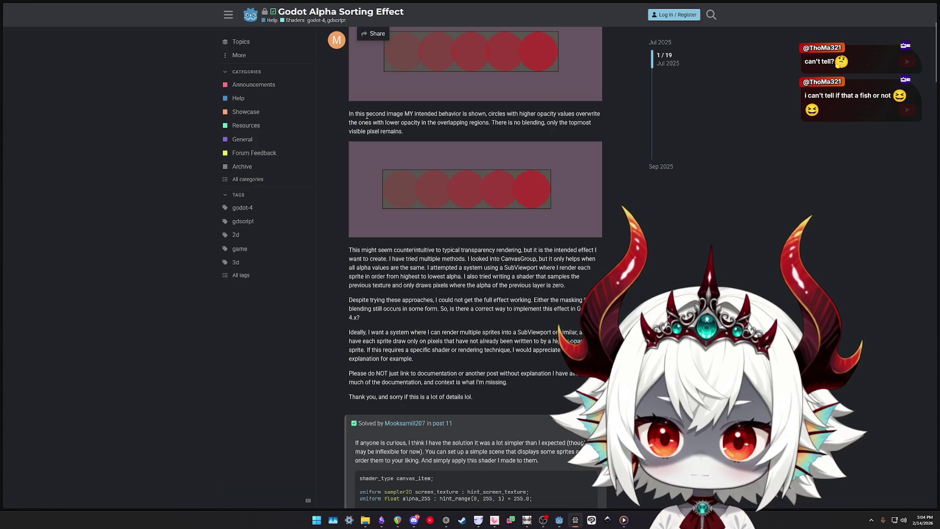
drag(380, 114, 492, 131)
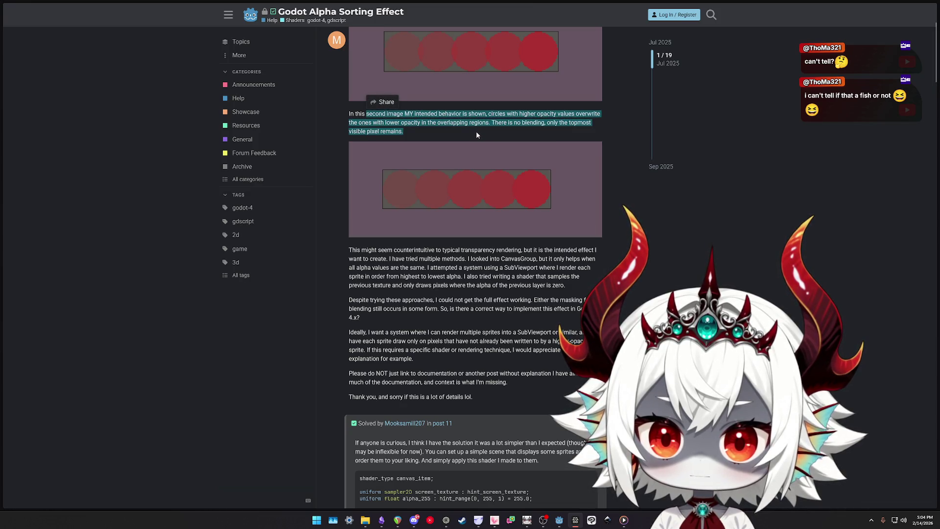
scroll(490, 140, up, 2)
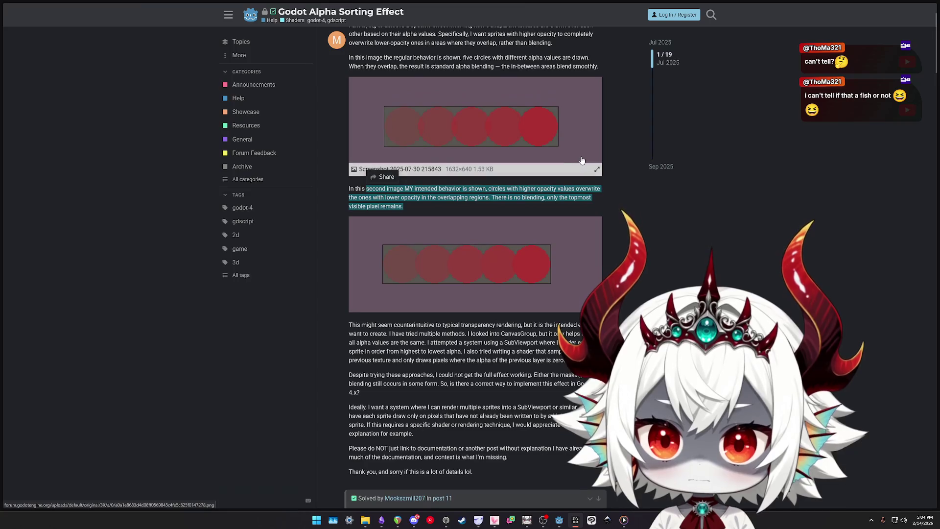
scroll(457, 137, down, 6)
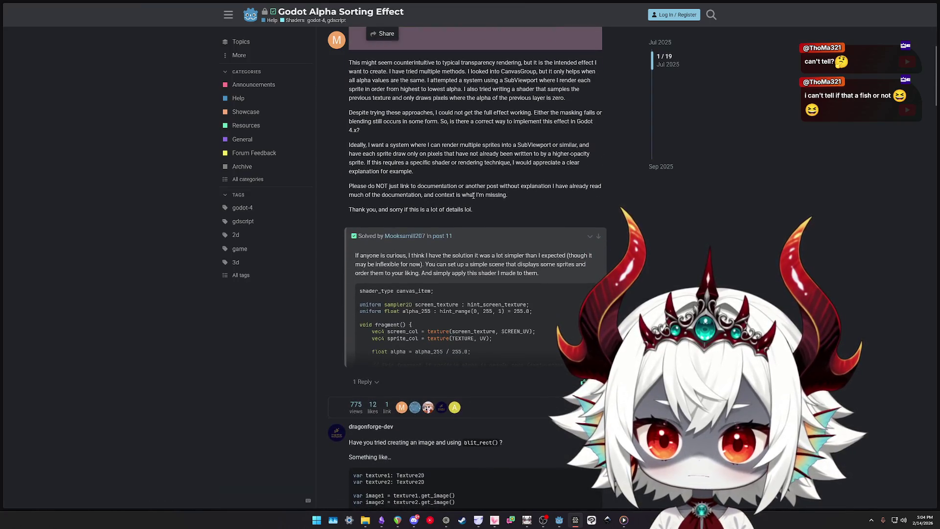
scroll(487, 183, down, 1)
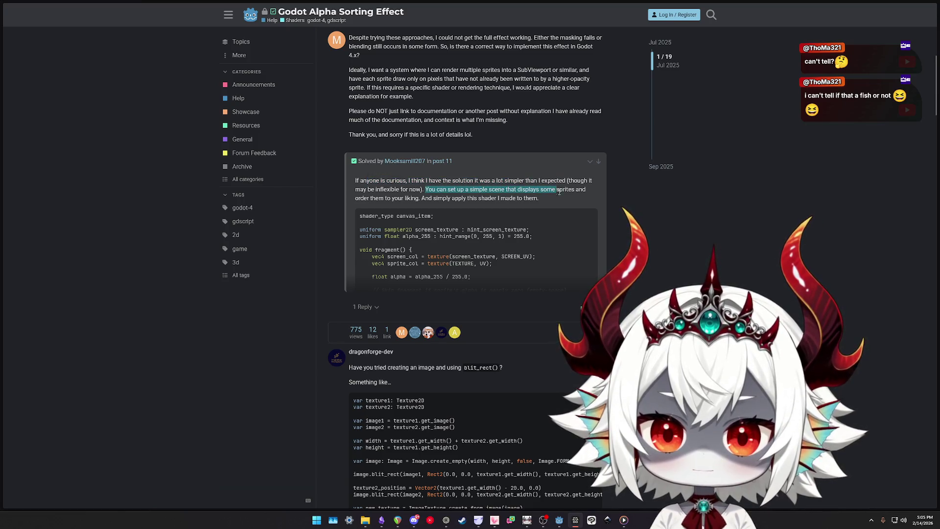
drag(548, 198, 475, 191)
click(366, 198)
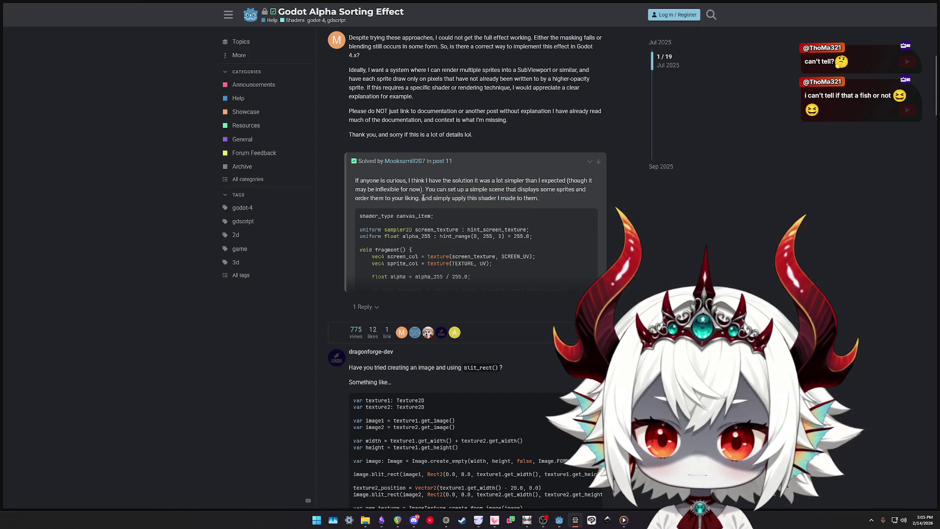
Read further replies, highlighting passages including the suggestion to draw in 3D
scroll(557, 197, down, 2)
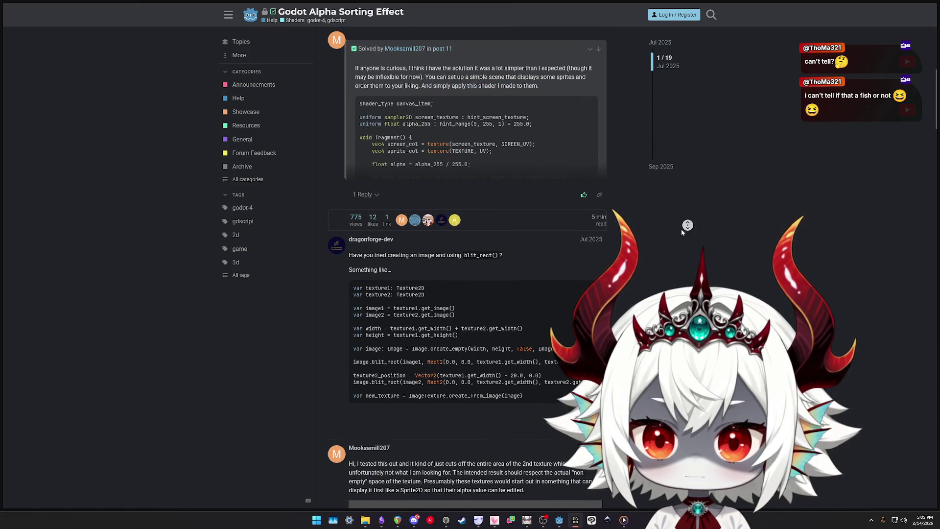
scroll(686, 225, down, 2)
drag(387, 180, 517, 185)
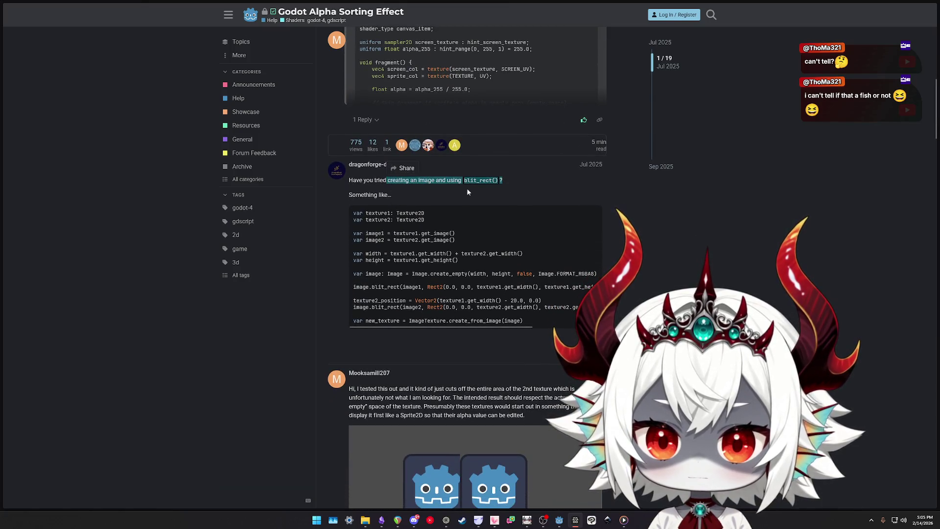
drag(410, 197, 347, 179)
scroll(555, 237, down, 2)
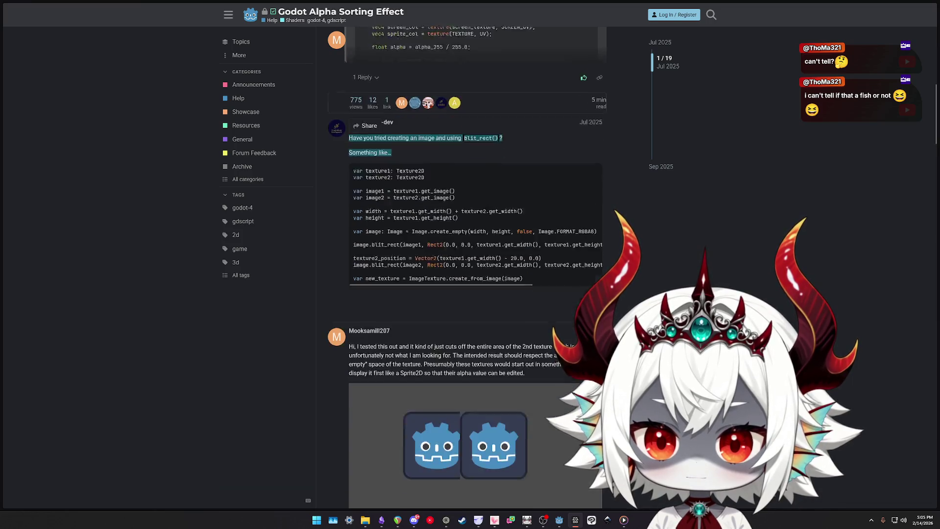
drag(379, 278, 490, 286)
scroll(479, 249, down, 5)
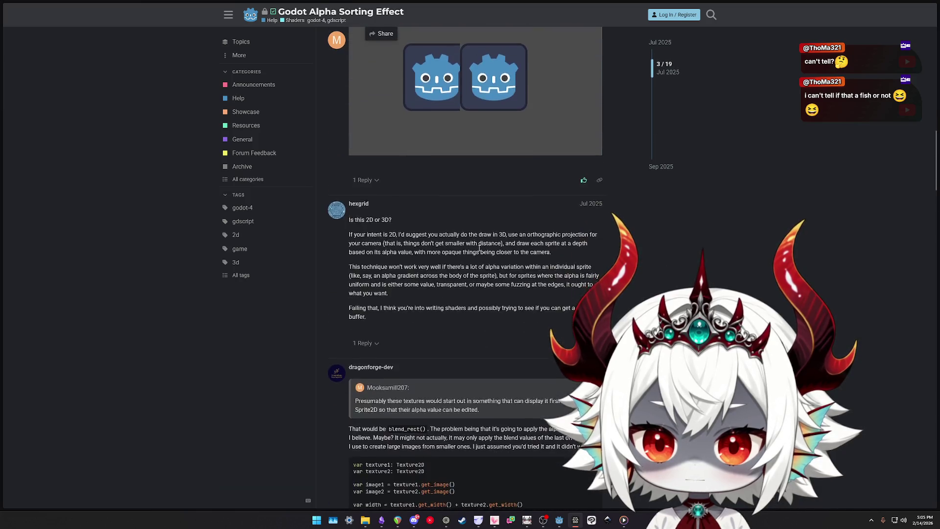
drag(409, 234, 585, 235)
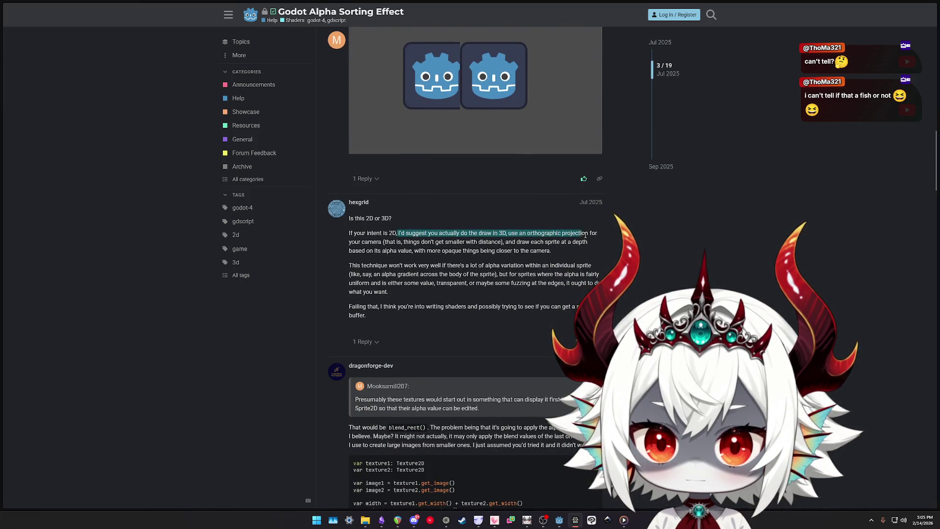
drag(428, 233, 553, 233)
Scroll down to the posted shader that uses the 0–255 alpha_255 uniform
scroll(437, 280, down, 3)
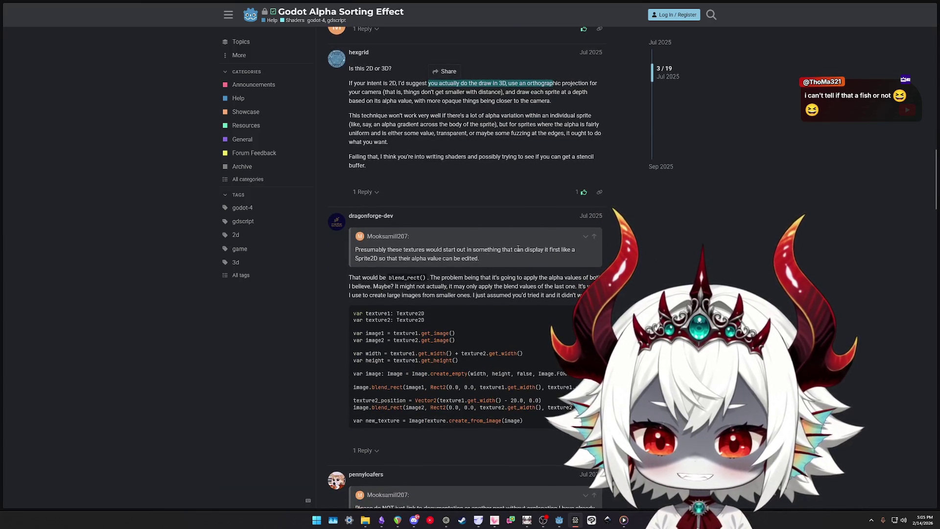
scroll(497, 271, down, 6)
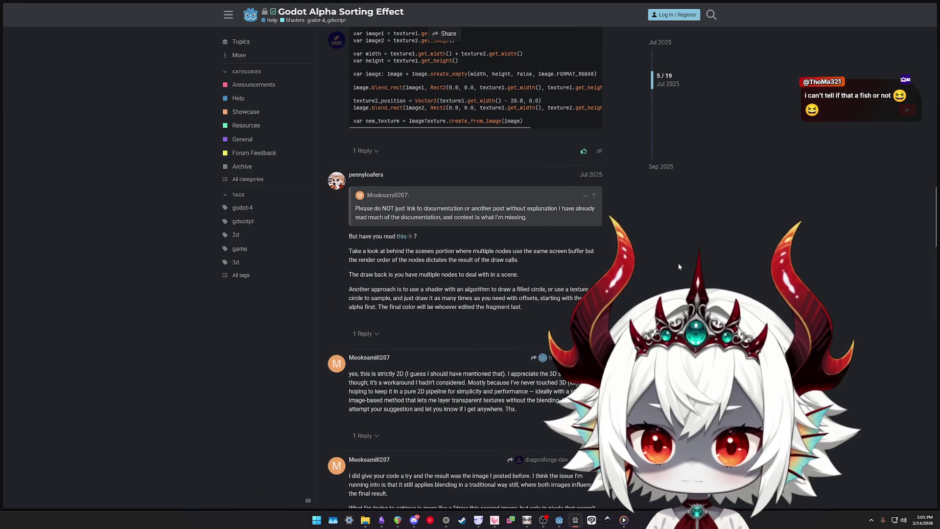
scroll(678, 267, down, 5)
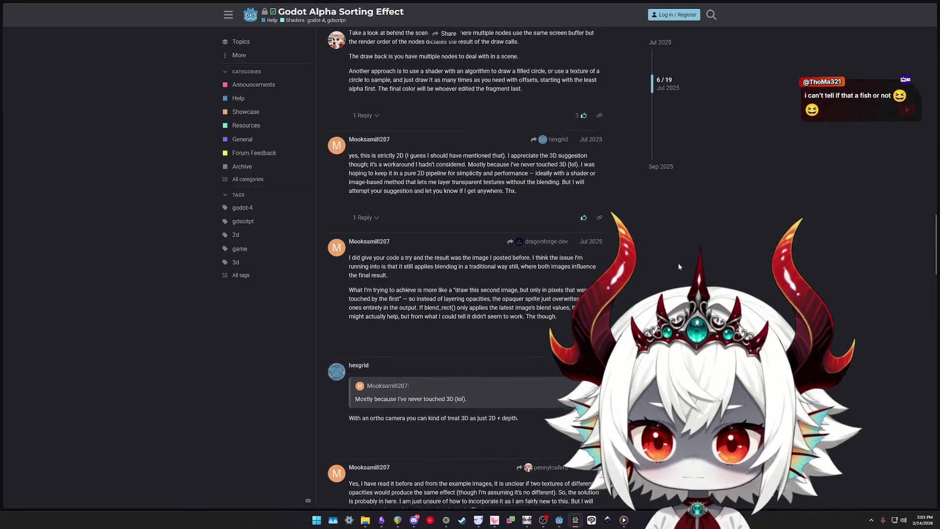
scroll(675, 269, down, 7)
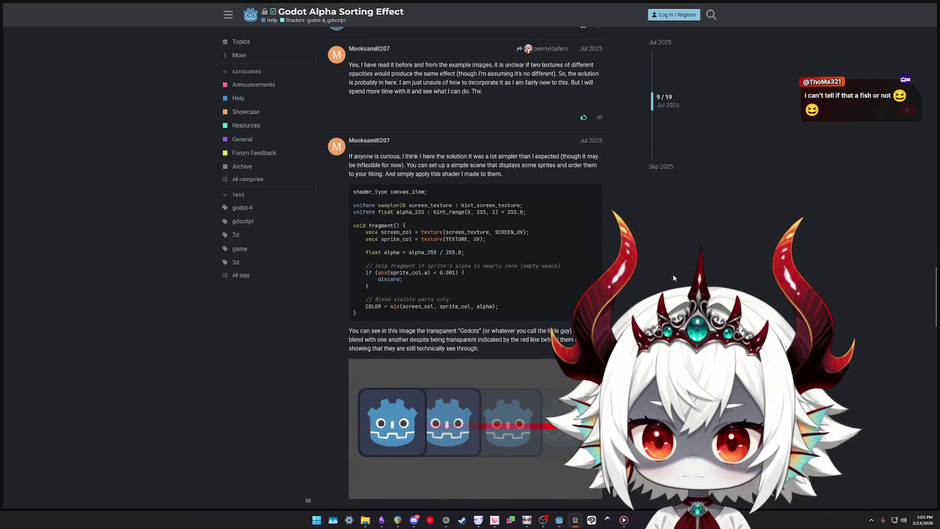
scroll(673, 277, down, 1)
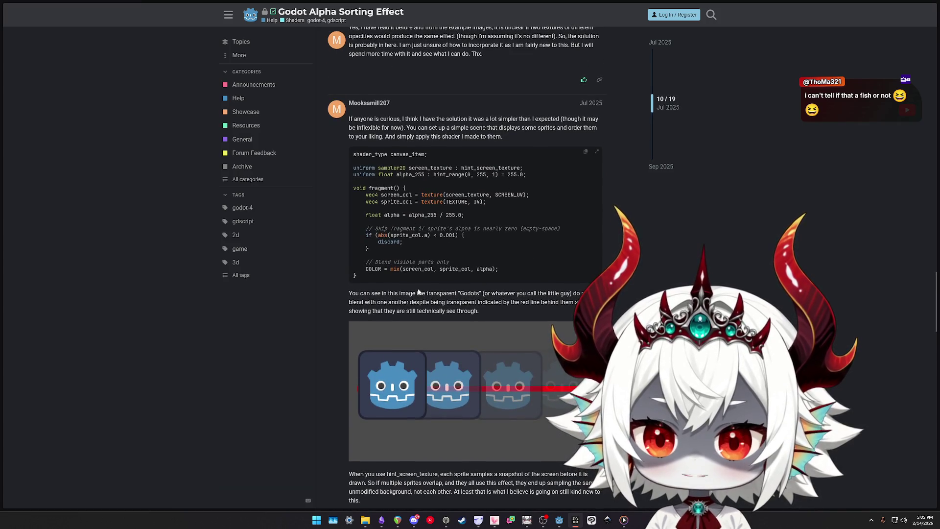
scroll(475, 266, down, 2)
scroll(475, 267, up, 3)
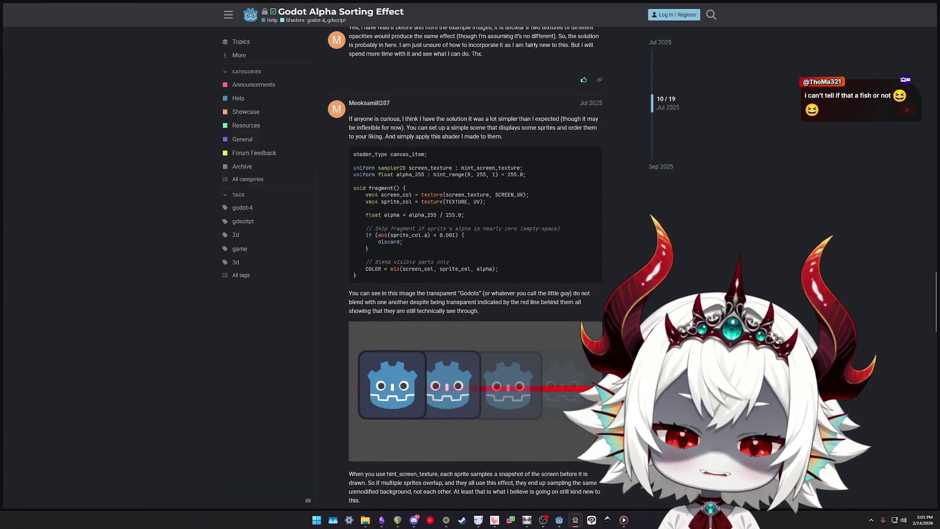
key(ctrl+t)
Search 'can you have multiple shaders on a material godot', note next_pass, and open the forum thread
text(can you have m)
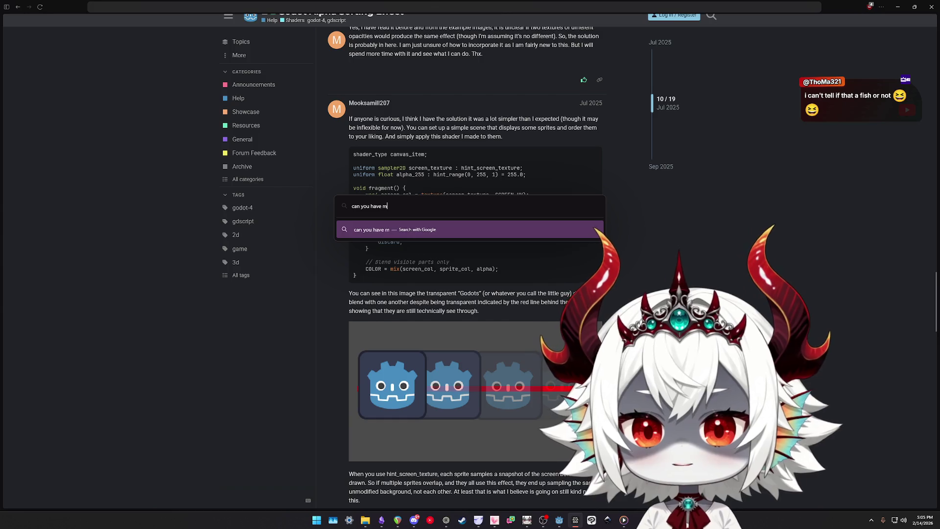
text(ultiple shaders on a )
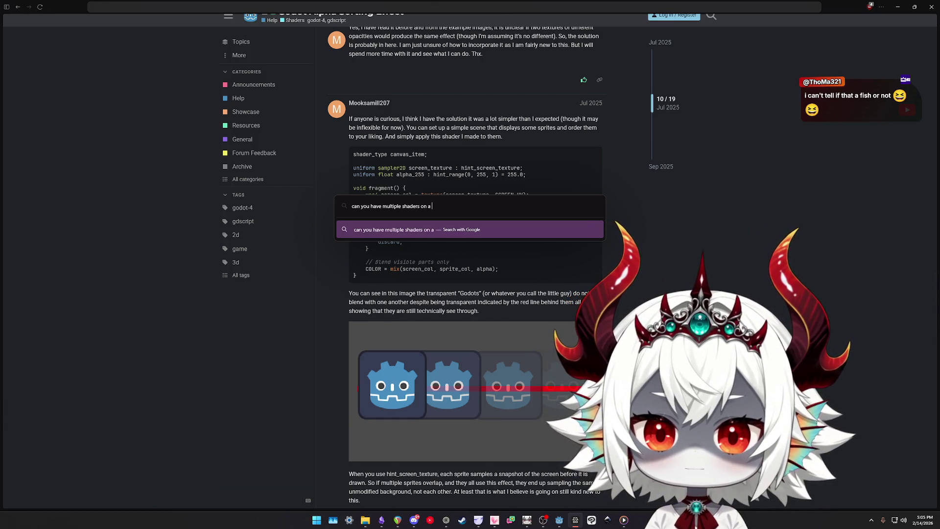
text(material godot)
key(Return)
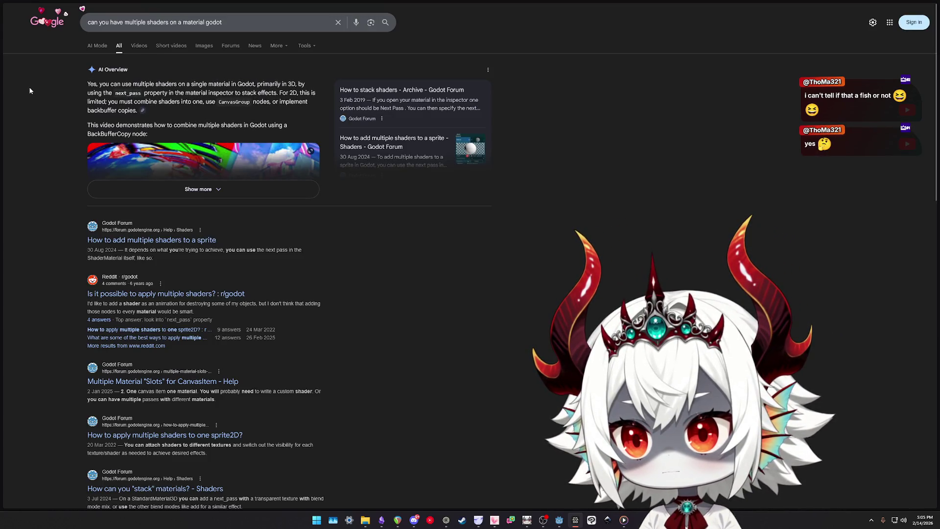
drag(116, 92, 207, 91)
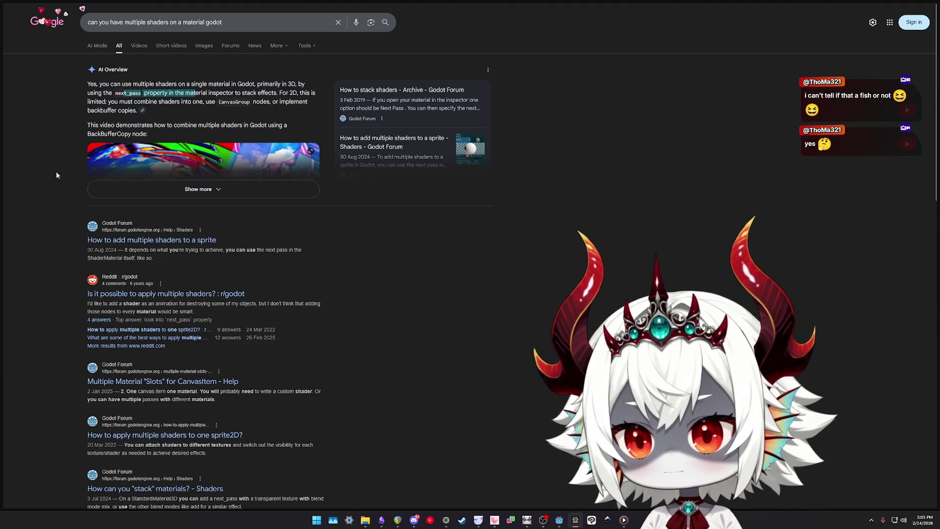
scroll(45, 215, down, 8)
click(127, 158)
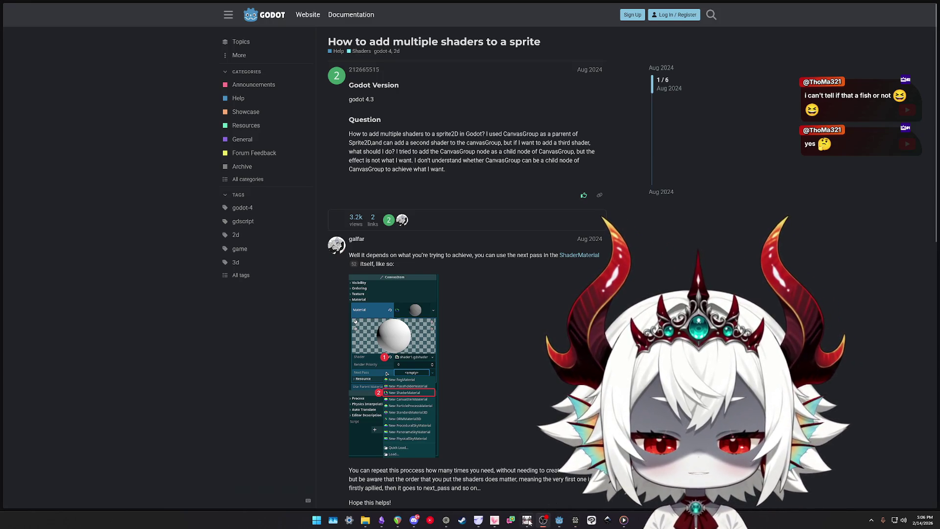
Back in Godot, zoom and pan the canvas to enlarge the boss monster
click(529, 521)
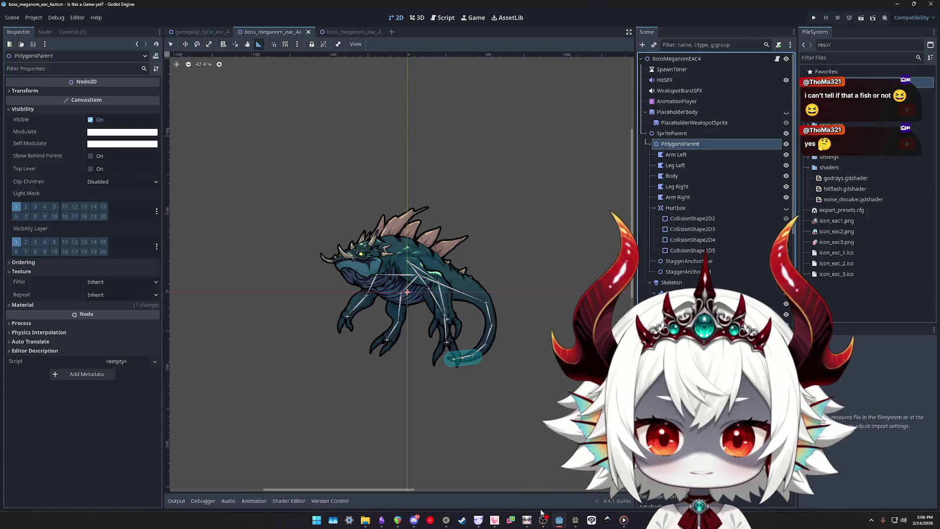
scroll(394, 369, up, 8)
scroll(394, 369, down, 2)
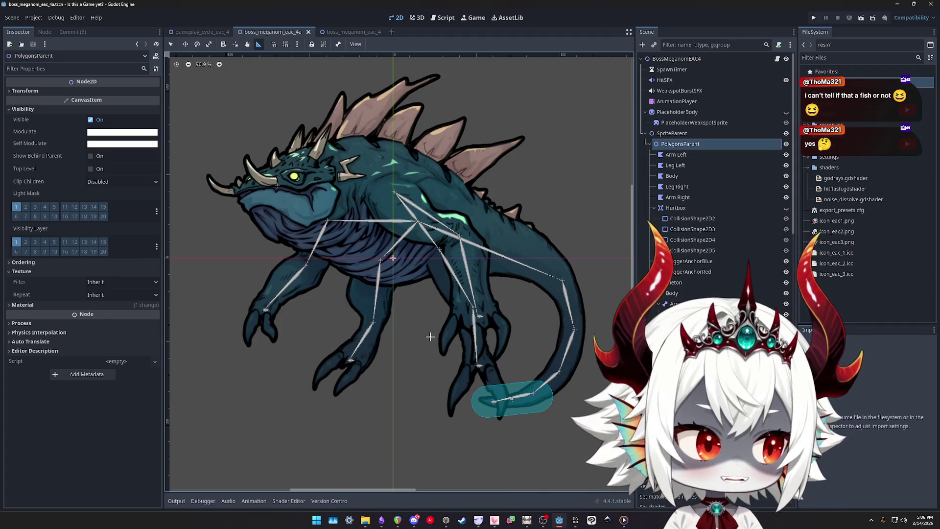
scroll(430, 336, down, 1)
drag(421, 332, 433, 338)
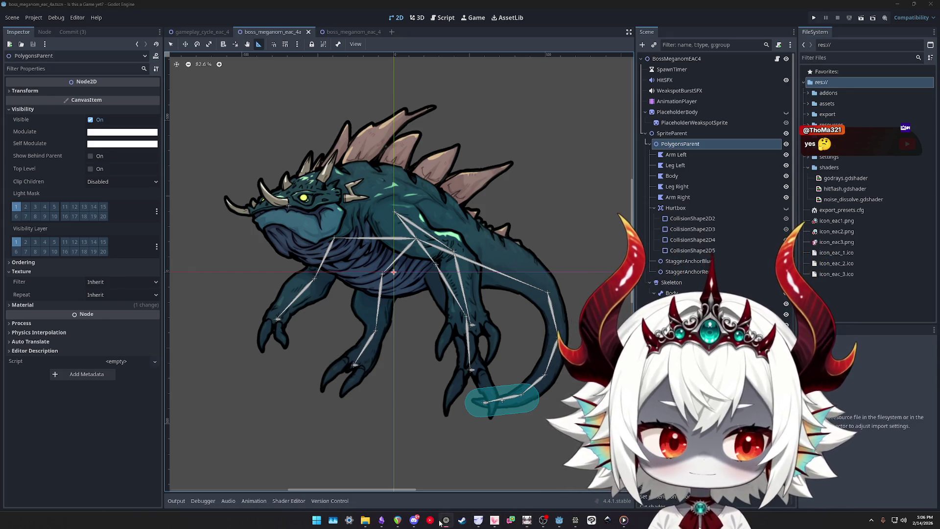
Recheck the forum thread, then in Godot expand PolygonsParent's material settings
click(576, 520)
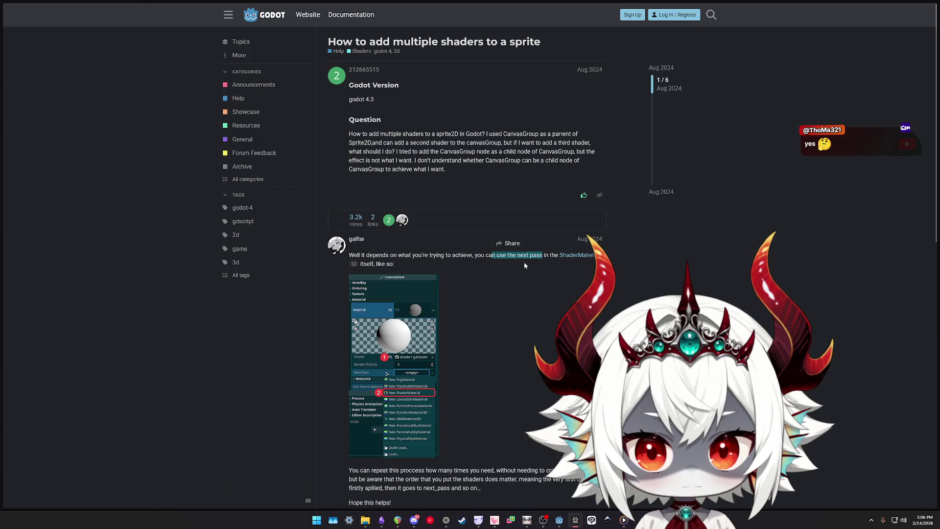
scroll(524, 266, down, 1)
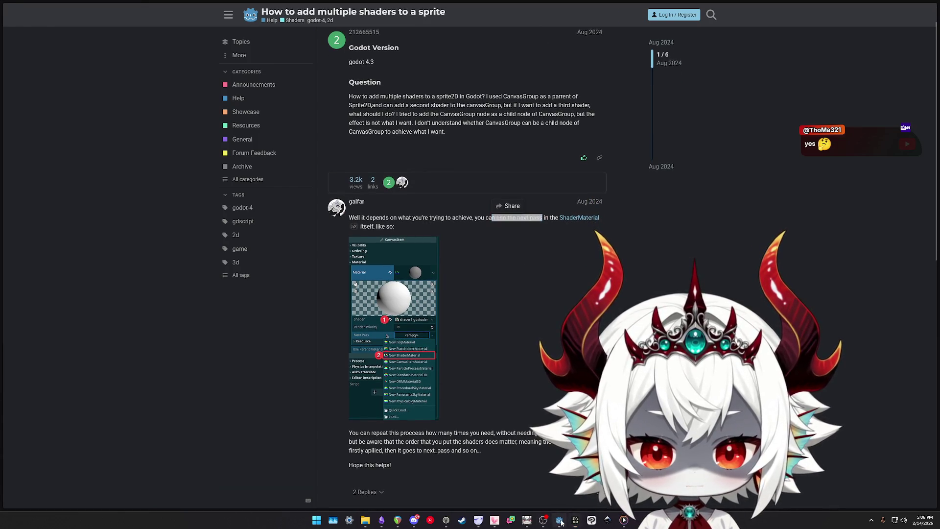
click(561, 521)
click(22, 305)
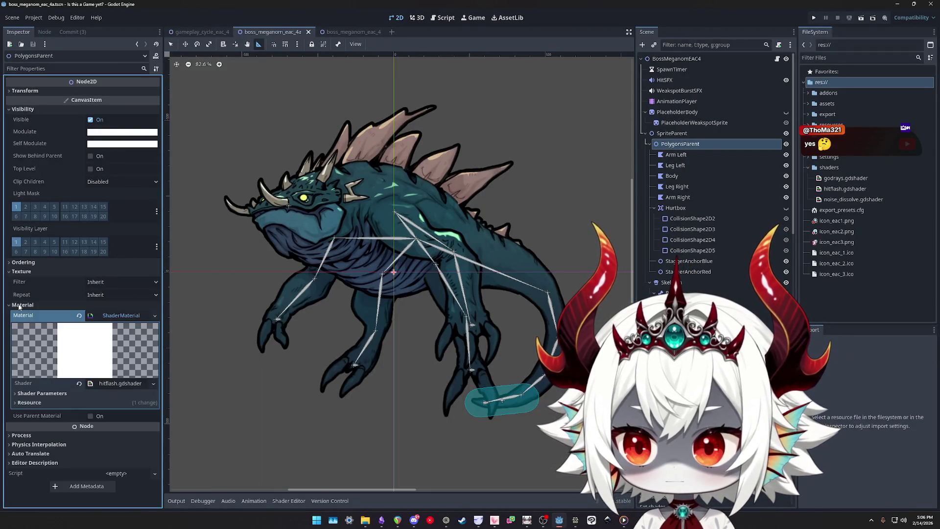
Expand PolygonsParent's shader parameters and open hitflash.gdshader in the Shader Editor
click(40, 393)
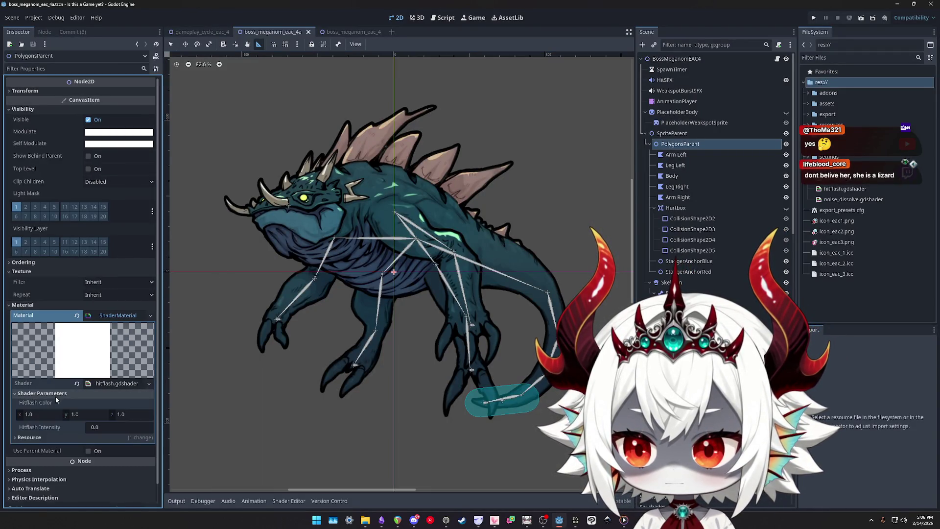
click(27, 438)
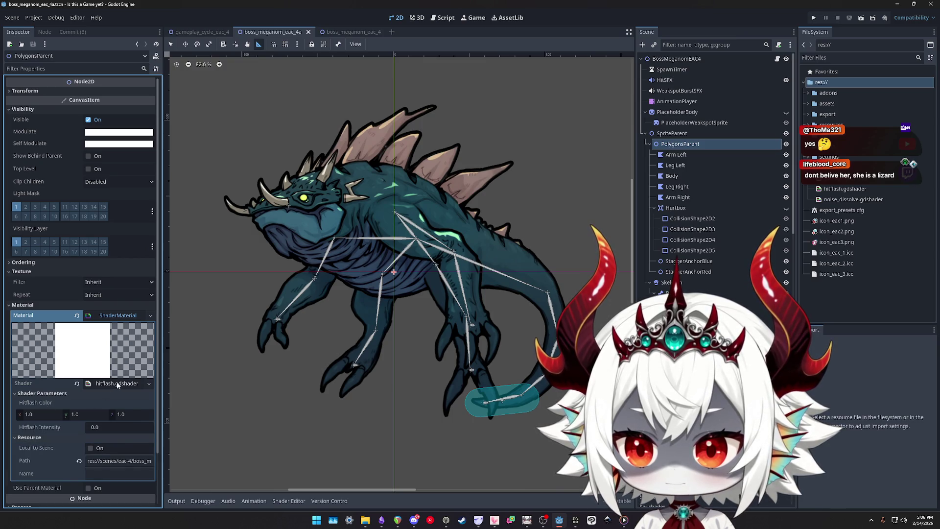
click(117, 385)
click(118, 385)
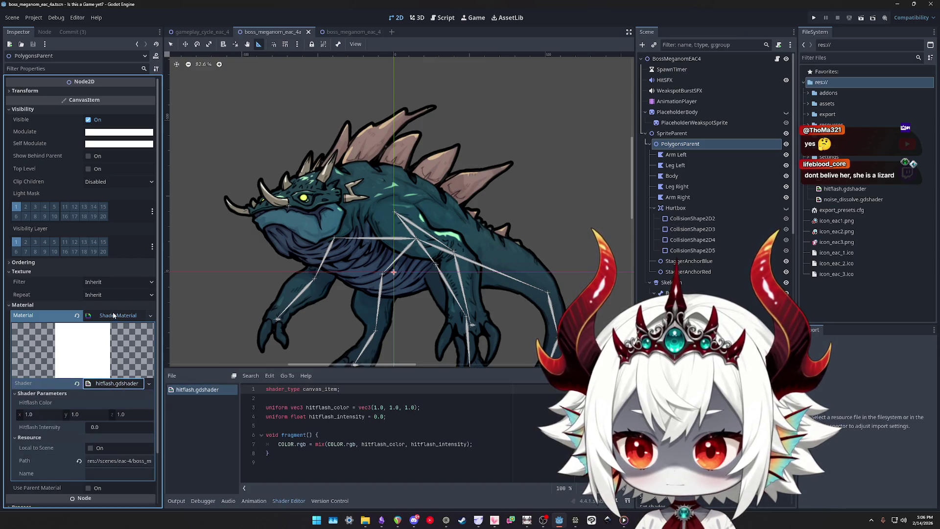
Scroll through the hitflash colour and intensity settings, then return to the forum thread
scroll(30, 360, down, 2)
scroll(34, 361, down, 1)
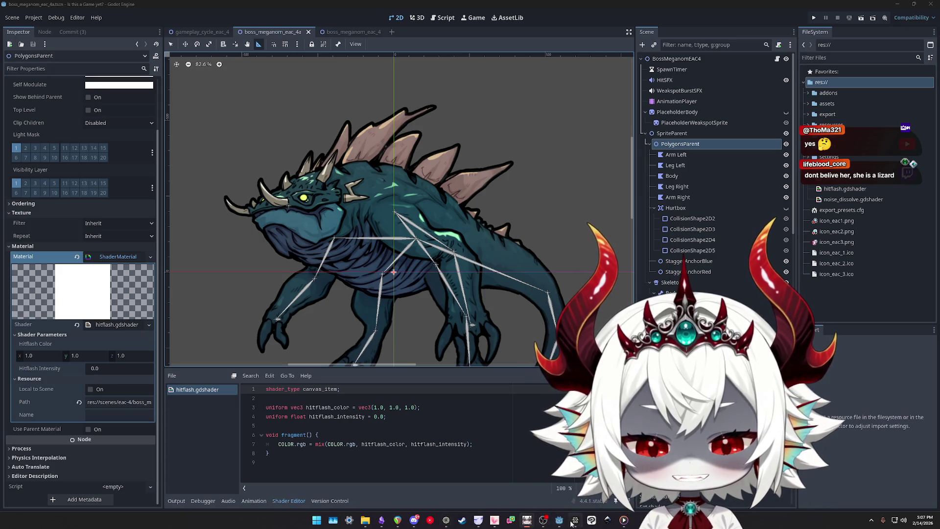
mouse_move(558, 521)
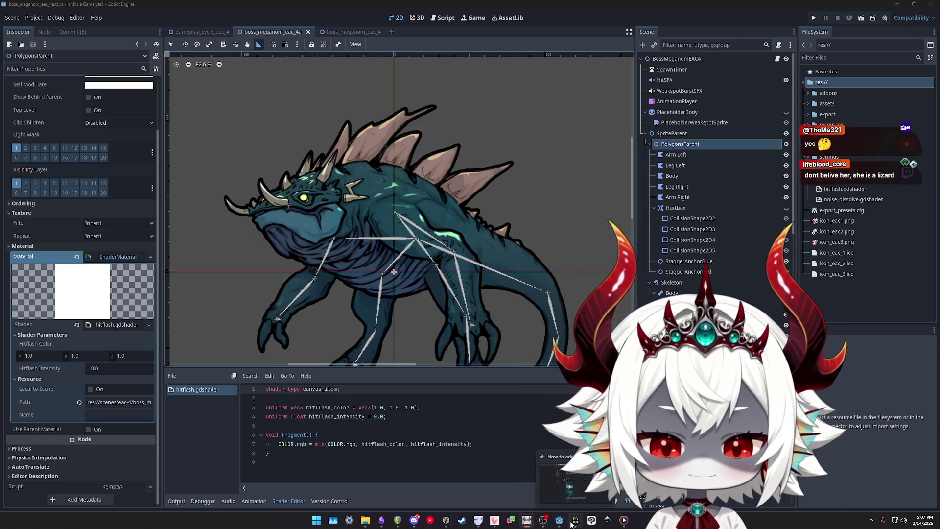
click(576, 522)
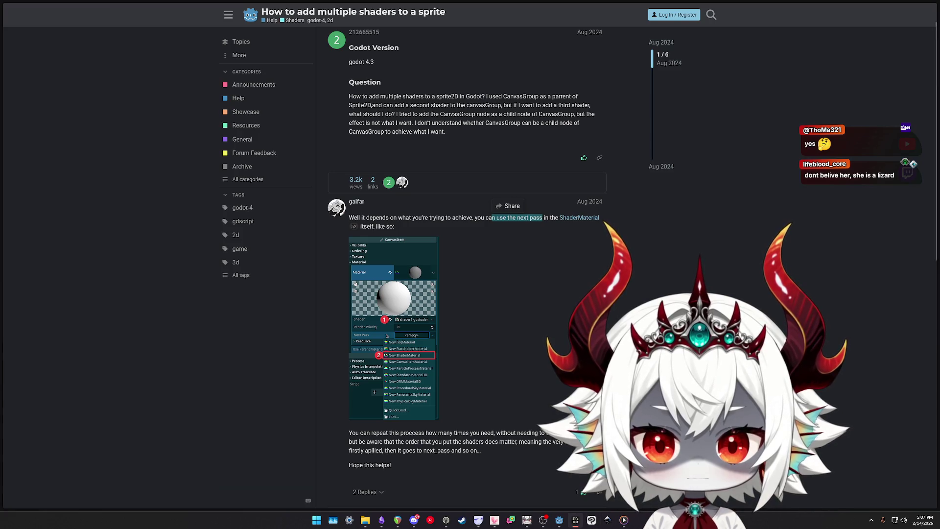
Scroll through the replies in the multiple-shaders forum thread
scroll(703, 269, down, 5)
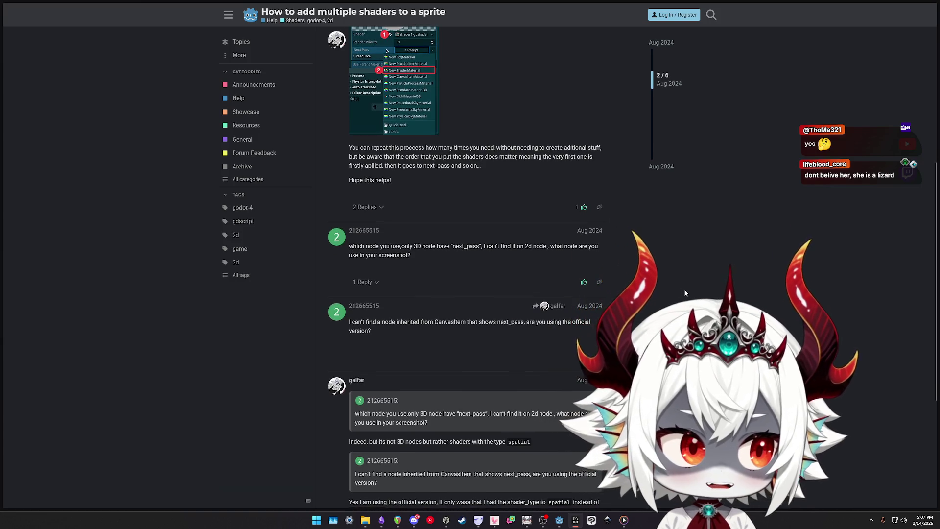
middle_click(703, 283)
middle_click(685, 289)
middle_click(582, 337)
scroll(582, 337, down, 1)
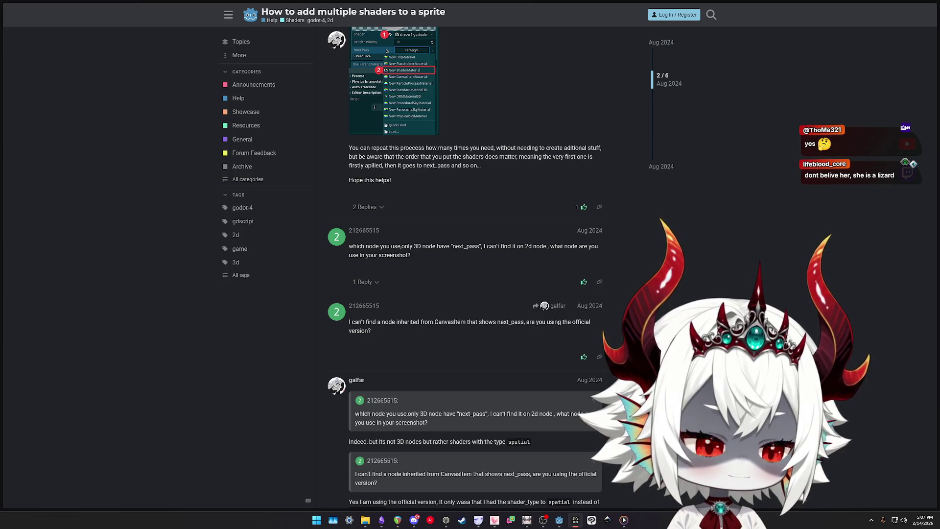
scroll(470, 264, down, 1)
scroll(469, 264, down, 2)
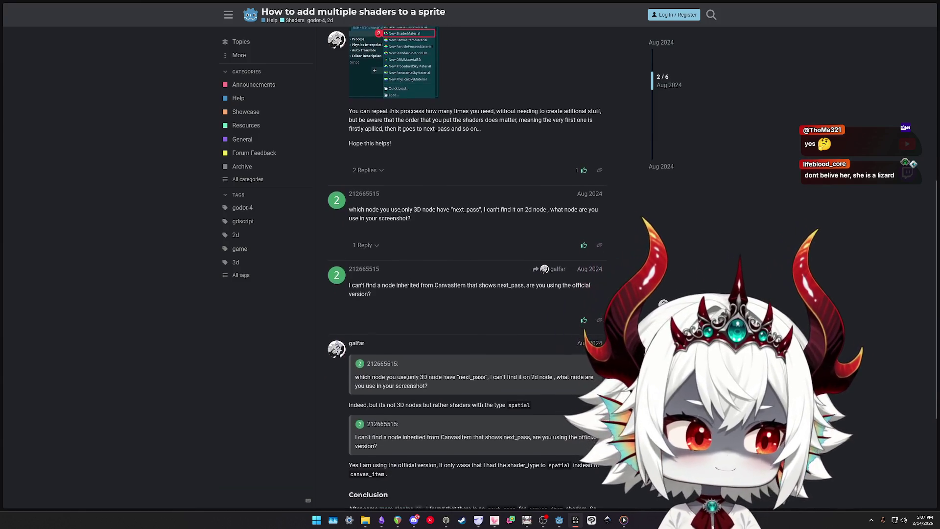
scroll(663, 304, down, 2)
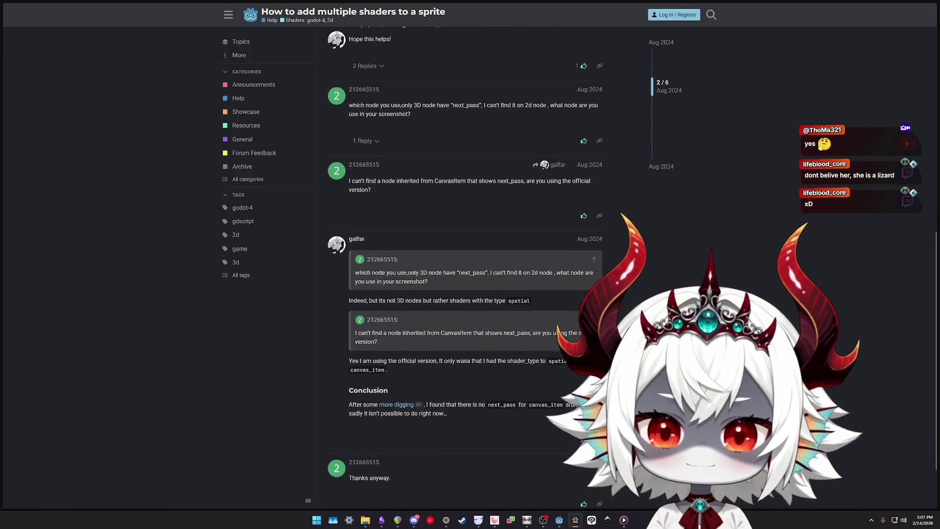
Reach the thread's no-next_pass conclusion and search 'what is next pass godot' in a new tab
scroll(465, 267, down, 2)
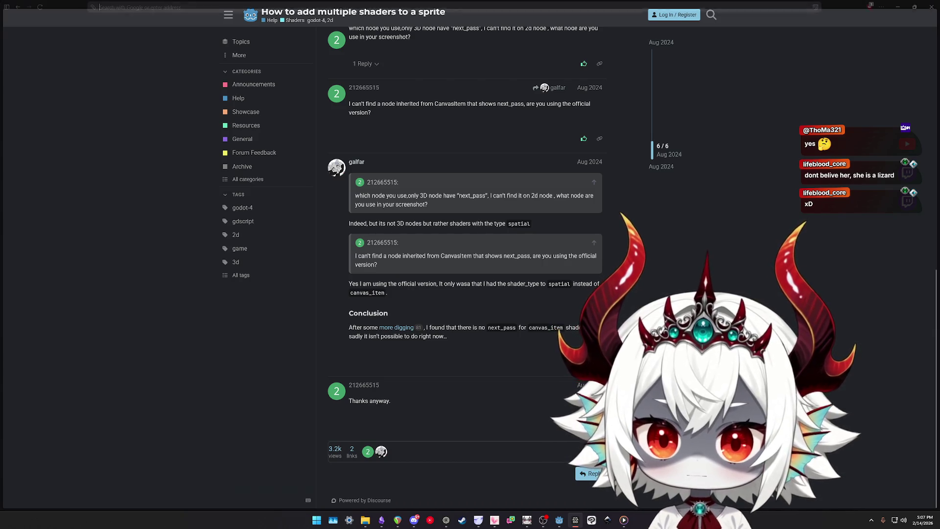
key(ctrl+t)
text(what is next pass godot)
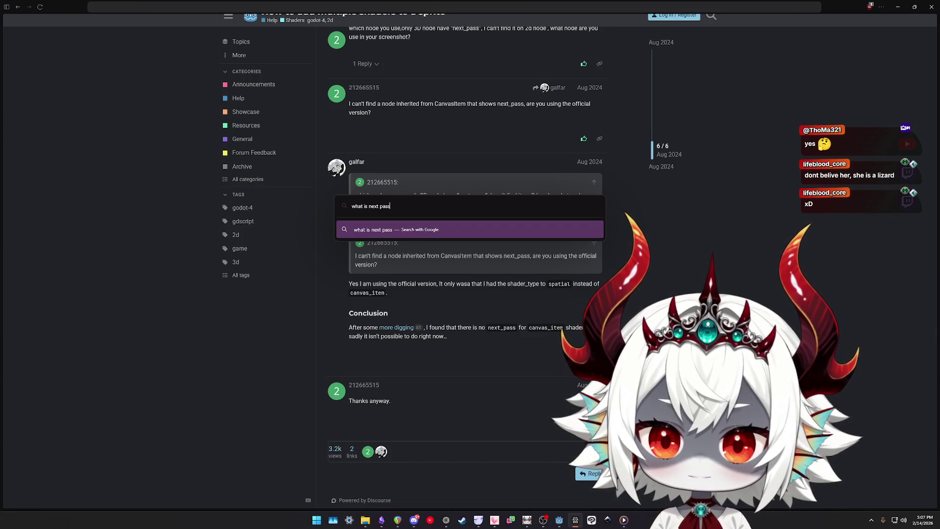
Look up what next pass is, then search 'is next pass available in godot compatibility'
key(Return)
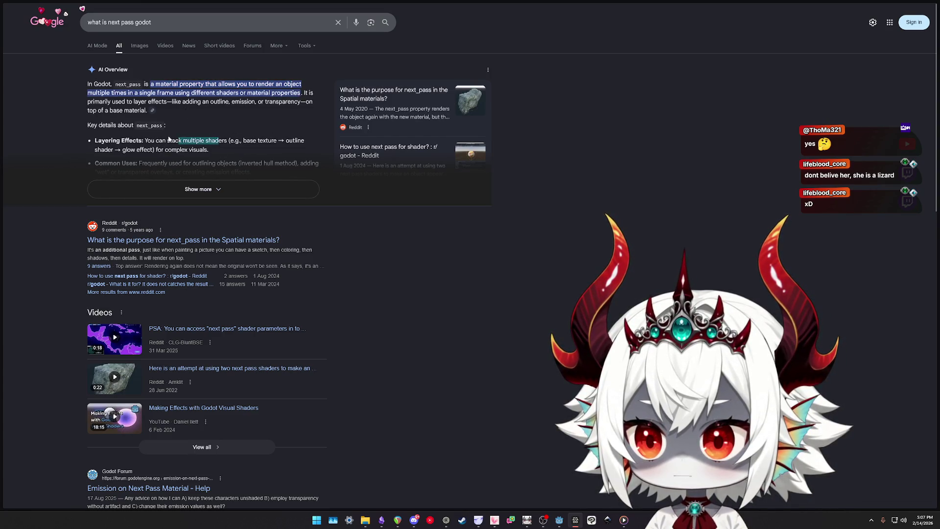
click(197, 189)
triple_click(194, 27)
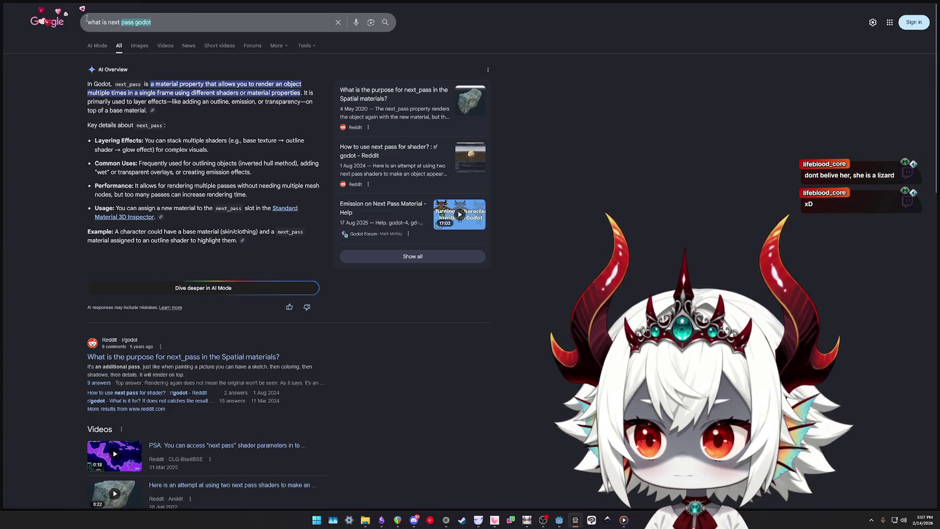
text(is next pass avai)
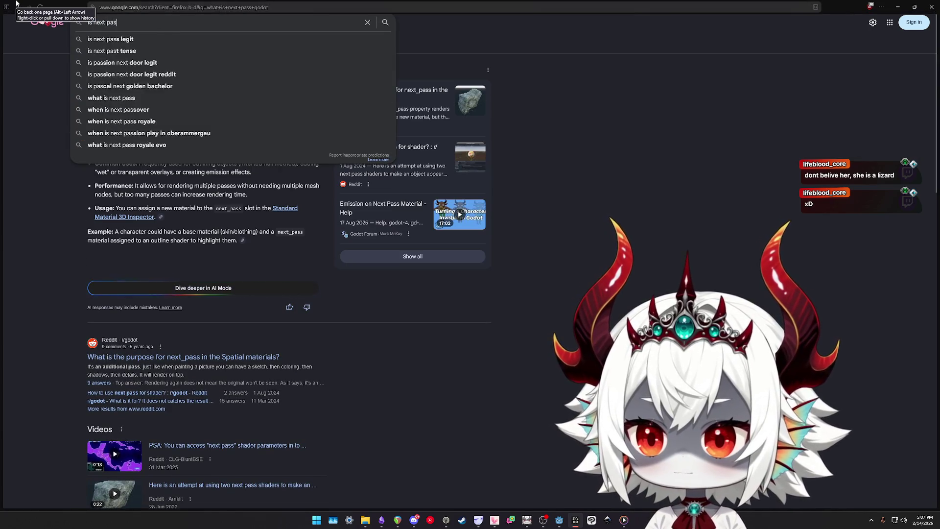
text(l)
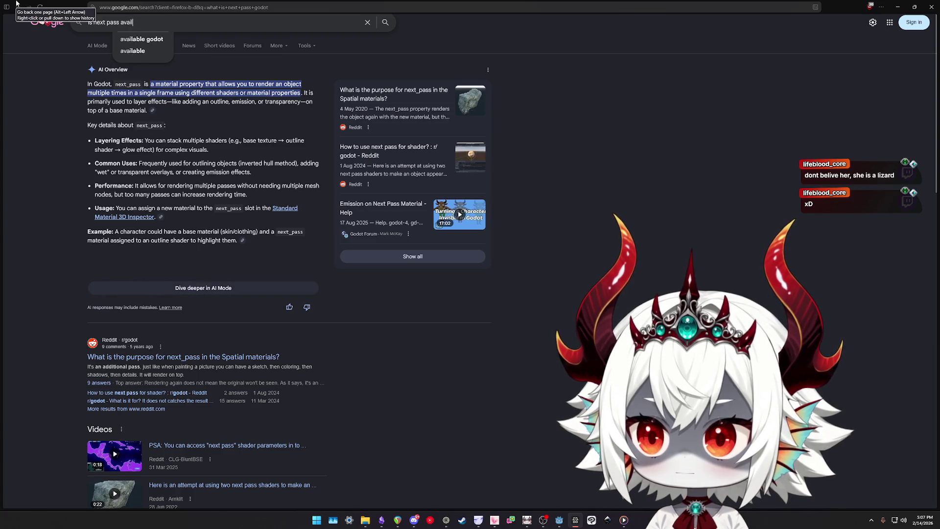
text(able in godot compatibility)
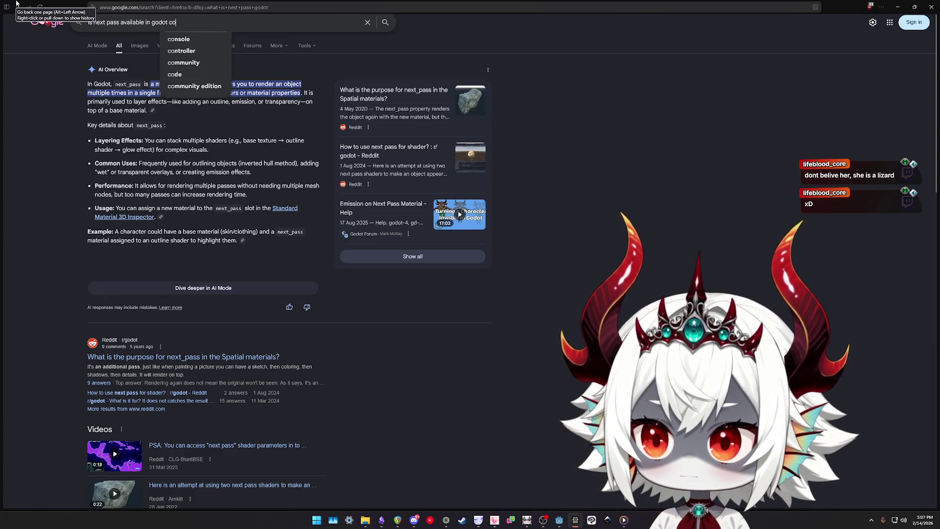
key(Return)
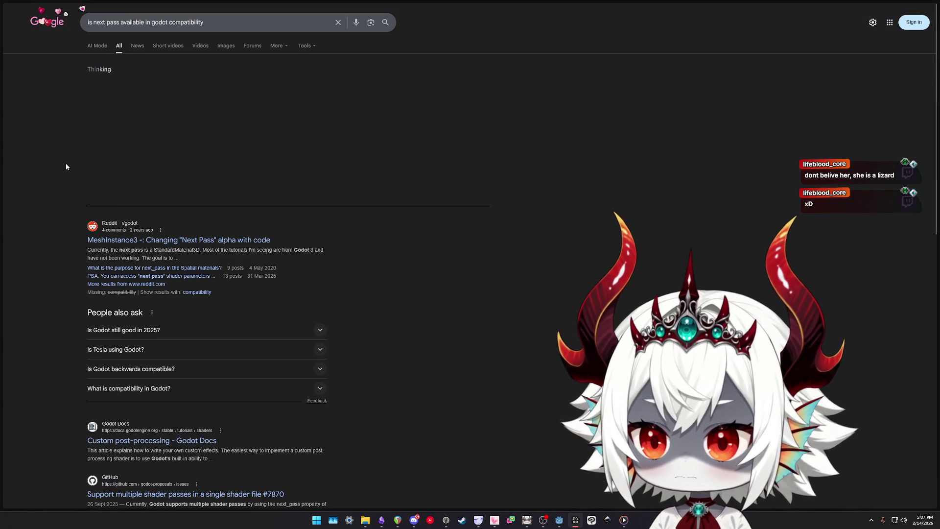
Expand and read the AI overview confirming next_pass works under Compatibility
scroll(67, 166, down, 3)
scroll(65, 165, down, 2)
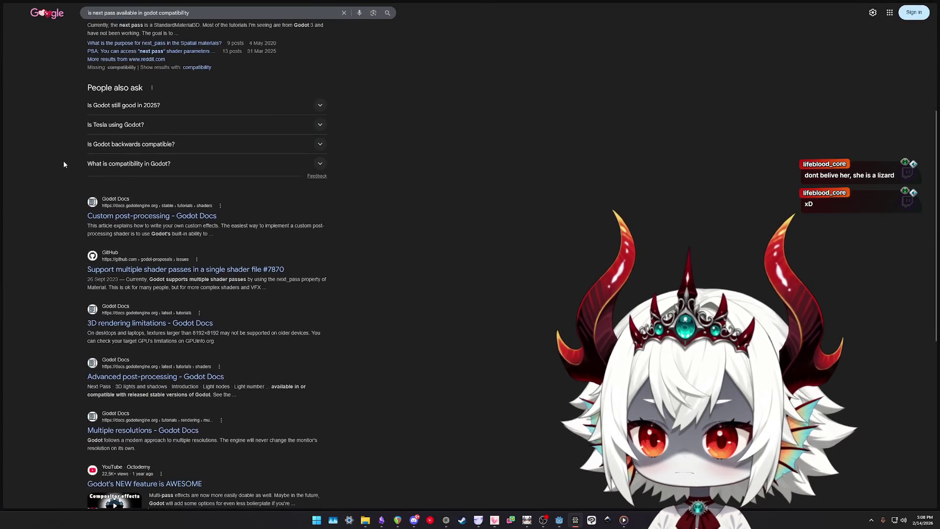
scroll(54, 164, up, 5)
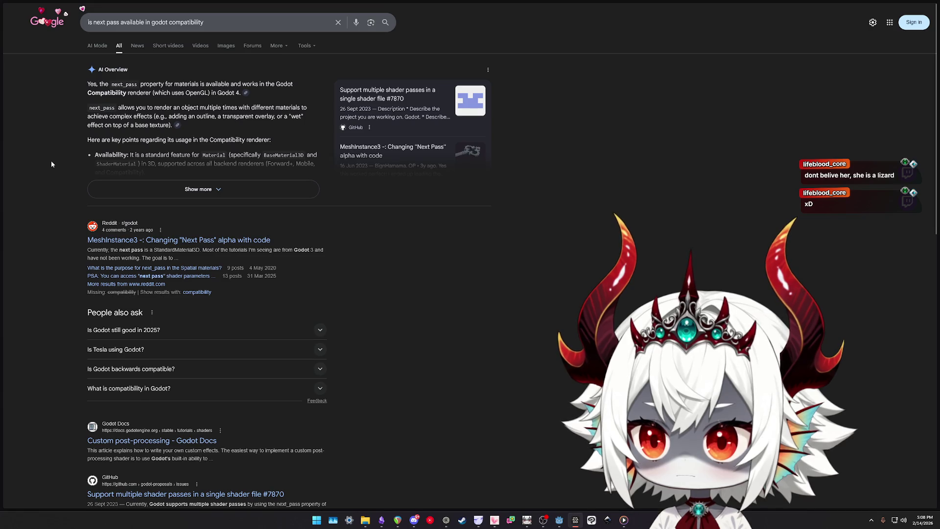
click(140, 189)
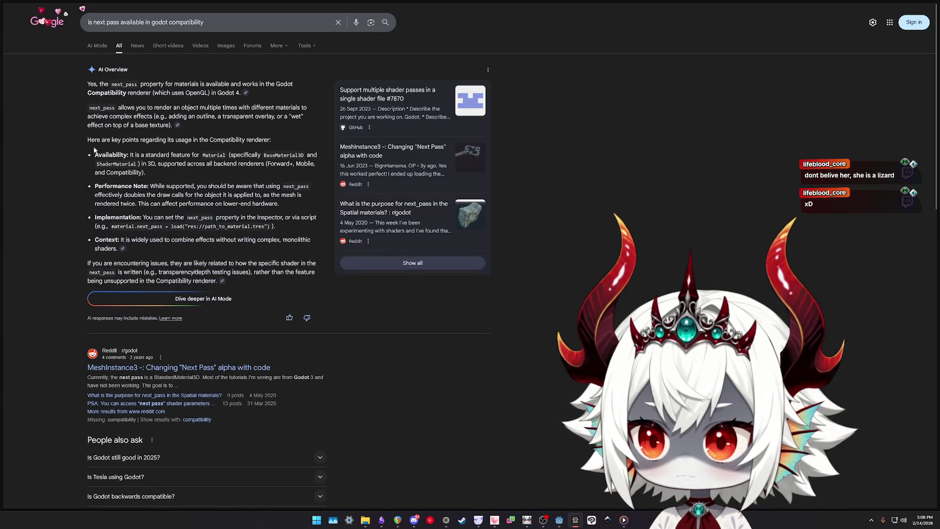
drag(89, 108, 163, 107)
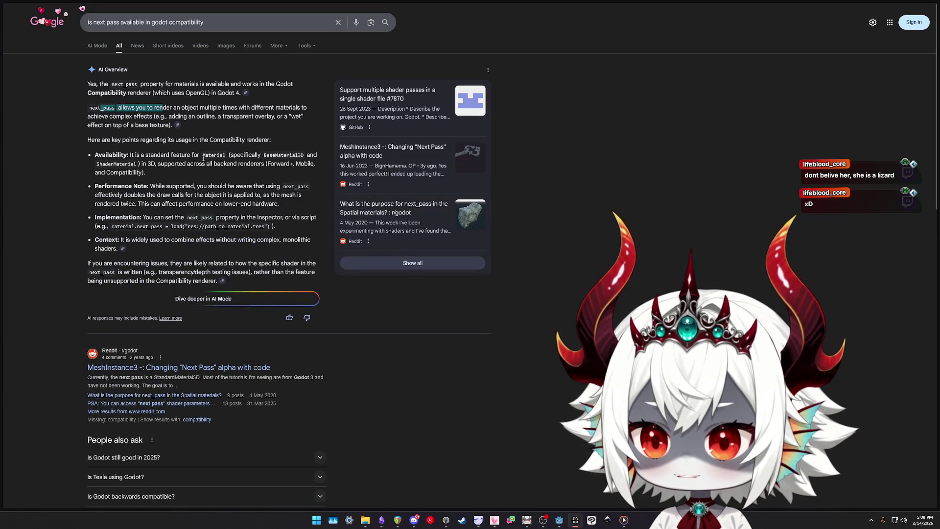
click(559, 520)
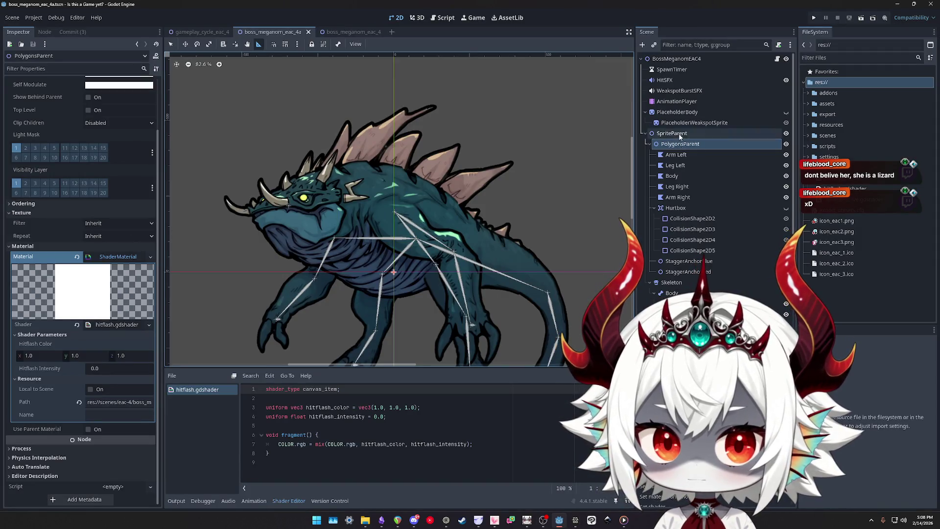
Give Arm Left a new CanvasItemMaterial using hitflash.gdshader as its shader
click(678, 145)
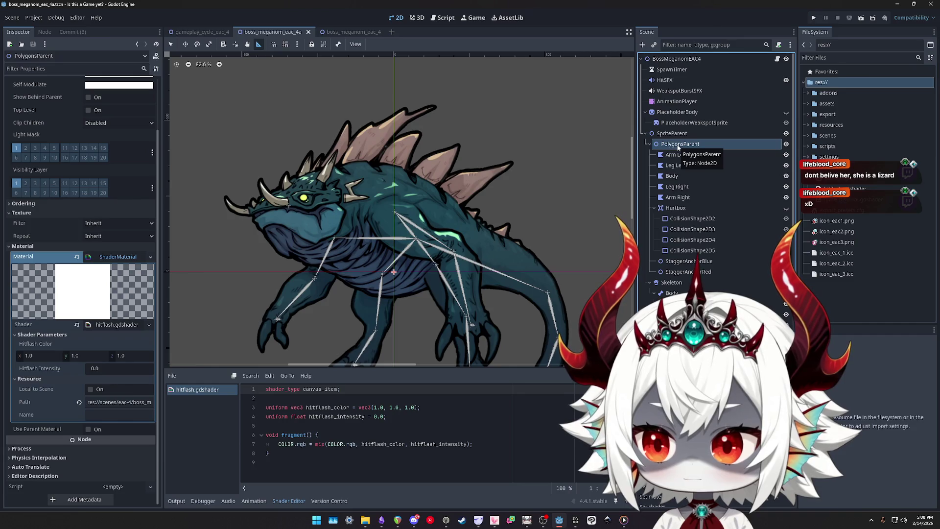
click(679, 155)
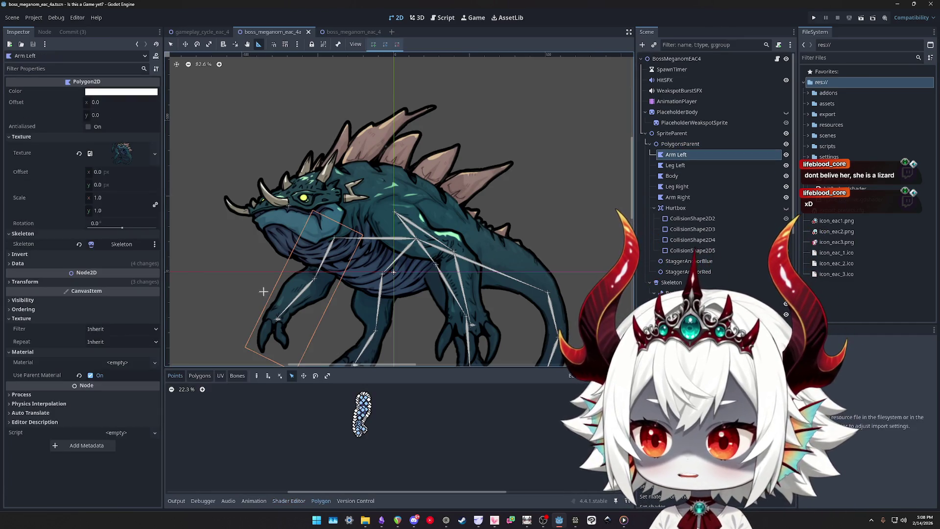
click(117, 364)
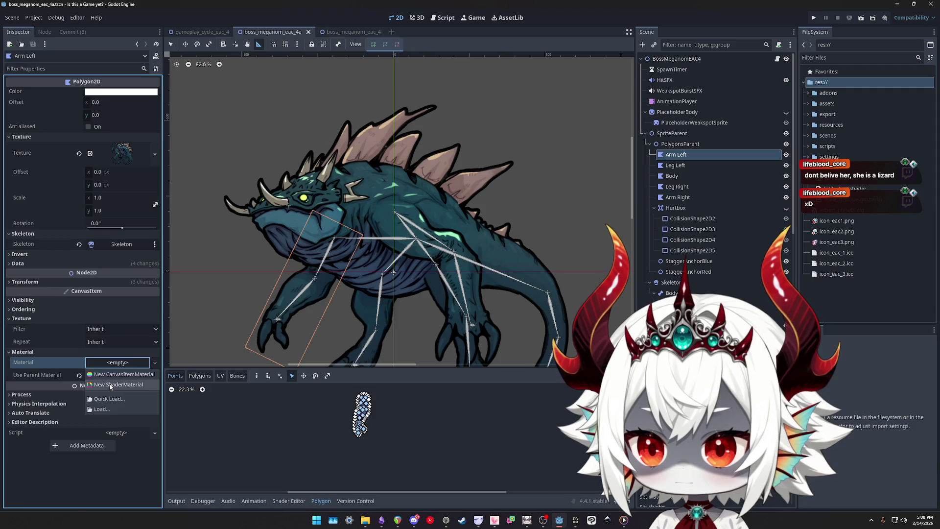
click(118, 374)
scroll(49, 416, down, 1)
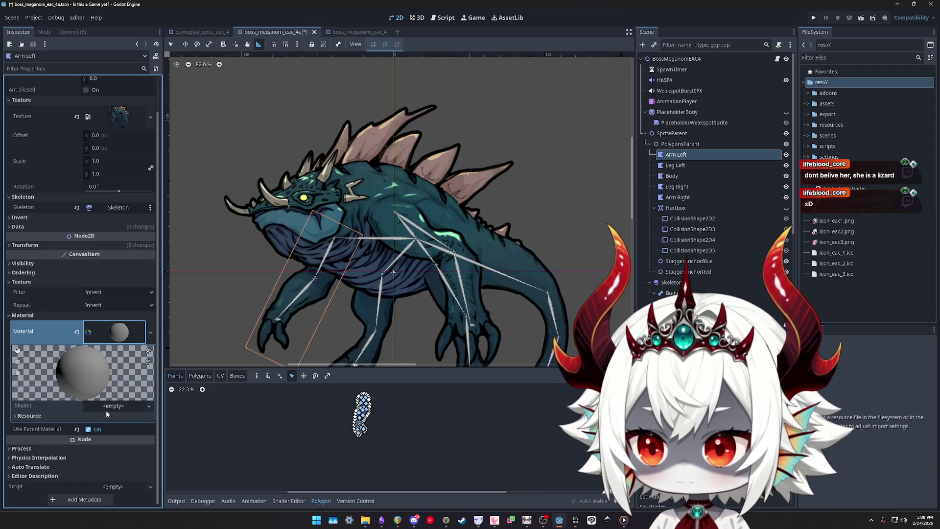
click(115, 406)
click(127, 431)
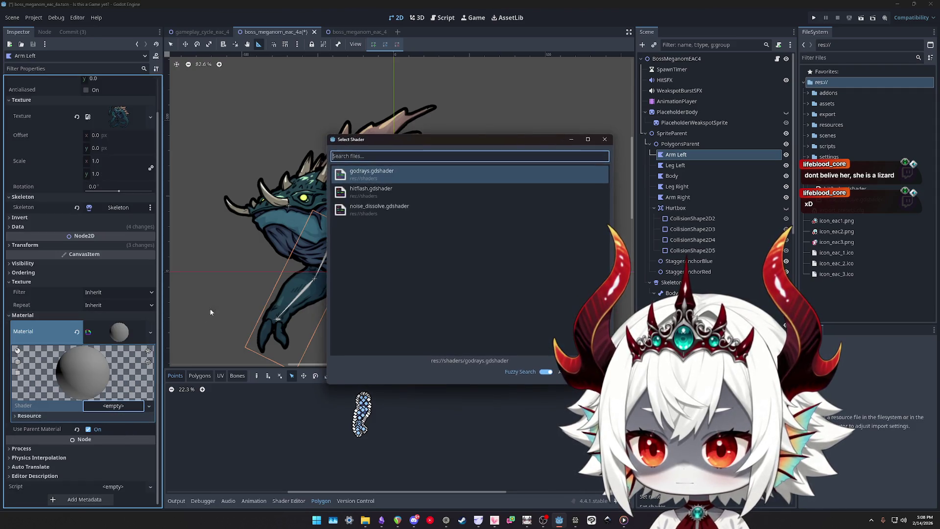
double_click(361, 196)
Look over the shader parameters, undo so Arm Left has no material, and select PlaceholderBody
click(46, 415)
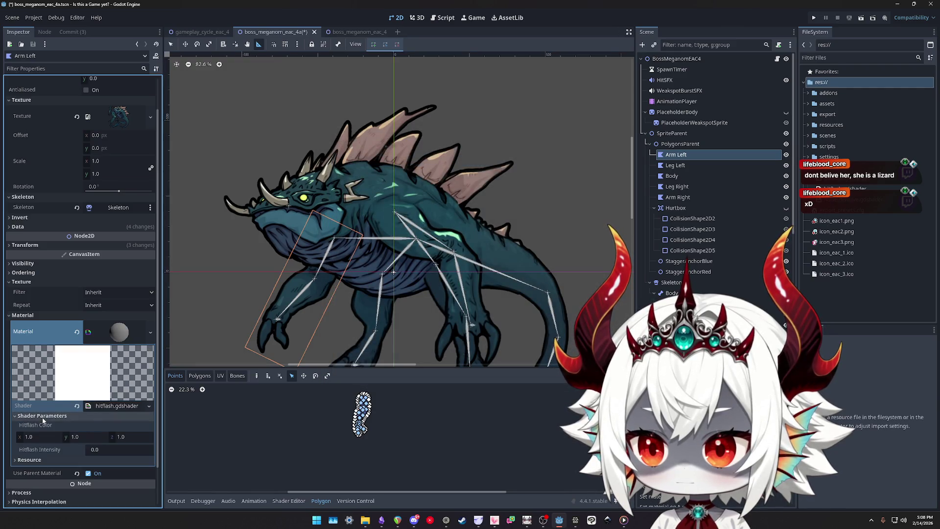
scroll(47, 426, down, 1)
click(47, 416)
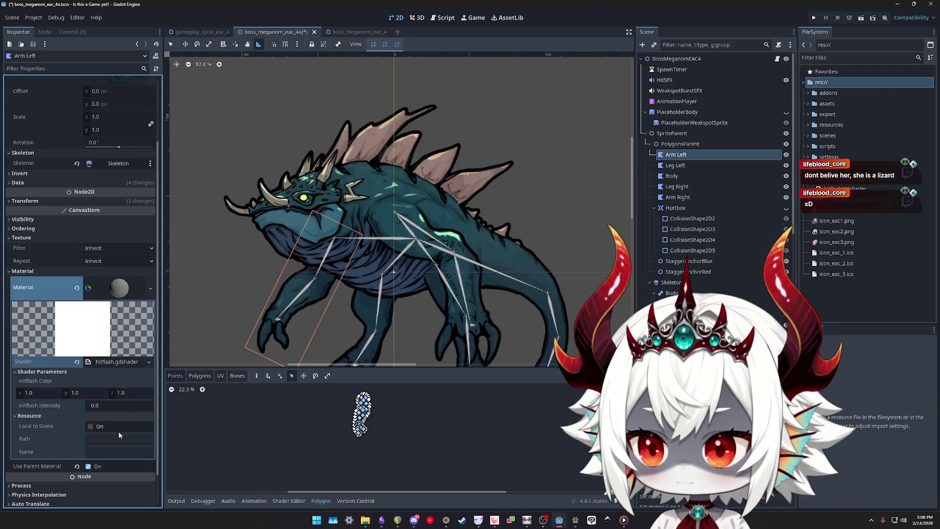
key(ctrl+z)
key(ctrl+z)
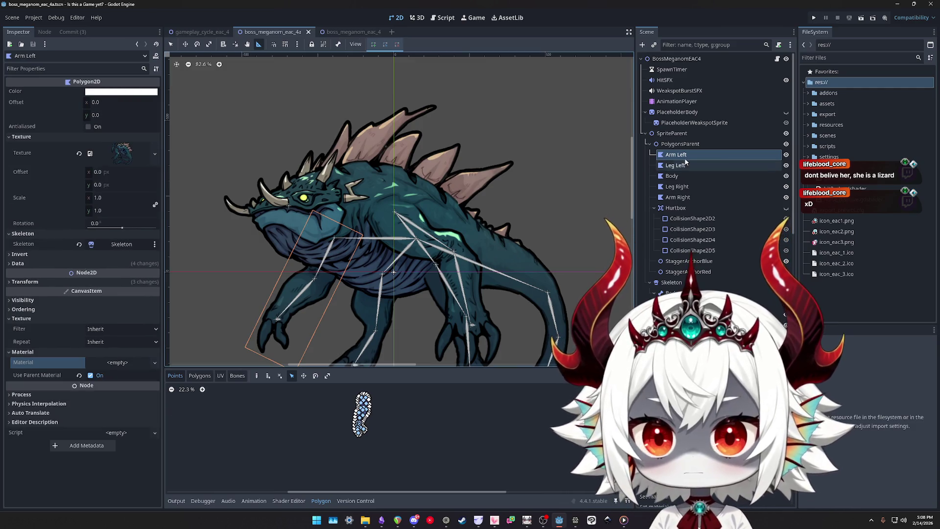
click(677, 112)
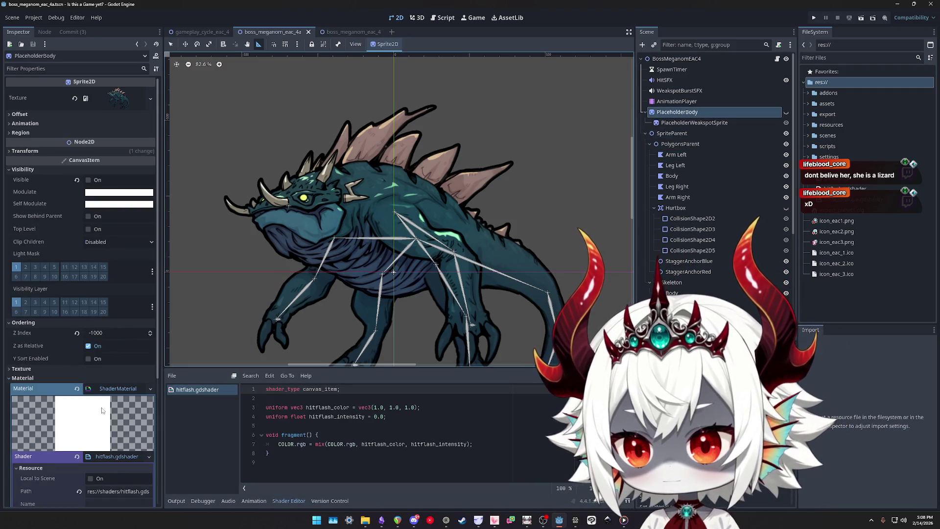
Scroll to PlaceholderBody's ShaderMaterial showing white hitflash colour (1.0, 1.0, 1.0) and intensity 0.0
scroll(74, 426, down, 5)
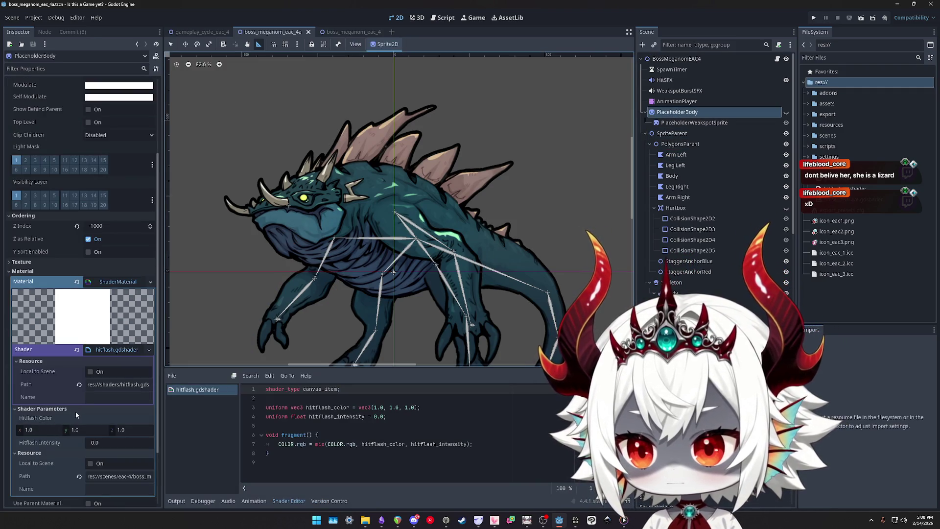
scroll(44, 440, down, 2)
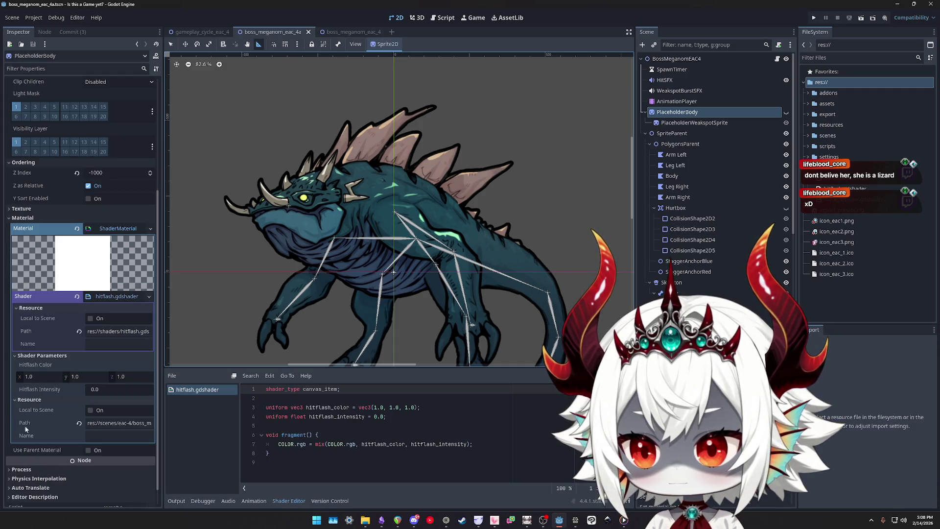
scroll(111, 228, up, 6)
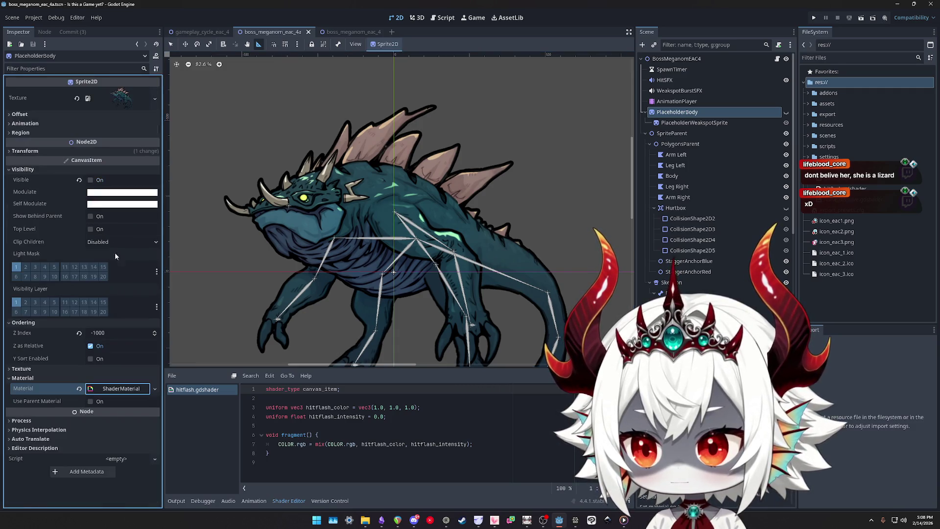
scroll(65, 377, down, 6)
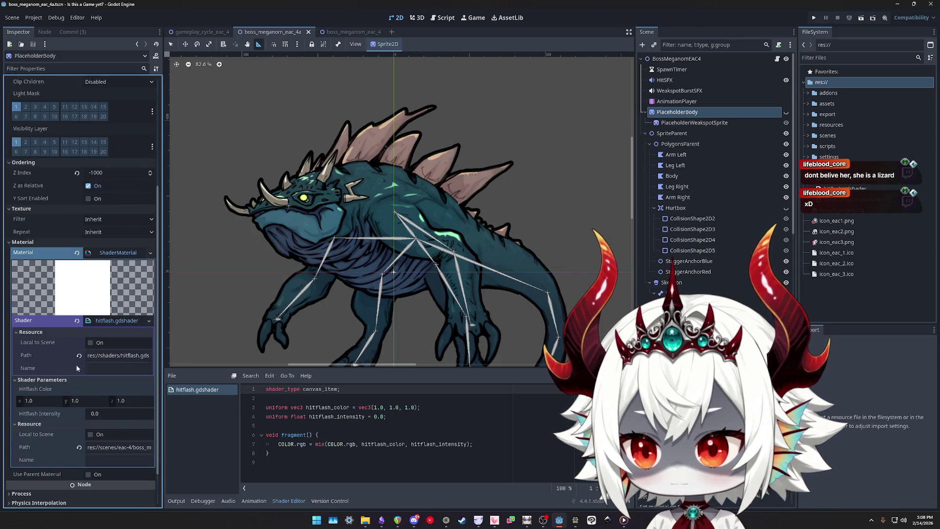
scroll(55, 363, down, 2)
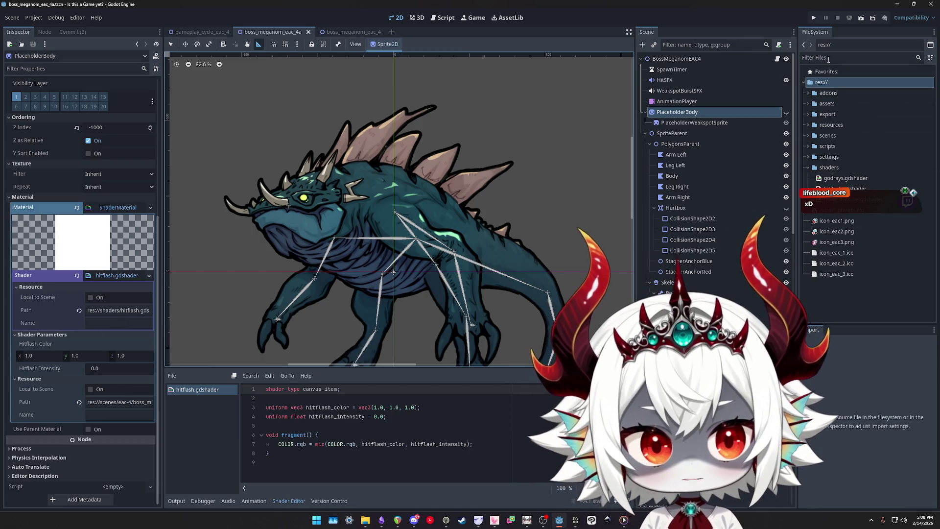
Select hitflash.gdshader in FileSystem, mark flash_intensity on line 7, and return to the Google results
click(842, 189)
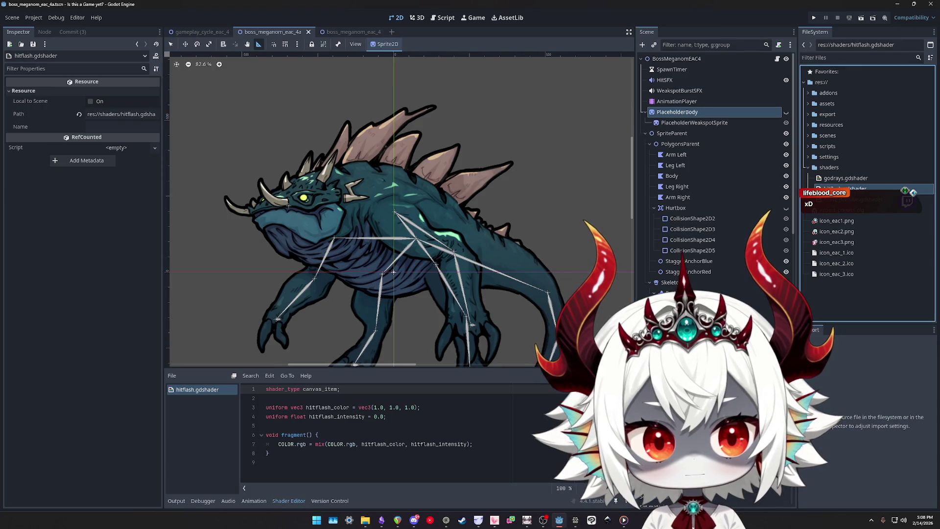
right_click(822, 189)
click(812, 183)
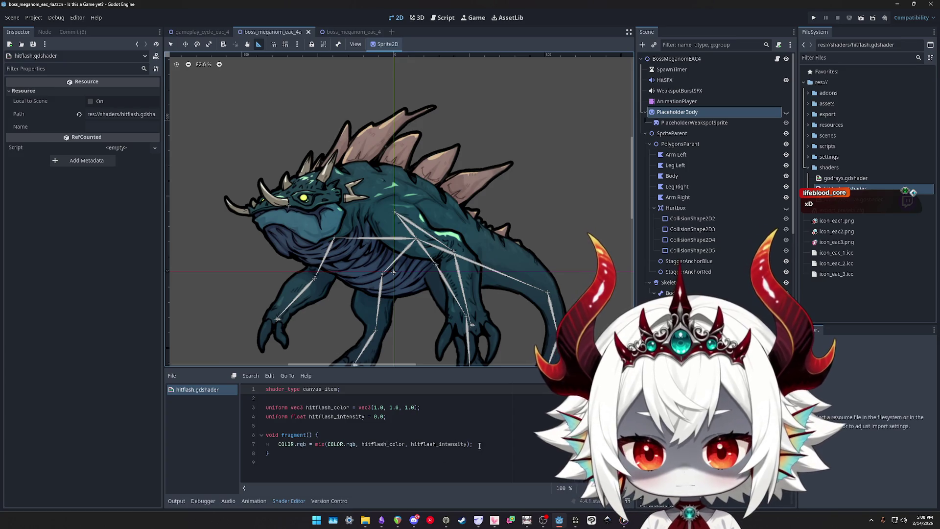
drag(479, 445, 421, 444)
click(444, 522)
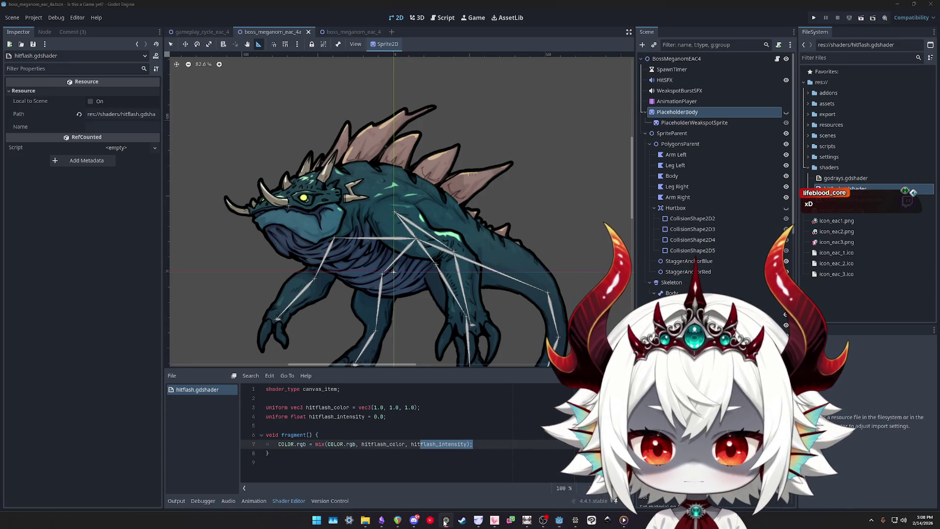
mouse_move(476, 523)
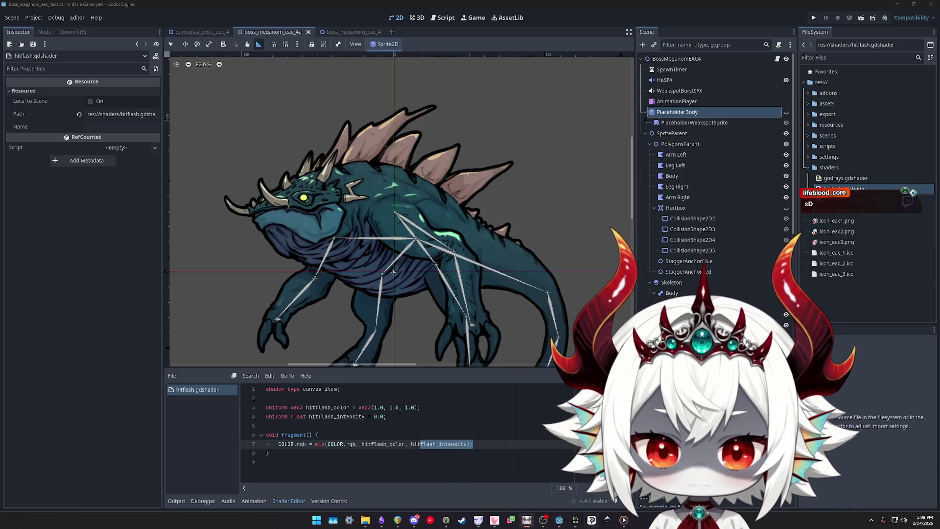
click(523, 522)
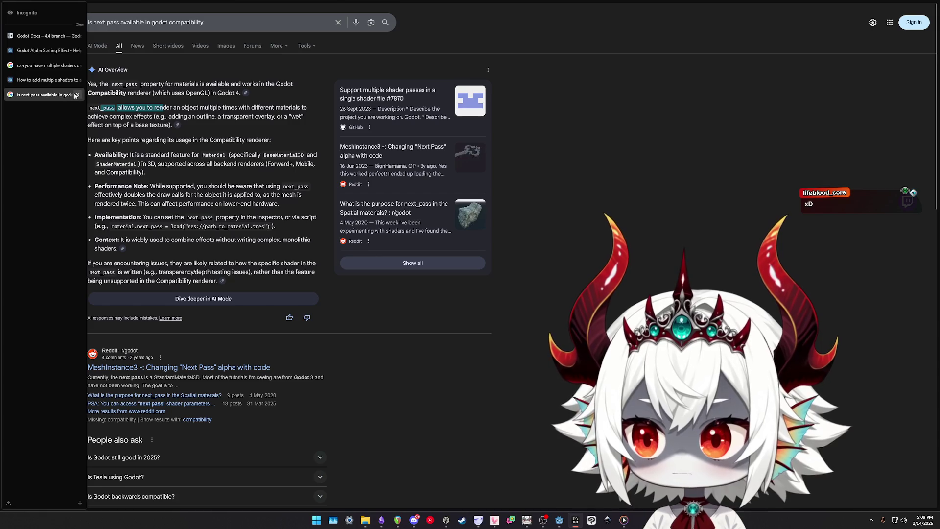
Open the Godot Alpha Sorting Effect thread and read its hint_screen_texture, alpha_255 and SCREEN_UV code
click(77, 95)
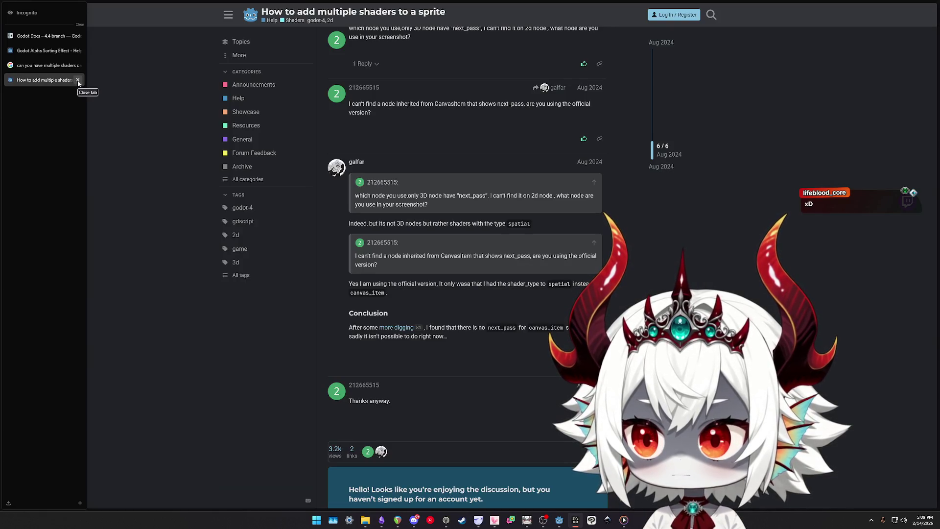
click(63, 53)
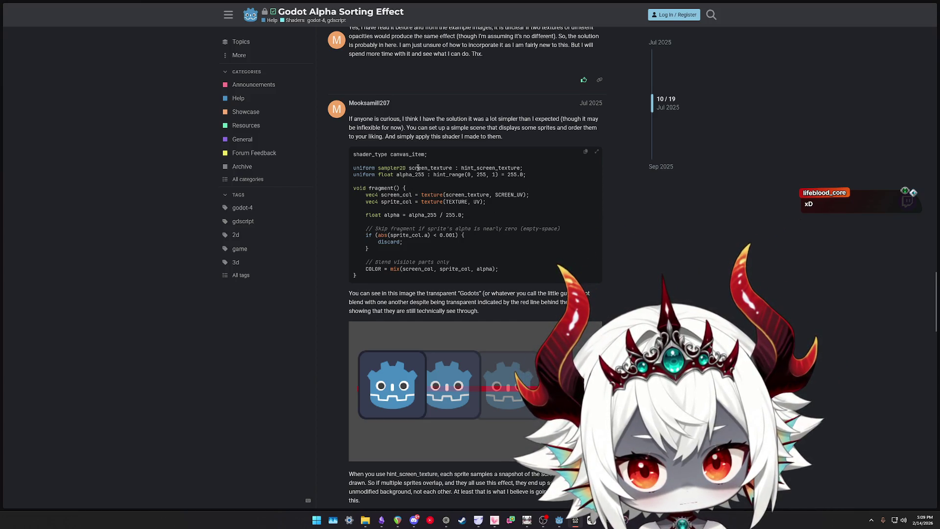
double_click(427, 168)
double_click(481, 168)
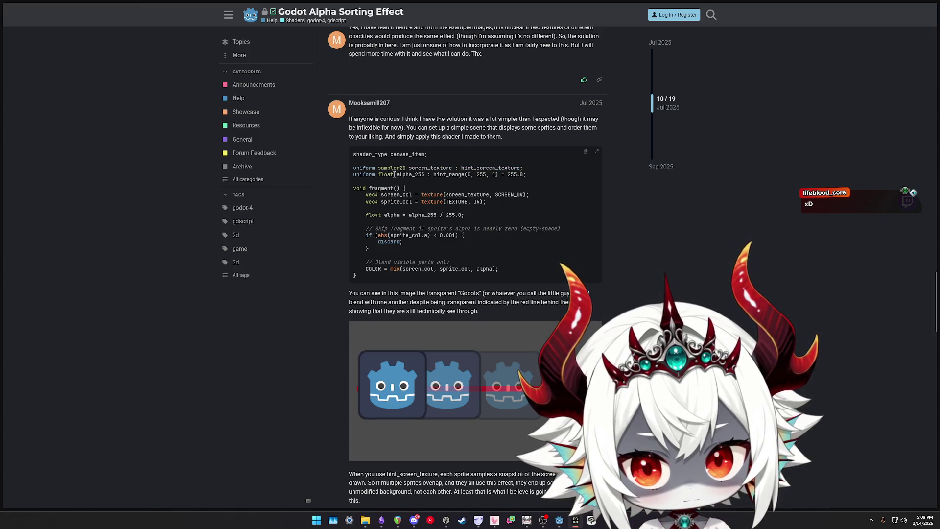
double_click(410, 174)
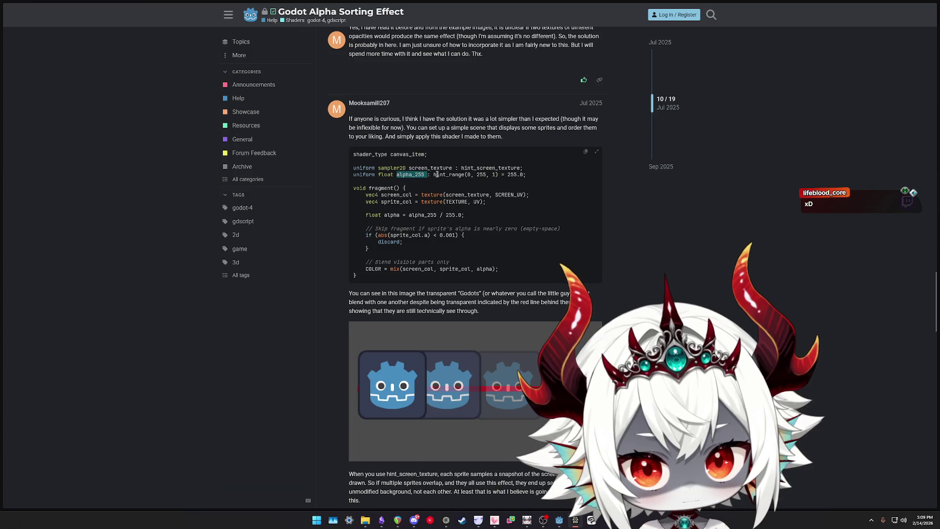
click(534, 172)
drag(498, 174, 414, 174)
click(539, 191)
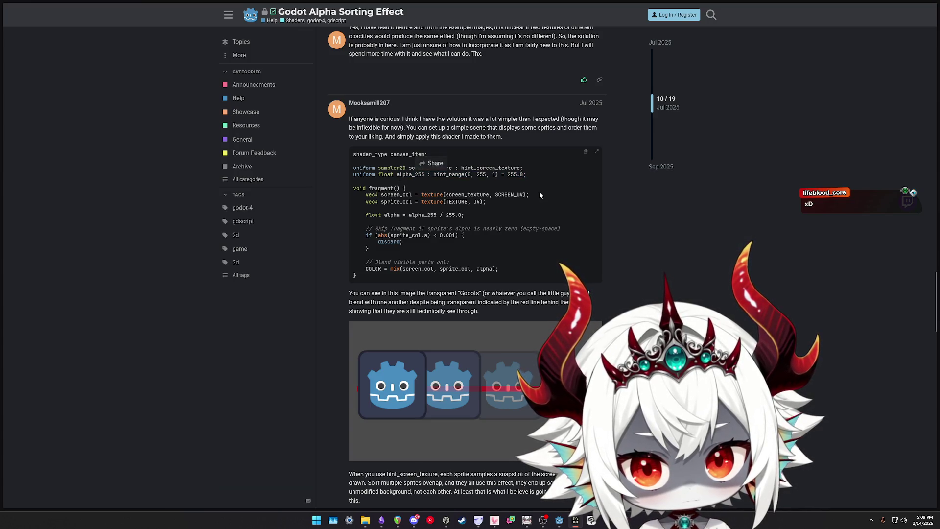
drag(539, 194, 352, 195)
click(504, 195)
Study the texture(TEXTURE, UV) call, the alpha_255 / 255.0 division and the transparency-skip comment
click(507, 205)
mouse_move(485, 201)
mouse_down()
mouse_move(418, 201)
mouse_move(430, 215)
mouse_move(394, 215)
mouse_up()
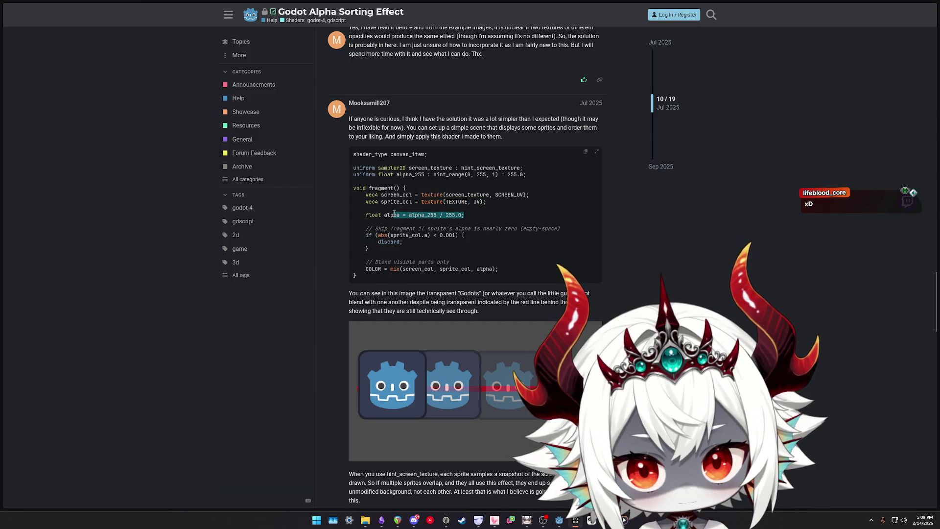
drag(464, 214, 408, 215)
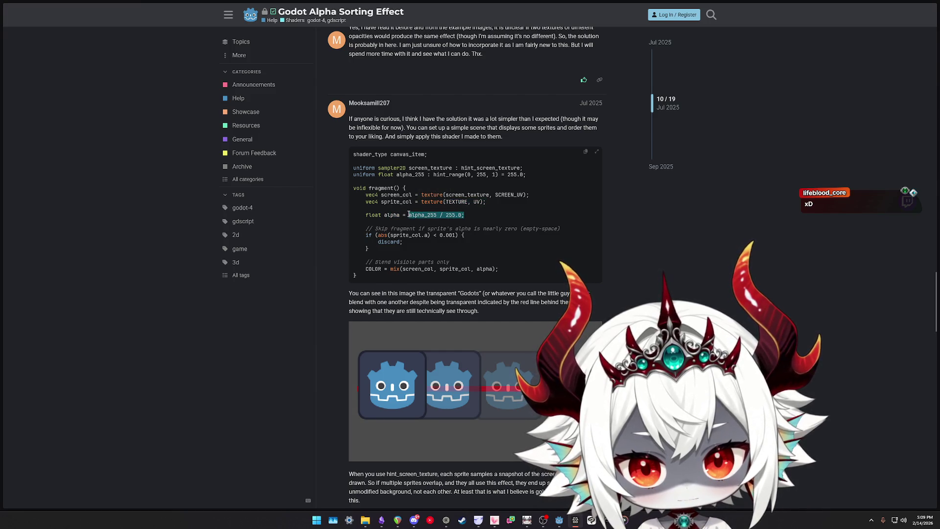
click(480, 214)
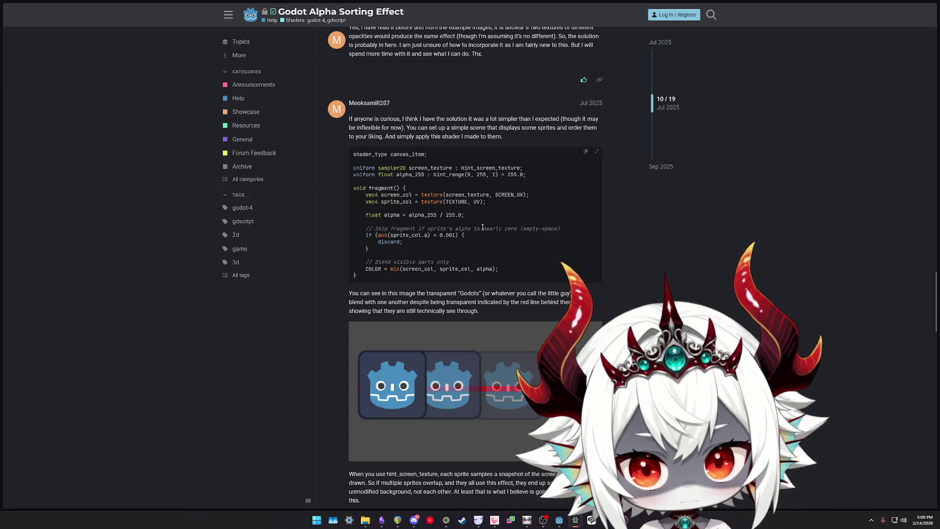
drag(380, 228, 558, 228)
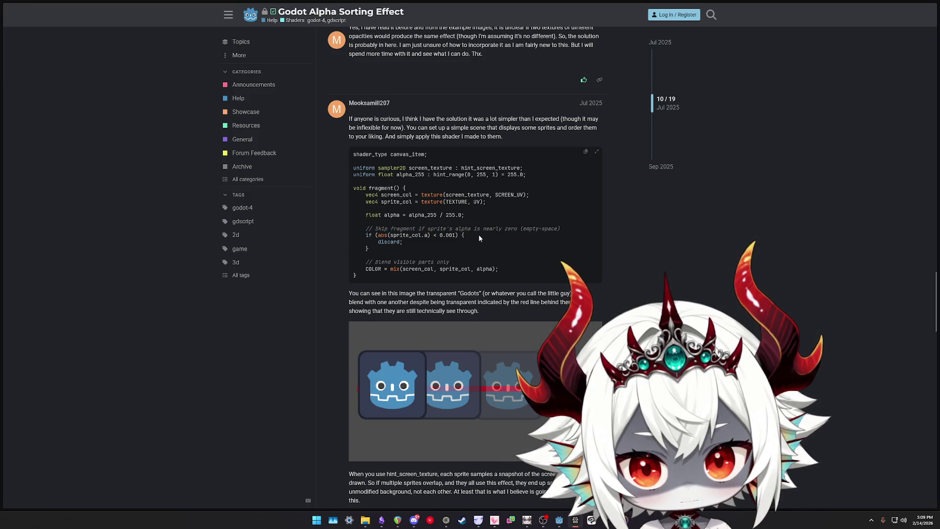
click(428, 248)
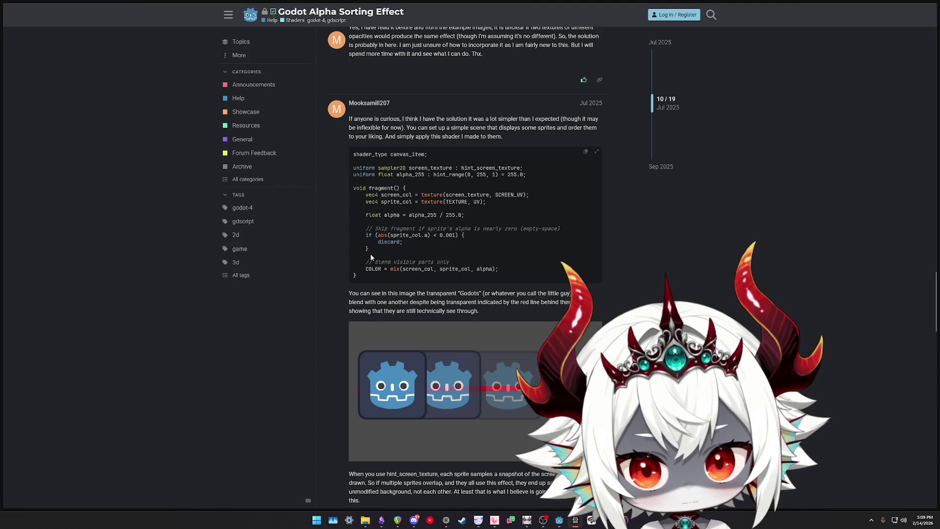
Select the two uniform declarations to copy and return to Godot
mouse_move(360, 275)
mouse_down()
mouse_move(339, 183)
mouse_move(489, 254)
mouse_move(339, 197)
mouse_move(343, 172)
mouse_move(489, 185)
mouse_move(342, 171)
mouse_move(353, 168)
mouse_up()
key(ctrl+c)
click(509, 181)
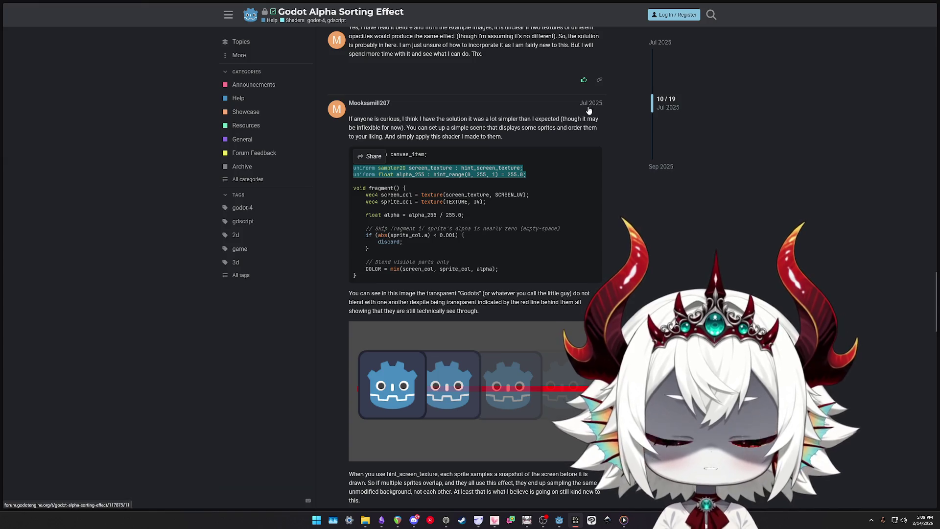
drag(536, 174, 353, 168)
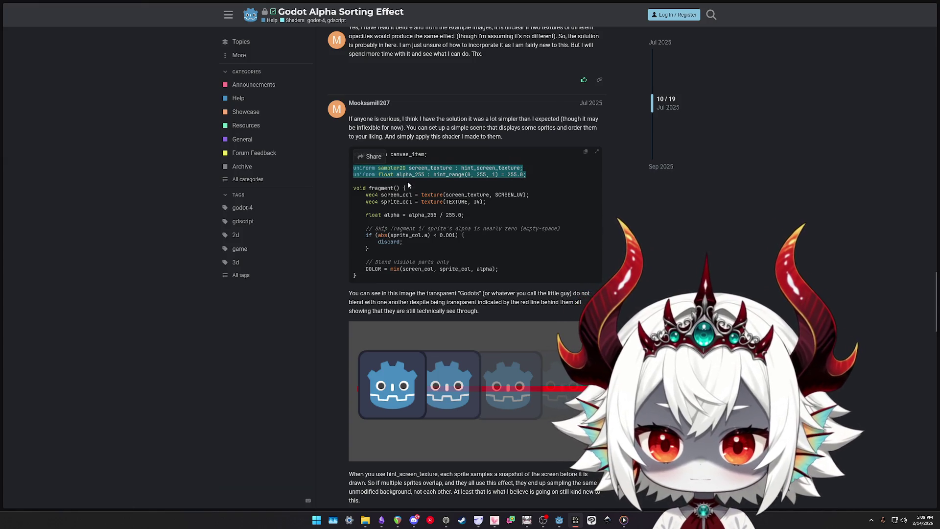
click(559, 520)
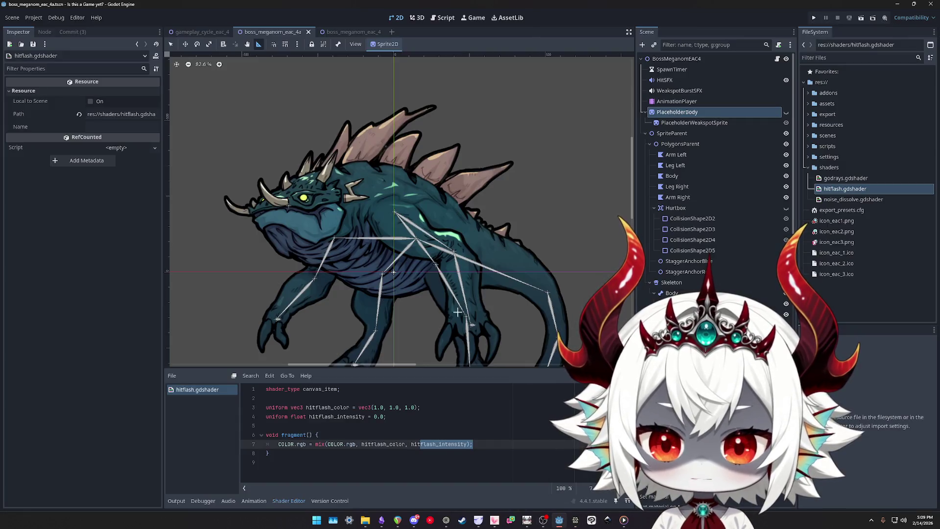
Set PolygonsParent's Modulate to dark grey 383838 with slightly lower opacity
scroll(490, 284, down, 3)
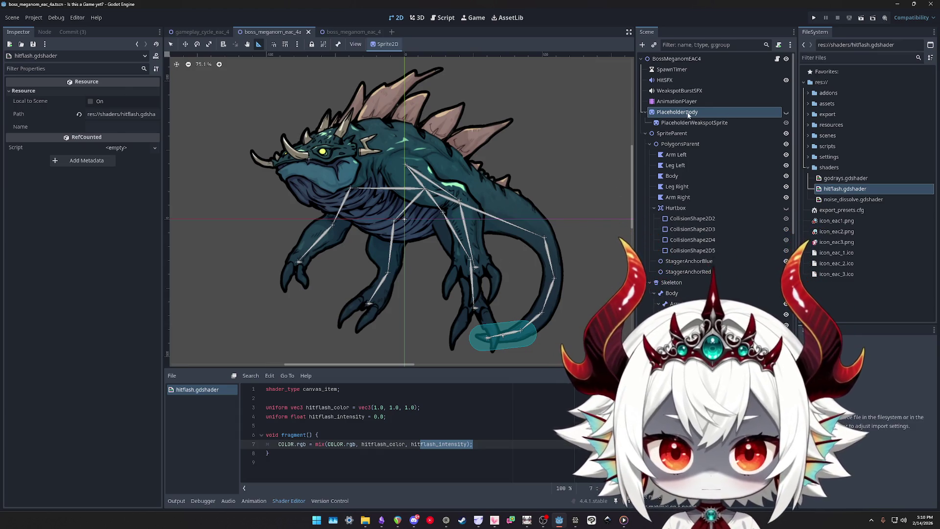
click(680, 144)
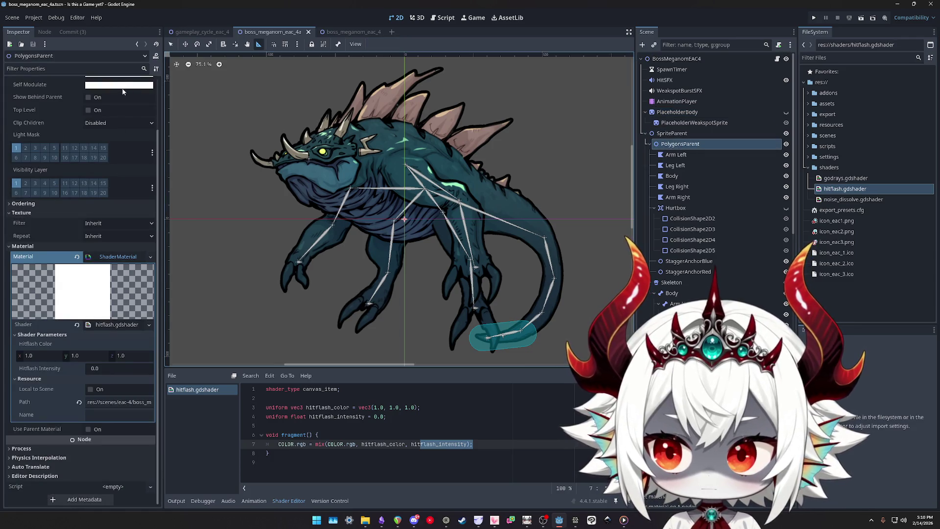
scroll(33, 110, up, 2)
click(119, 132)
mouse_move(163, 218)
mouse_down()
mouse_move(164, 186)
mouse_move(164, 216)
mouse_up()
mouse_move(125, 304)
mouse_down()
mouse_move(108, 305)
mouse_move(140, 306)
mouse_up()
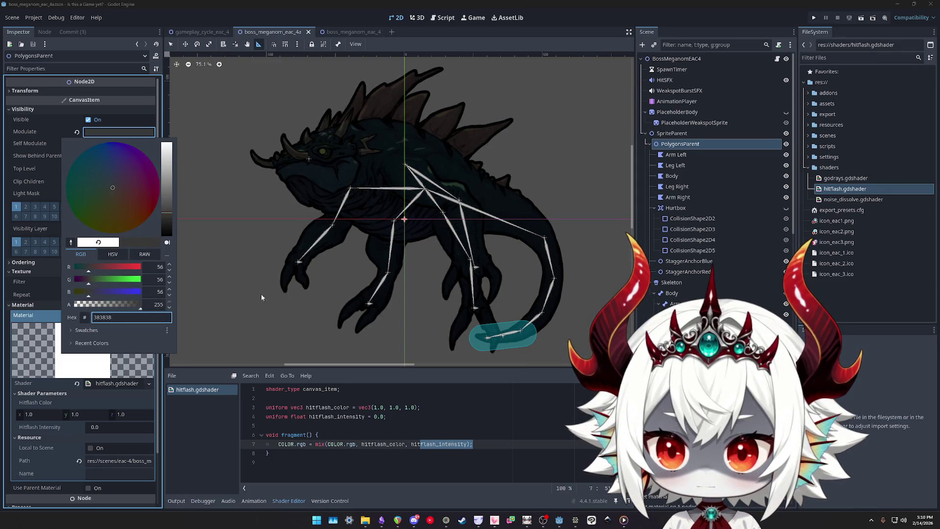
click(199, 37)
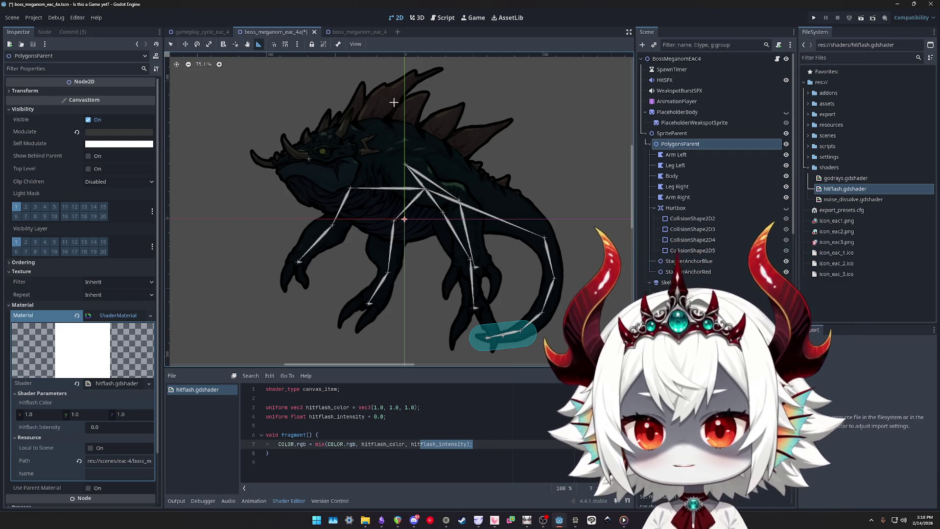
Undo the grey tint and paste the screen_texture and alpha_255 uniforms above fragment()
key(ctrl+z)
click(473, 444)
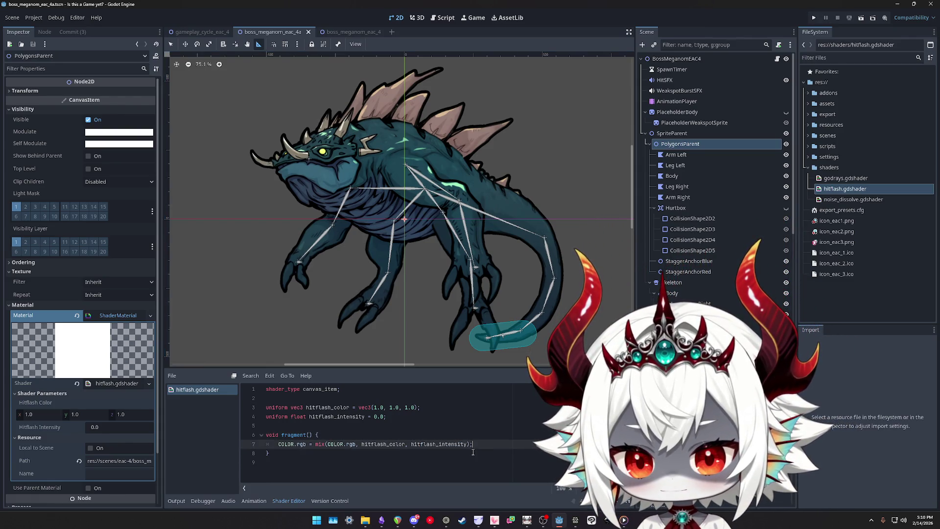
key(ctrl+v)
key(ctrl+x)
key(Up)
key(Up)
key(Up)
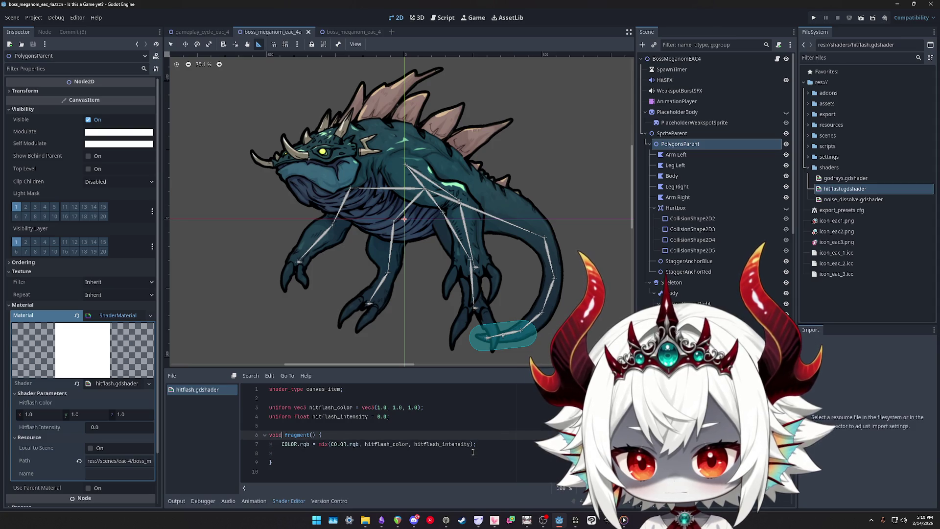
key(Return)
key(ctrl+v)
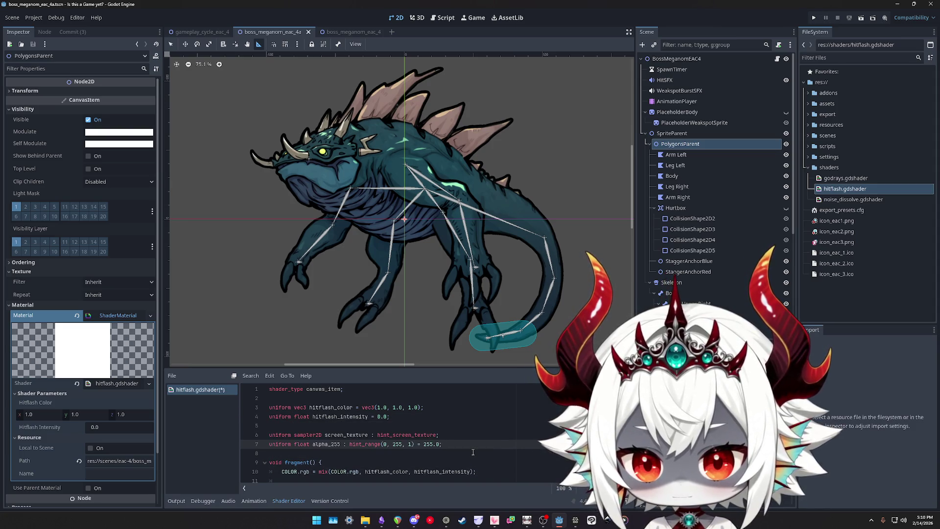
Check the new screen_texture uniform, then select the forum sample's fragment code
double_click(345, 435)
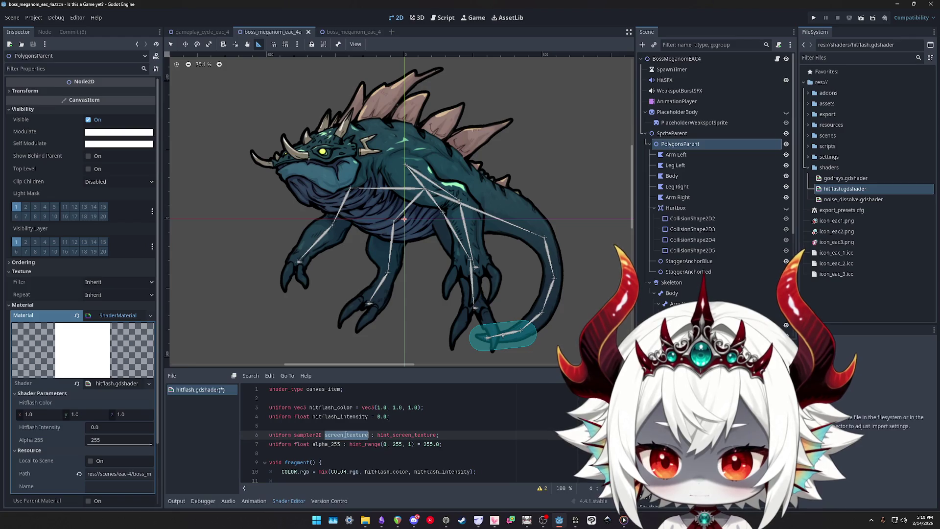
scroll(482, 425, down, 1)
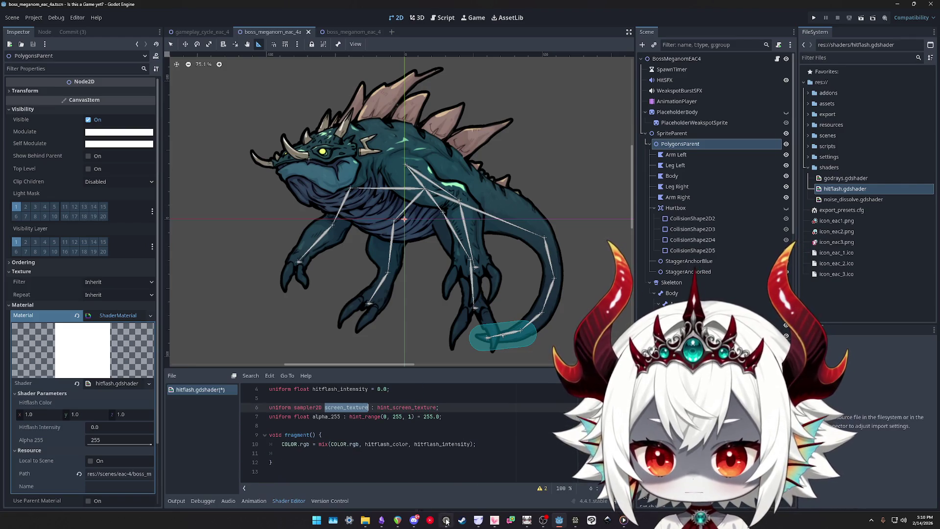
click(575, 520)
mouse_move(514, 269)
mouse_down()
mouse_move(366, 233)
mouse_move(327, 207)
mouse_move(349, 193)
mouse_up()
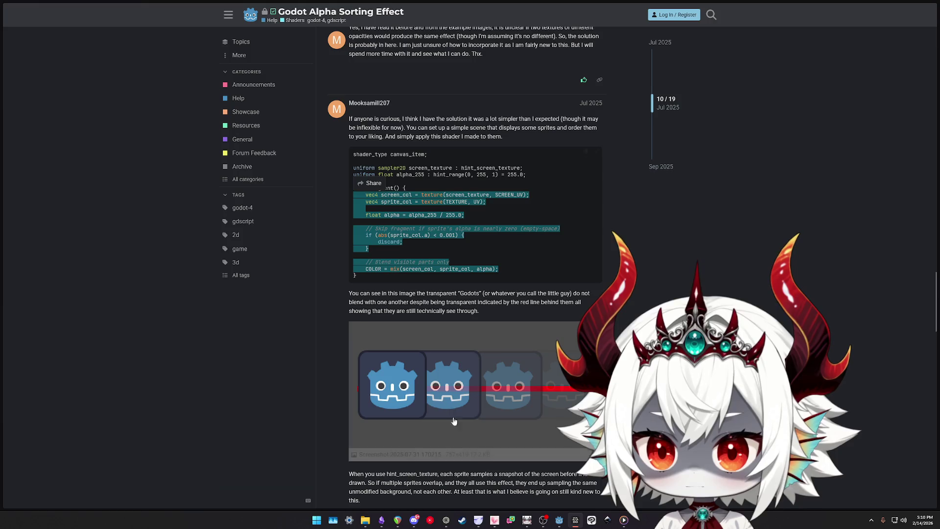
Paste the sample fragment code at line 11 of hitflash.gdshader and fix line 12's indent
click(559, 519)
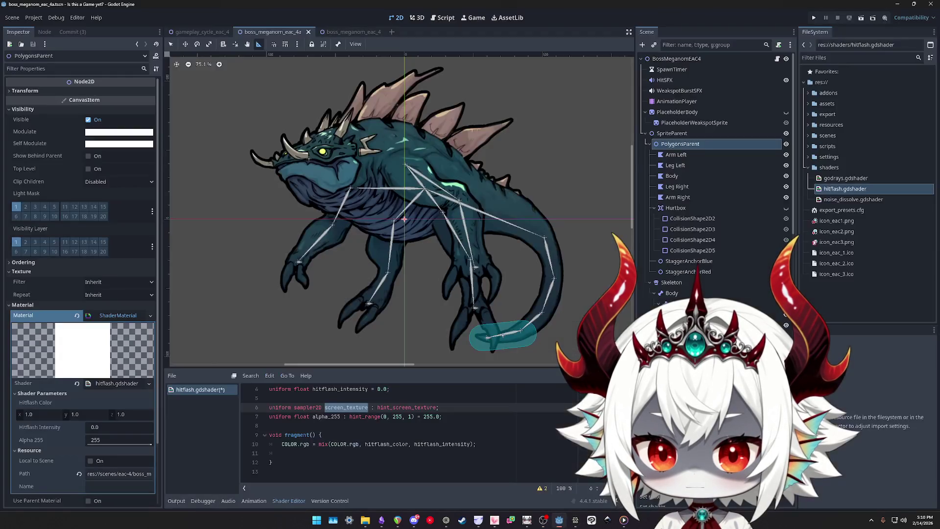
click(501, 453)
key(ctrl+v)
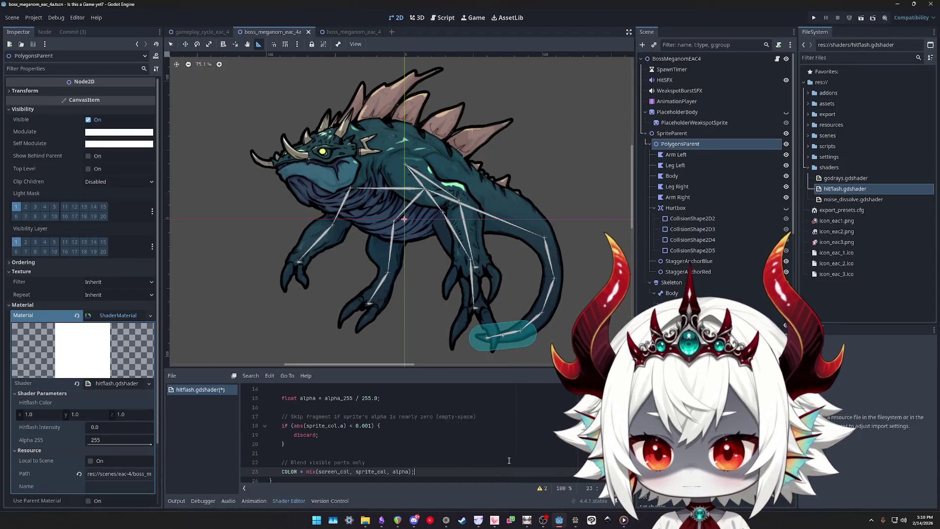
scroll(354, 431, up, 2)
scroll(349, 431, down, 2)
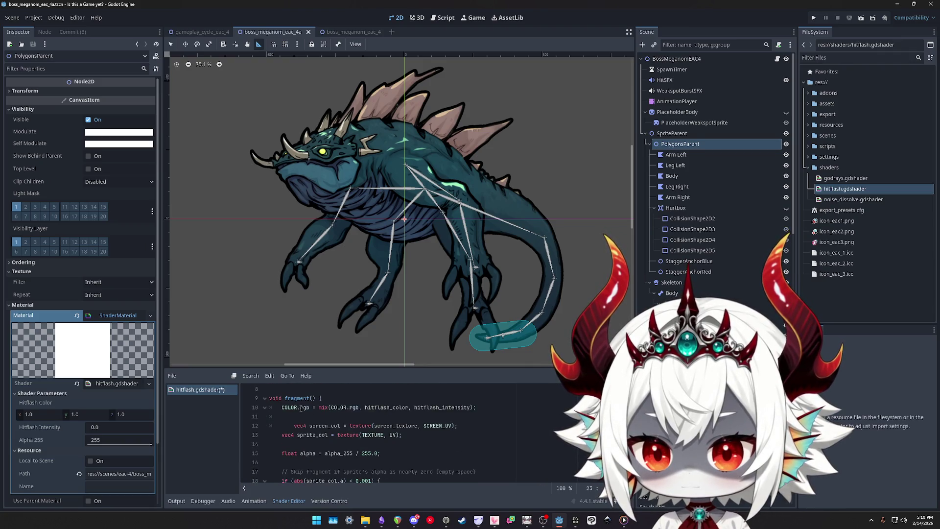
click(358, 424)
key(shift+Tab)
Trace how sprite_col and alpha are used down to line 23
double_click(310, 434)
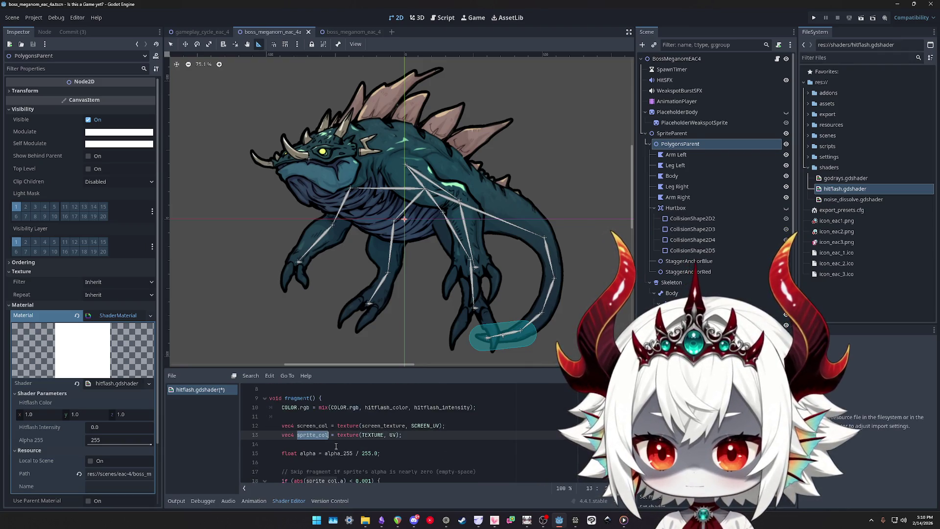
double_click(306, 454)
scroll(314, 450, down, 2)
scroll(318, 446, down, 1)
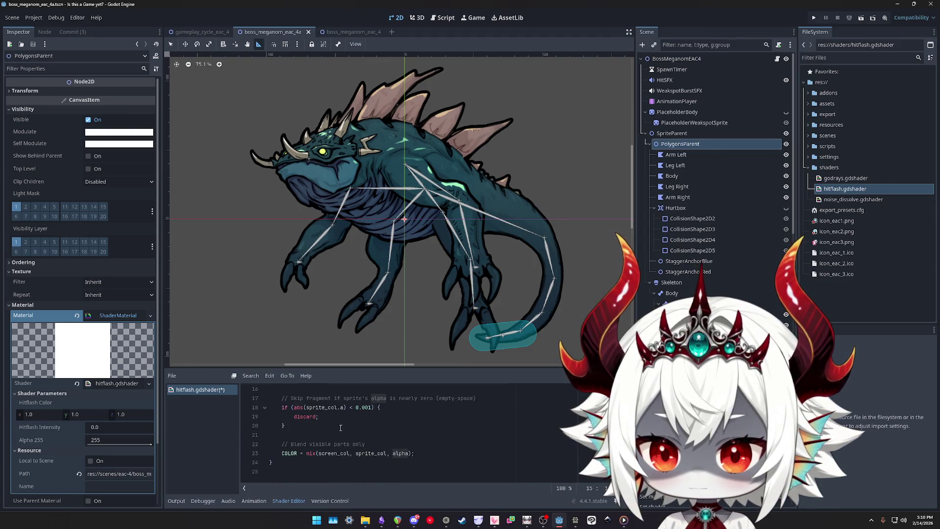
click(317, 453)
double_click(335, 453)
double_click(372, 454)
double_click(400, 453)
scroll(416, 454, up, 3)
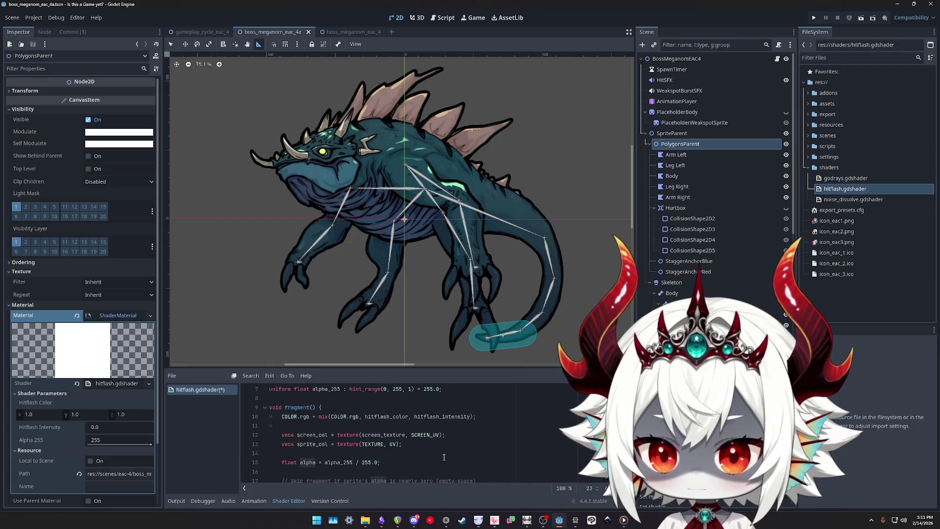
Review the colour mix line's rgb on line 10 and save the shader
click(305, 417)
click(485, 417)
click(303, 417)
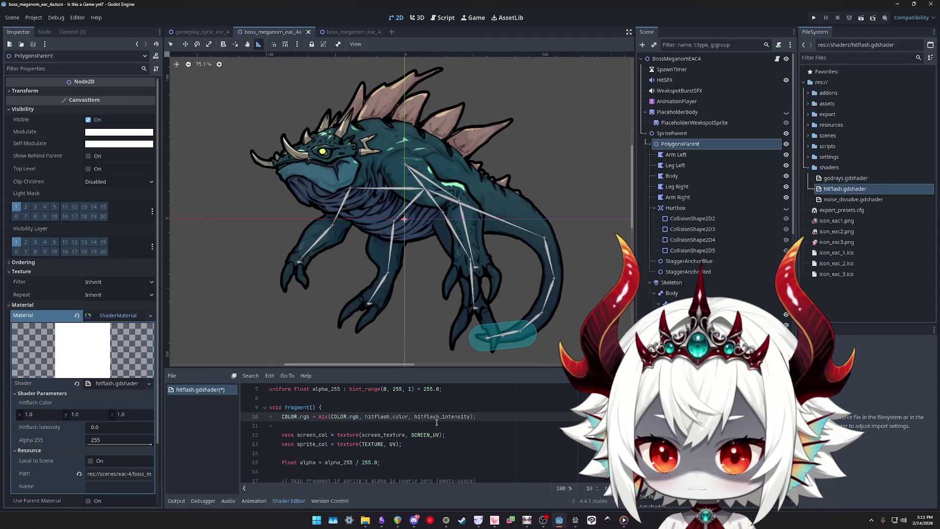
double_click(354, 416)
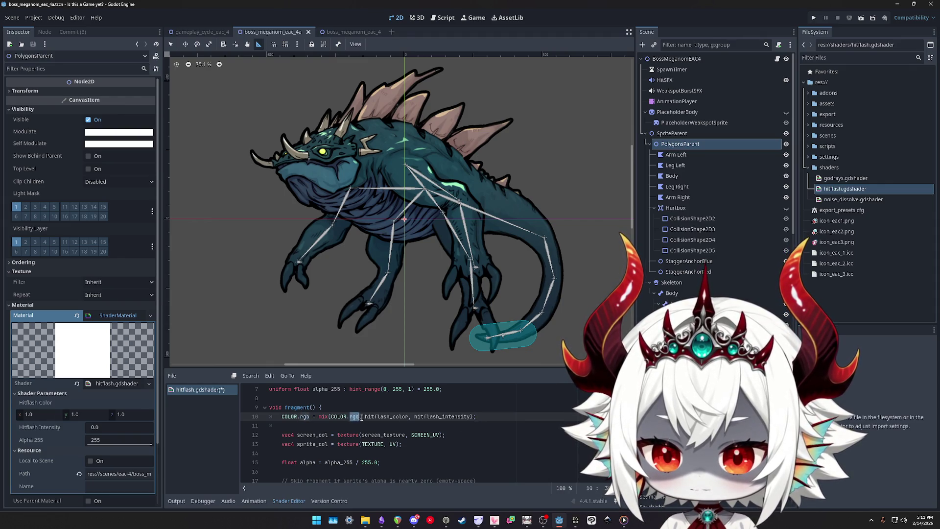
scroll(406, 423, down, 1)
scroll(405, 423, down, 2)
click(406, 423)
key(ctrl+s)
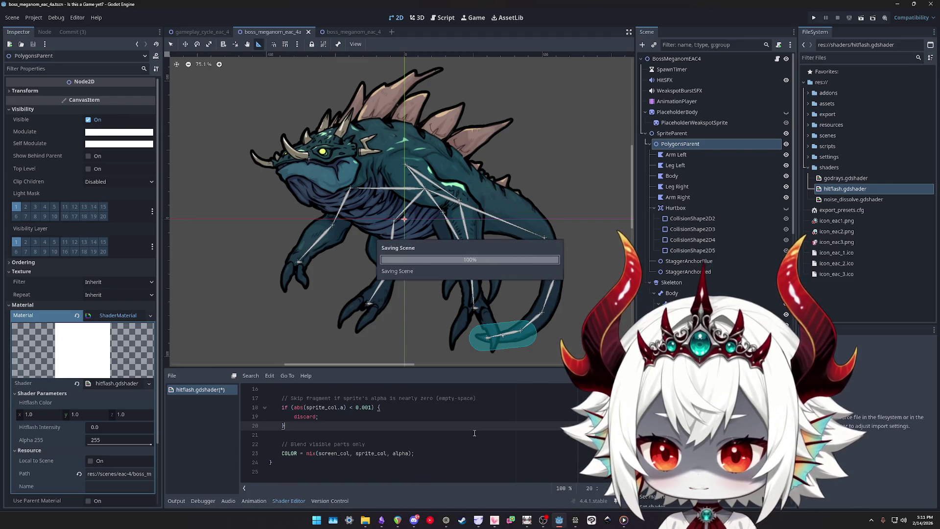
Playtest the game into the sea monster boss fight (score 815), then stop it
click(814, 17)
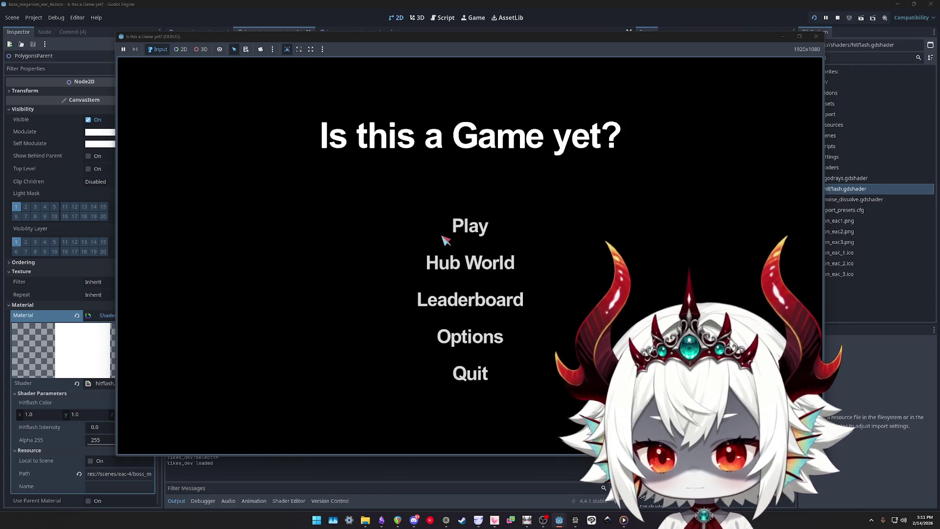
click(469, 363)
click(484, 225)
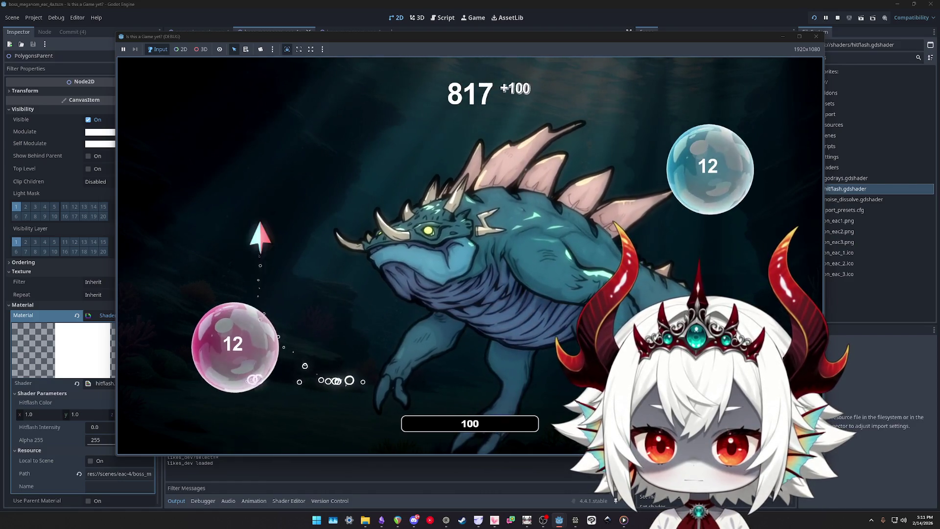
click(816, 36)
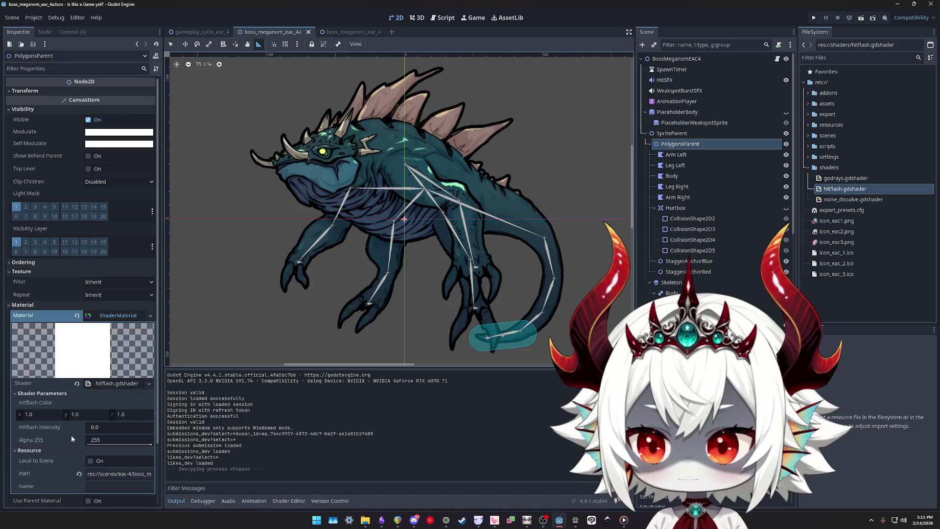
Preview the Alpha 255 and Hitflash Intensity sliders, restore them to 255 and 0.0, then open the boss script
mouse_move(139, 440)
mouse_down()
mouse_move(94, 444)
mouse_move(152, 444)
mouse_up()
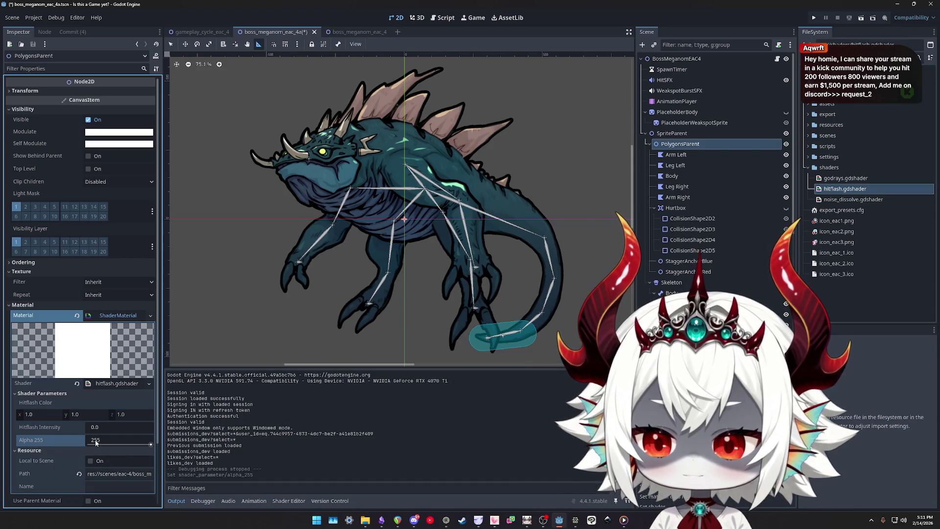
mouse_move(101, 440)
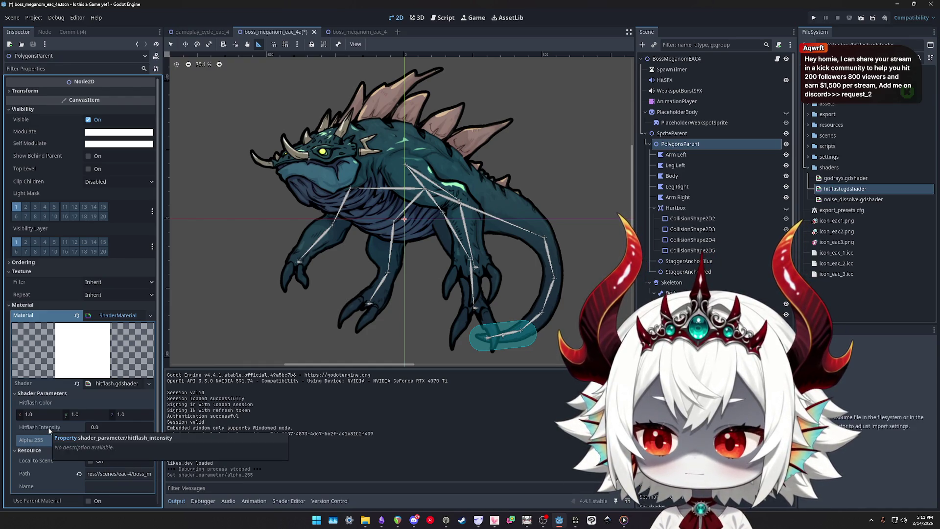
mouse_move(103, 428)
mouse_down()
mouse_move(147, 428)
mouse_move(89, 437)
mouse_up()
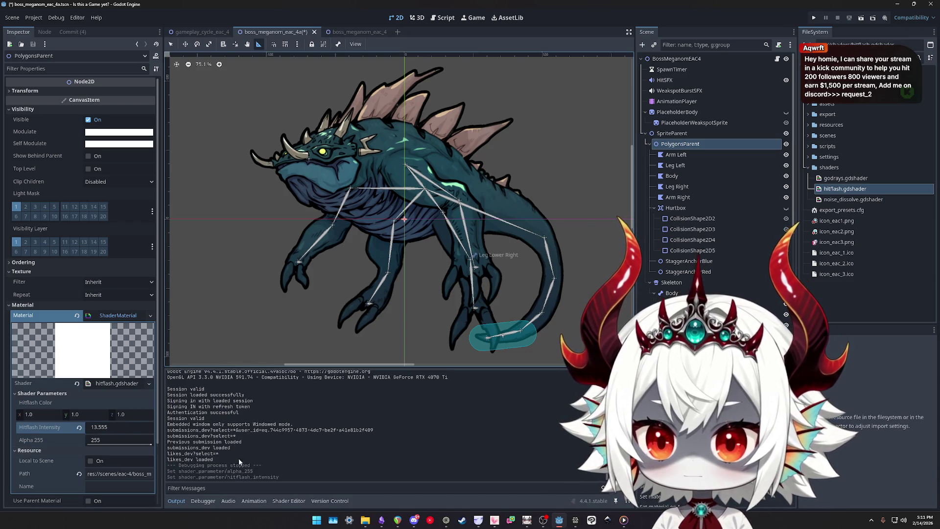
key(ctrl+z)
click(35, 444)
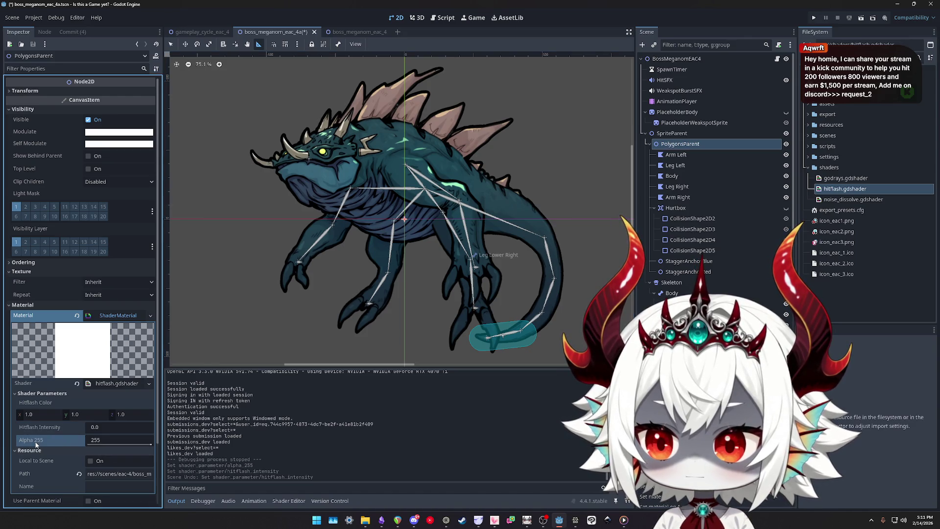
click(777, 59)
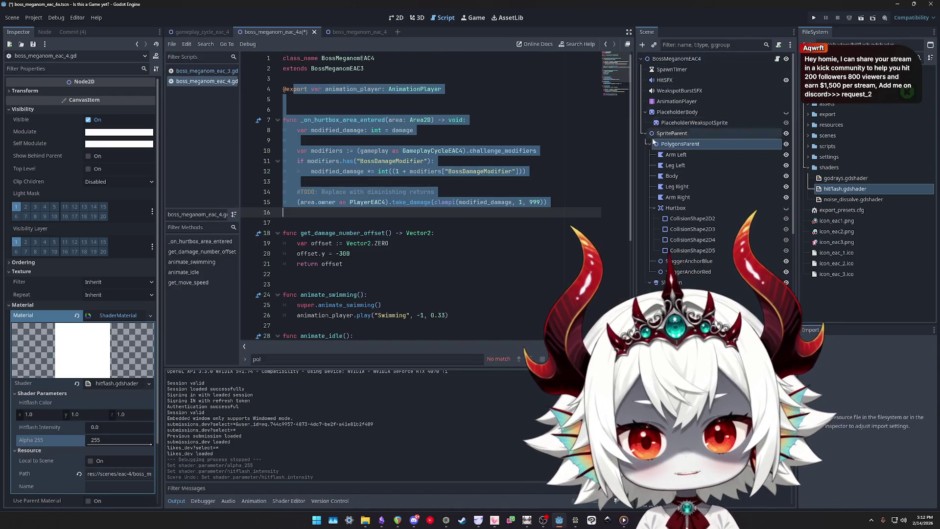
Save the scene, switch to boss_meganom_eac_3.gd and search it for 'alpha'
click(555, 208)
key(ctrl+s)
click(205, 70)
click(491, 212)
key(ctrl+f)
text(alpha)
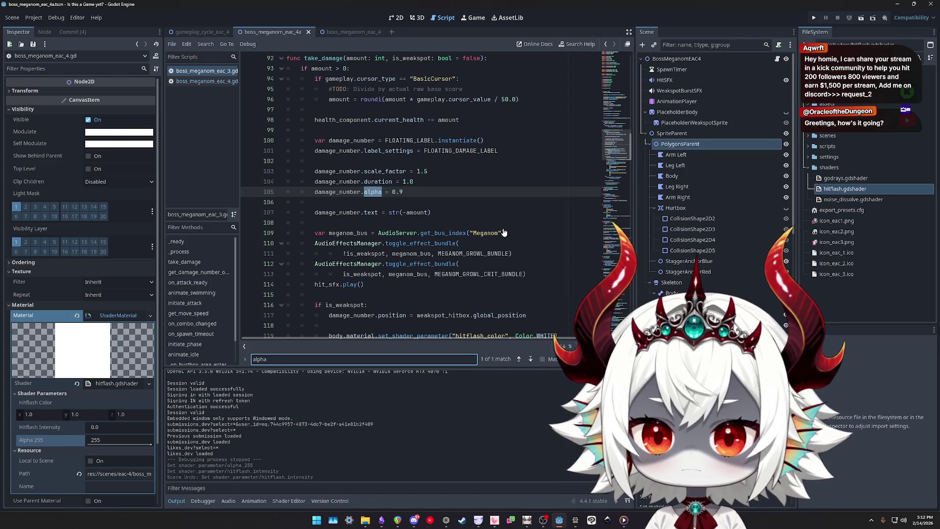
scroll(500, 235, up, 3)
scroll(438, 252, down, 3)
Search for 'trn', then scroll up to _ready() and select its body.modulate line
key(ctrl+f)
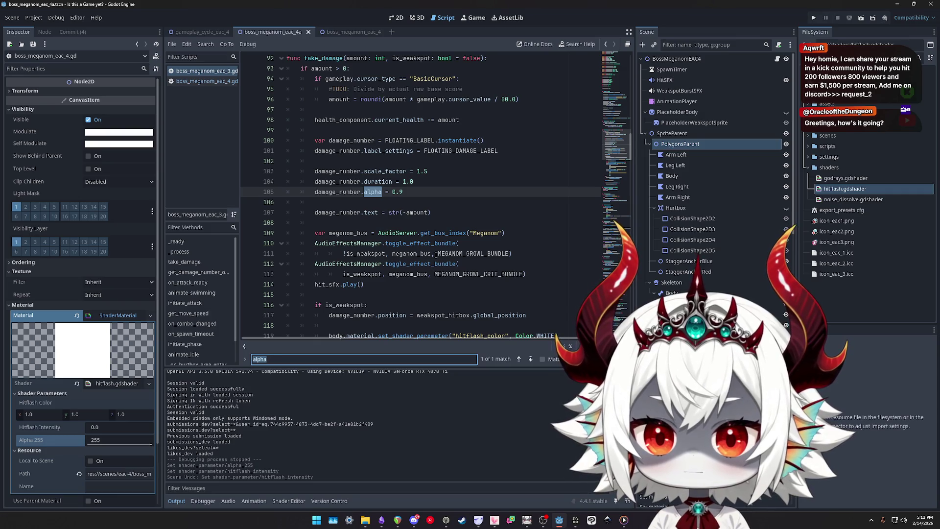
text(trnas)
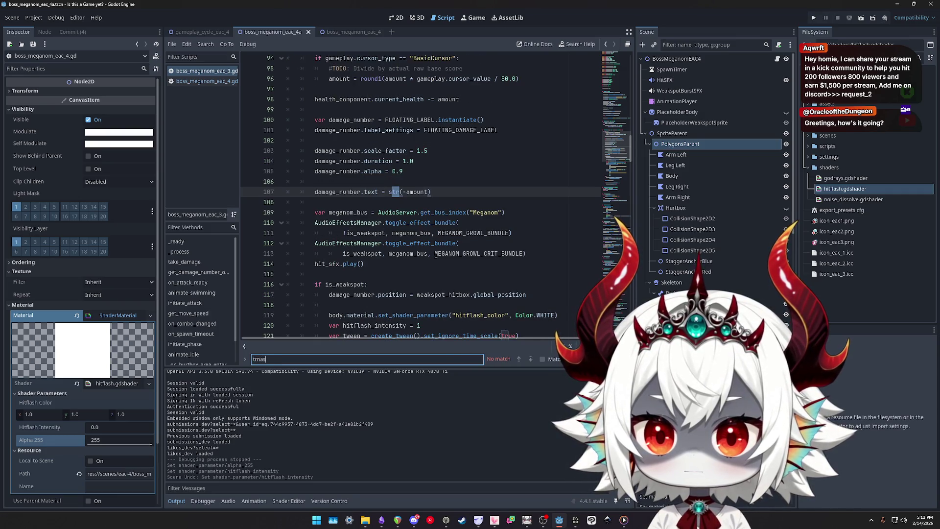
scroll(429, 171, down, 4)
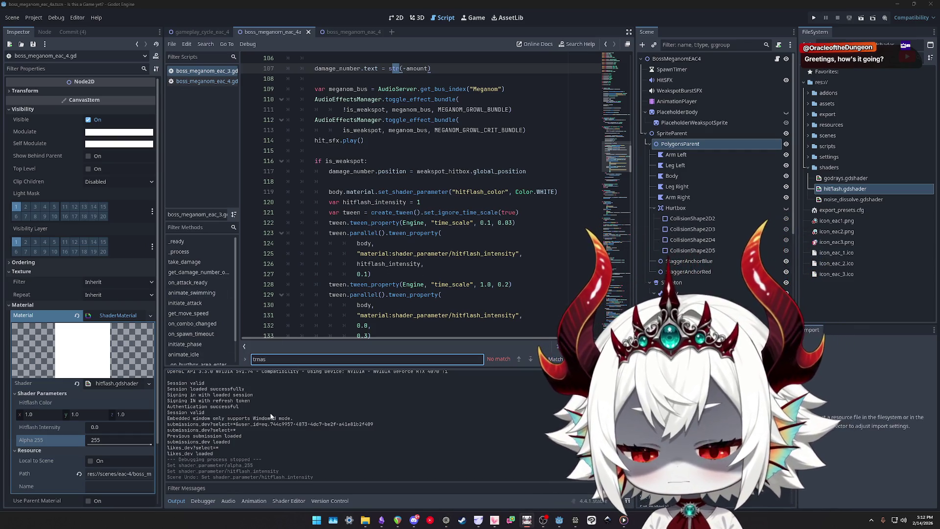
scroll(269, 412, up, 2)
click(30, 439)
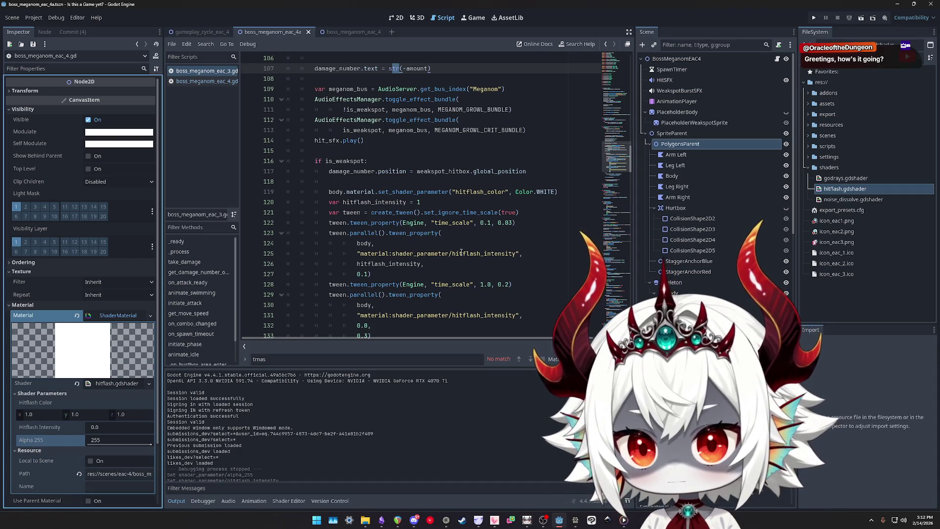
scroll(464, 251, up, 10)
scroll(464, 251, up, 5)
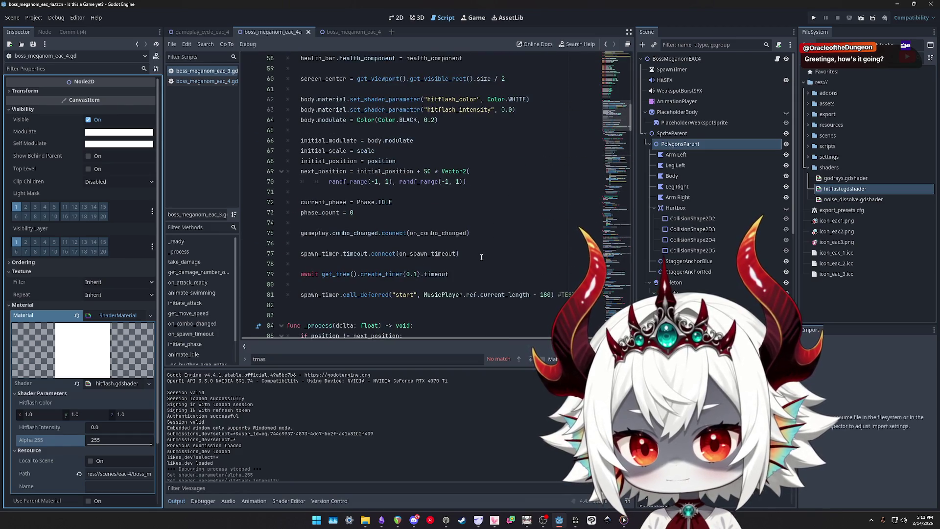
scroll(493, 254, down, 2)
scroll(492, 254, up, 5)
scroll(437, 189, down, 3)
drag(438, 184, 300, 182)
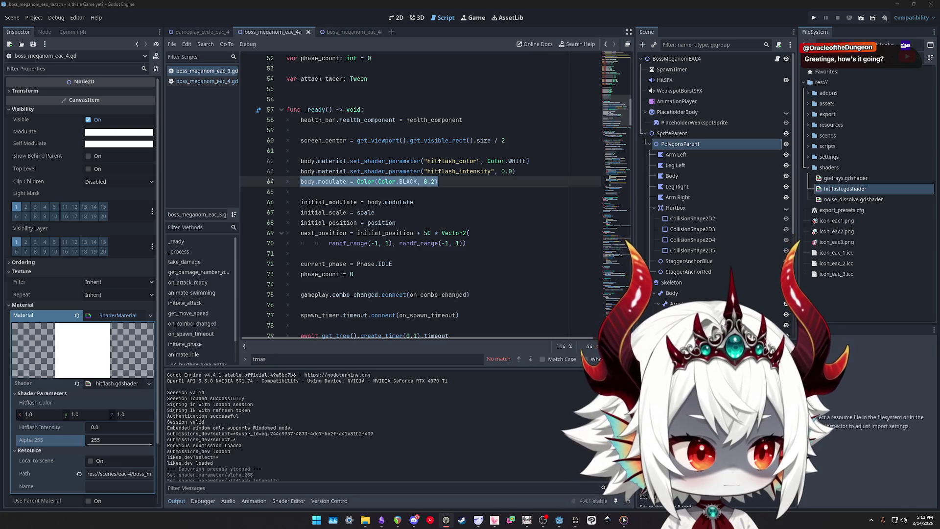
Duplicate the hitflash_intensity shader parameter line in _ready()
click(458, 185)
click(552, 162)
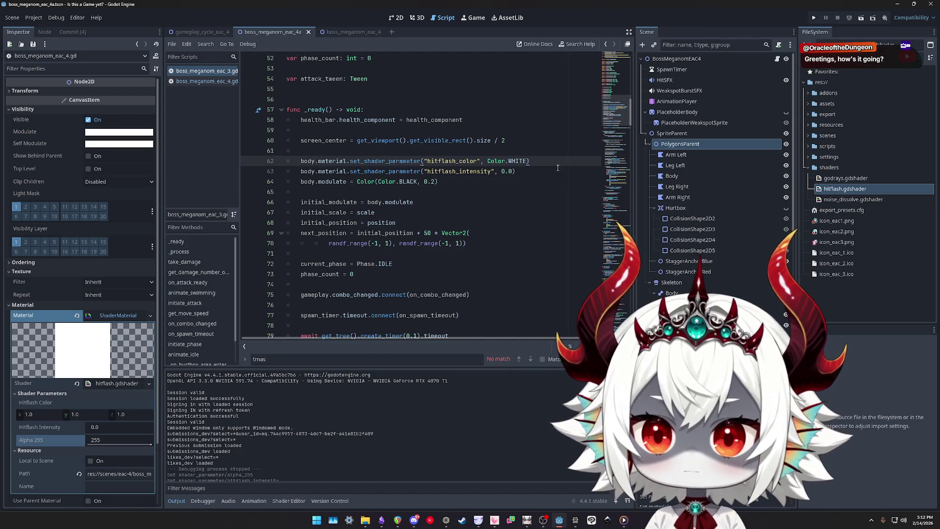
key(Down)
key(Home)
key(shift+Home)
key(ctrl+c)
key(End)
key(Return)
key(ctrl+v)
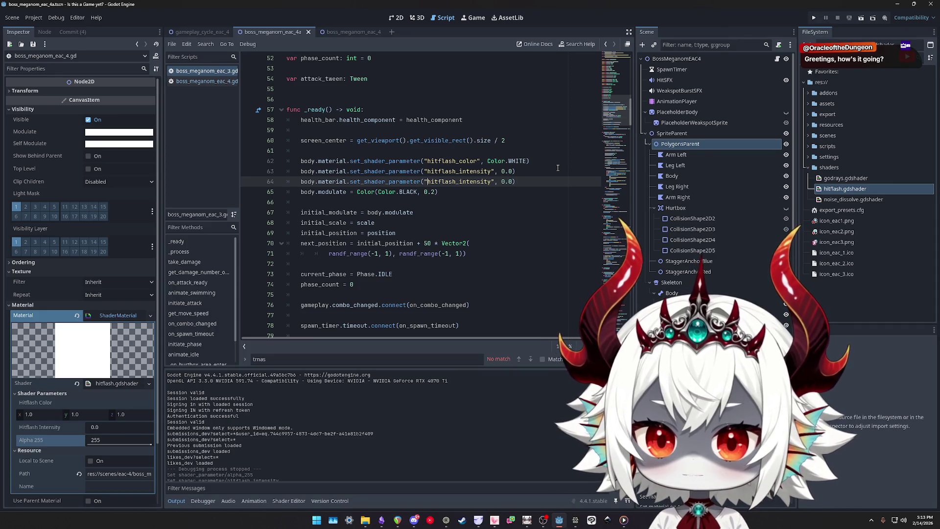
Rename the copied parameter to alpha_255 so it is set to 0.0, then reopen hitflash.gdshader
key(ctrl+shift+Right)
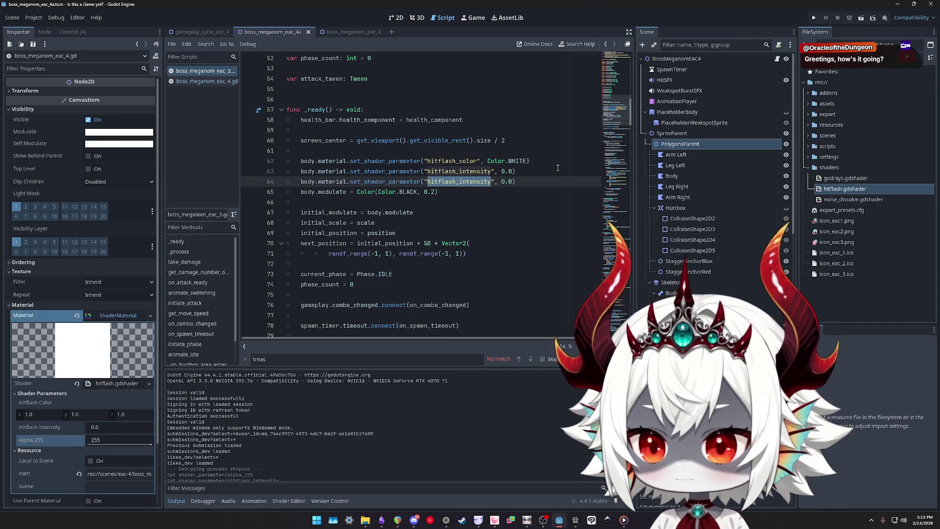
text(Alpha)
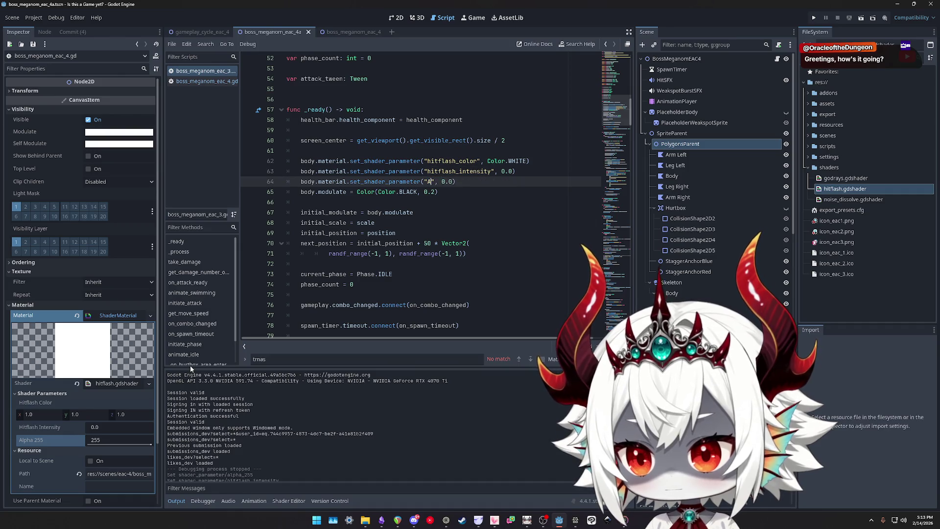
key(BackSpace)
key(BackSpace)
key(BackSpace)
text(alpha_255)
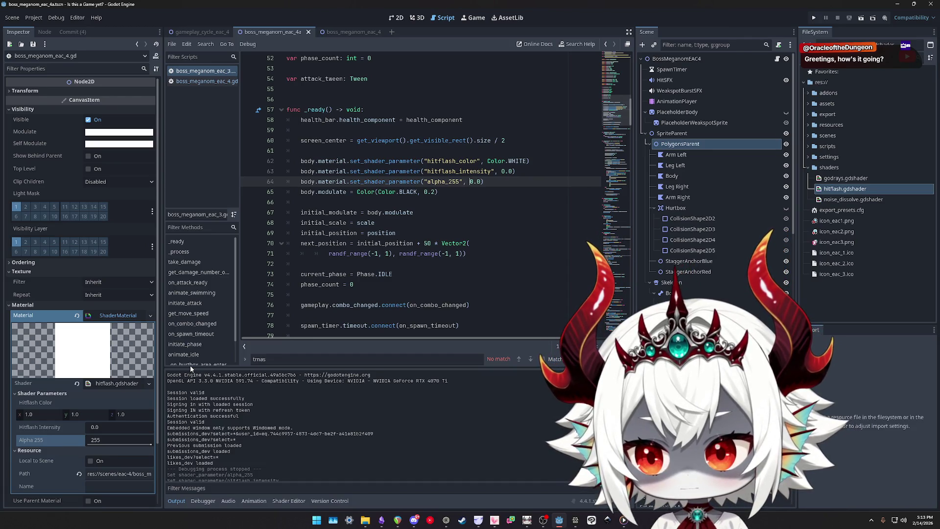
double_click(834, 190)
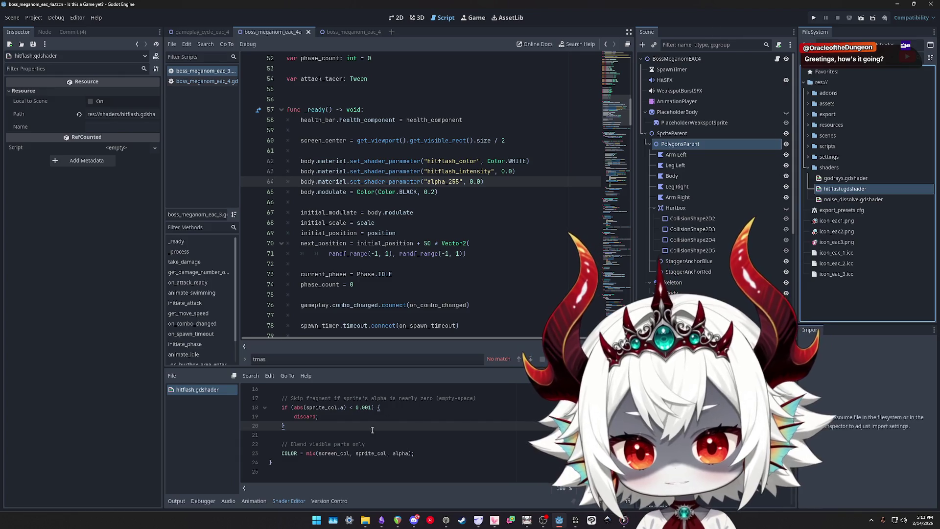
Locate the alpha_255 uniform in the shader and copy its hint_range
double_click(345, 463)
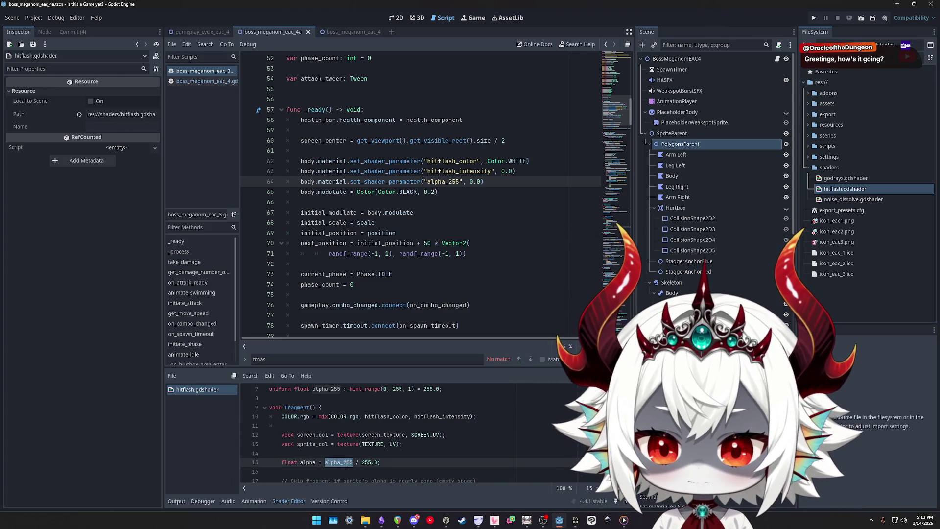
scroll(425, 457, up, 1)
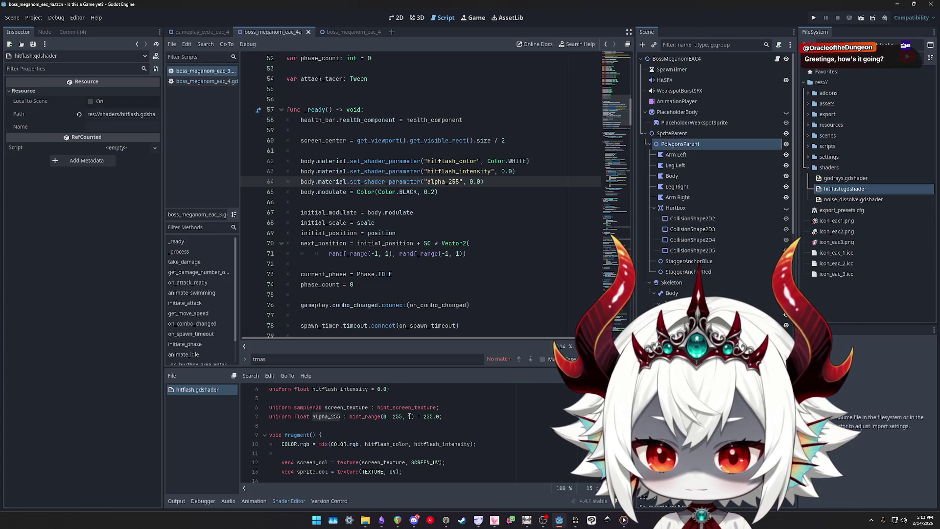
click(410, 416)
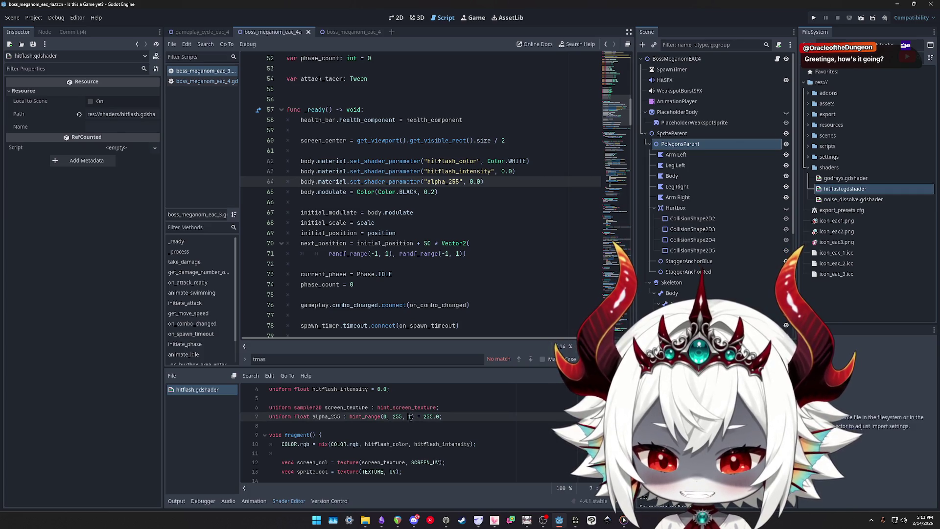
double_click(371, 416)
right_click(366, 419)
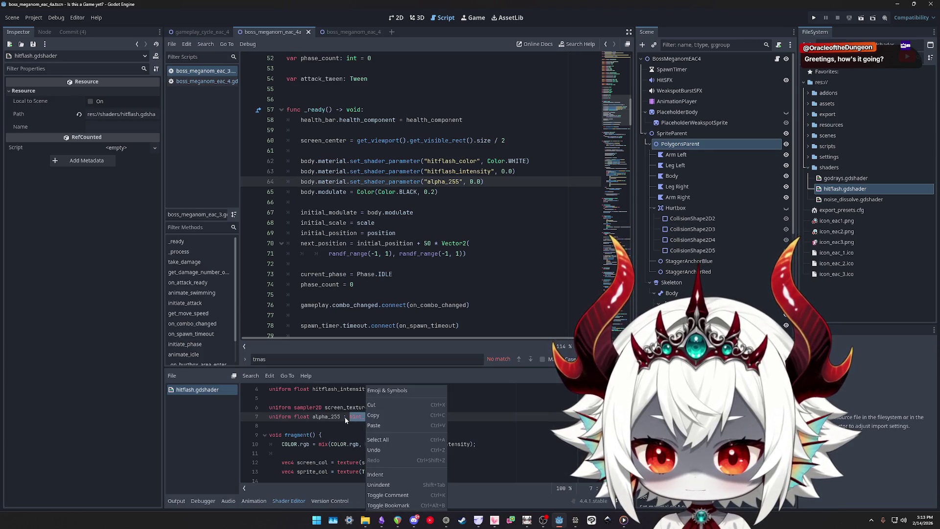
click(373, 415)
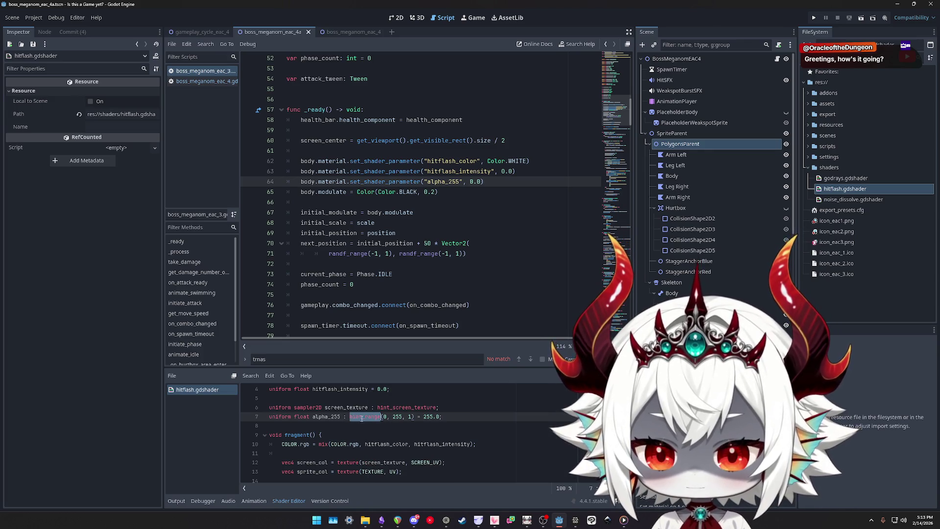
click(411, 416)
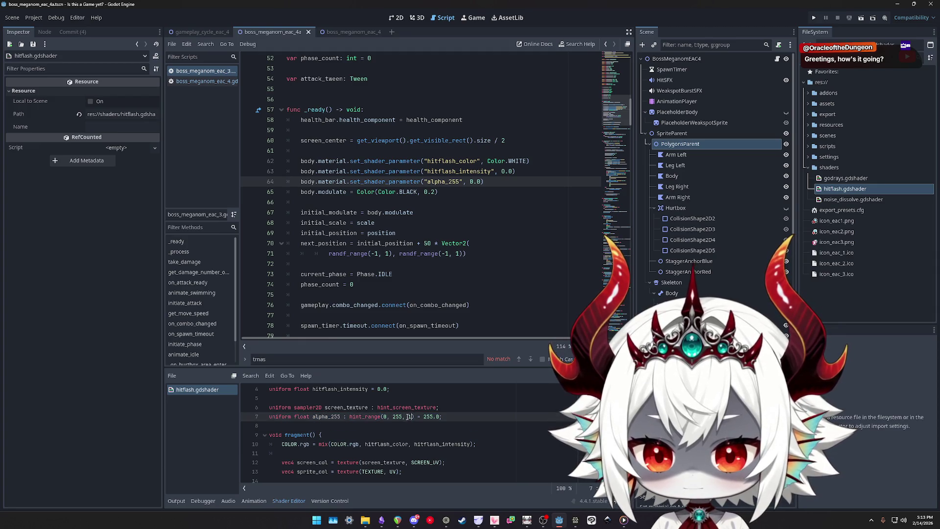
scroll(517, 412, down, 3)
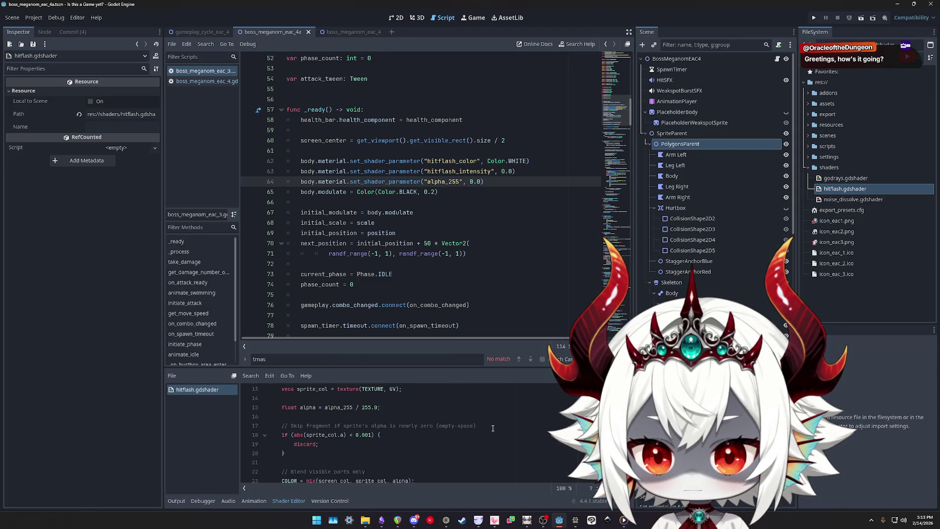
scroll(493, 428, up, 3)
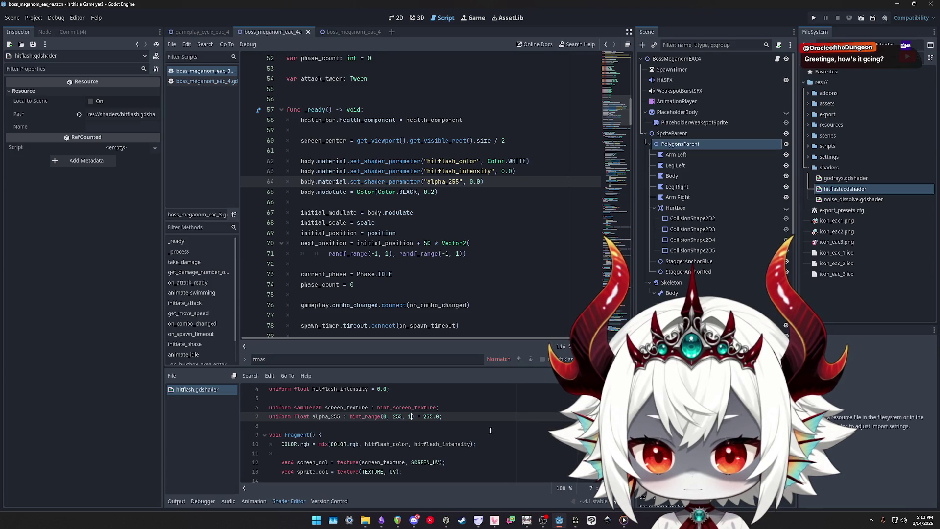
Change alpha_255 to hint_range(0, 1, 1) with default 1, then run the game with F5
double_click(397, 417)
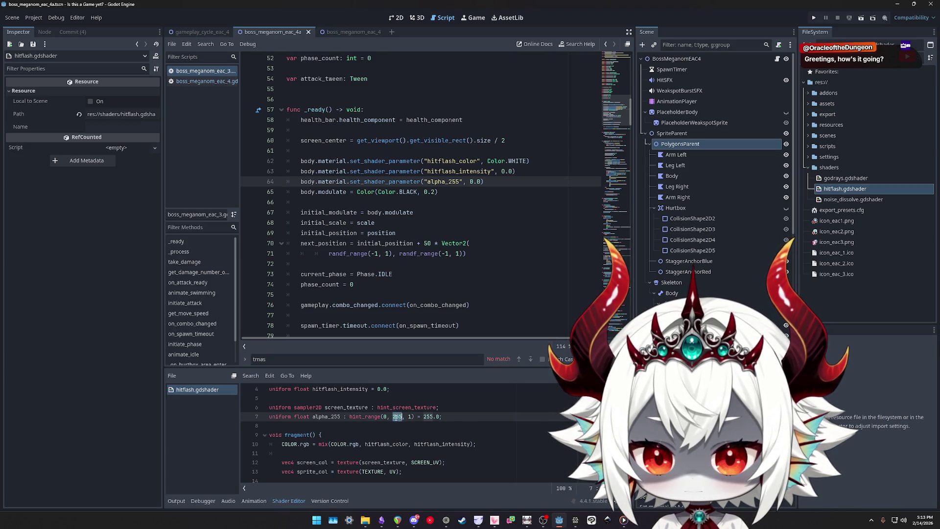
text(1)
key(End)
key(shift+ctrl+Left)
text(1)
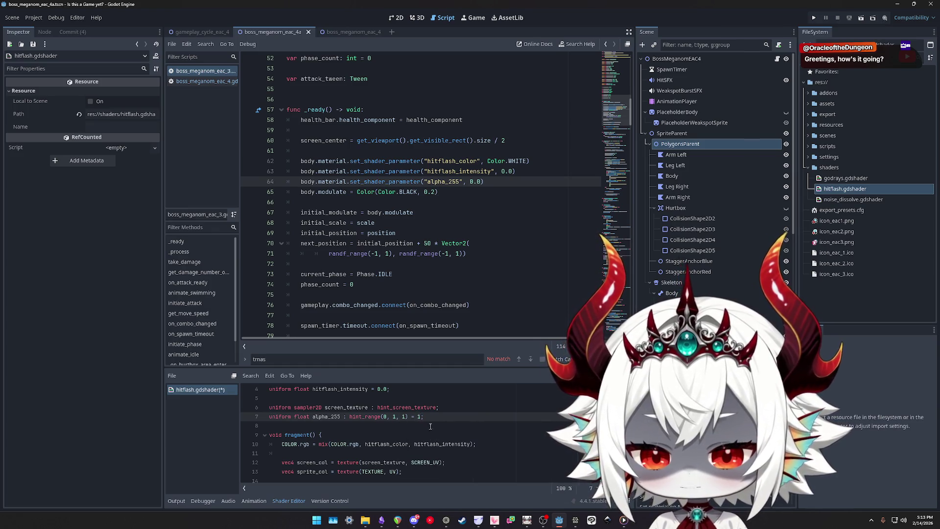
scroll(430, 422, down, 2)
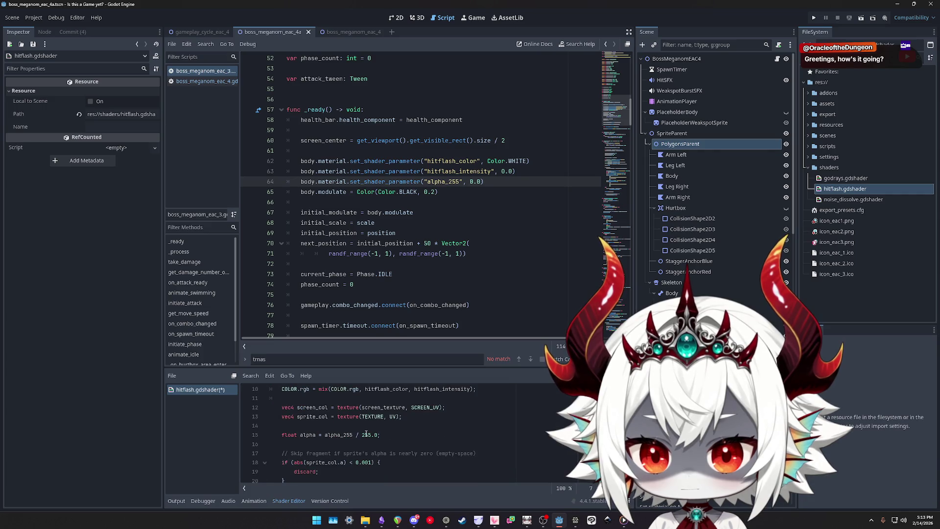
key(F5)
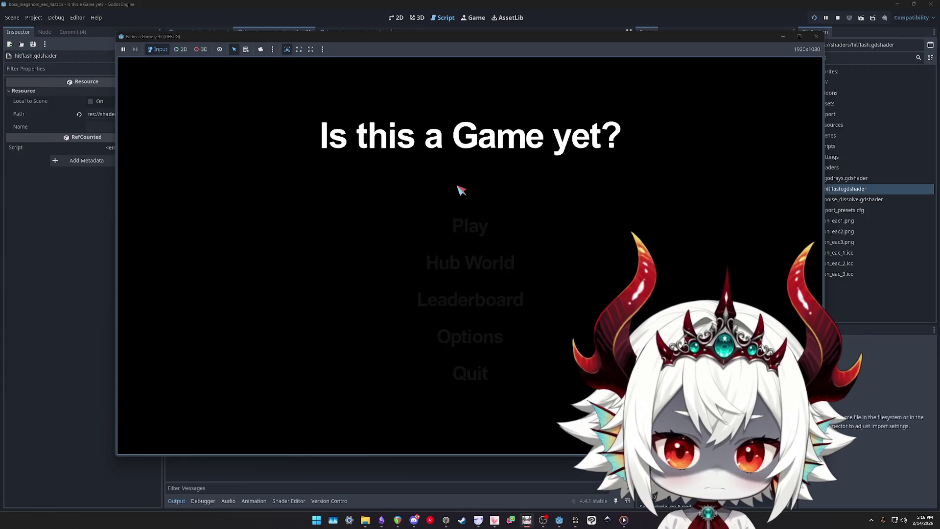
Start the level and dash the arrow into bubbles 0 through 5
click(474, 371)
click(474, 223)
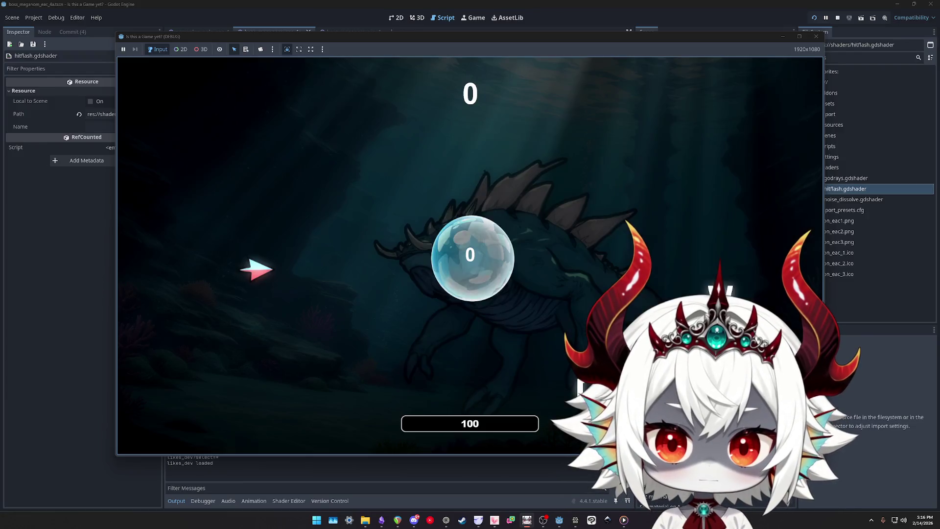
click(231, 293)
click(631, 181)
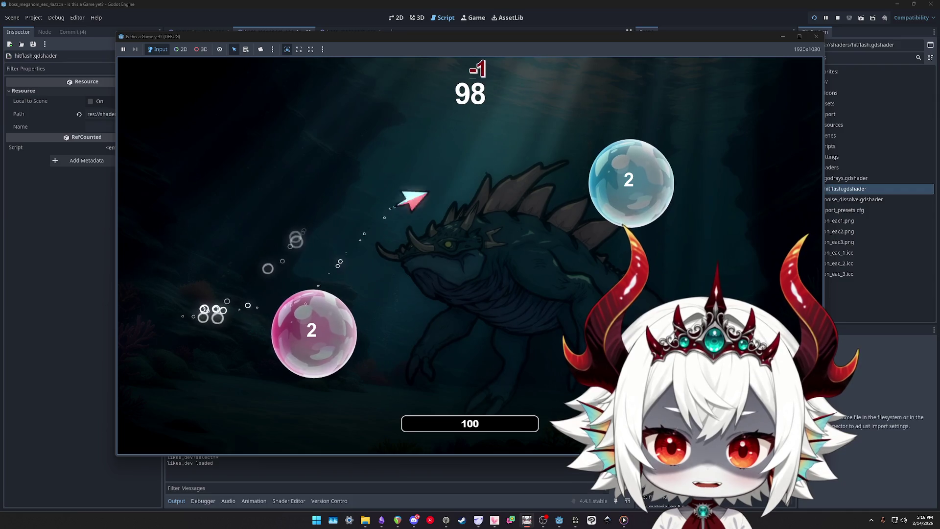
click(730, 274)
click(389, 294)
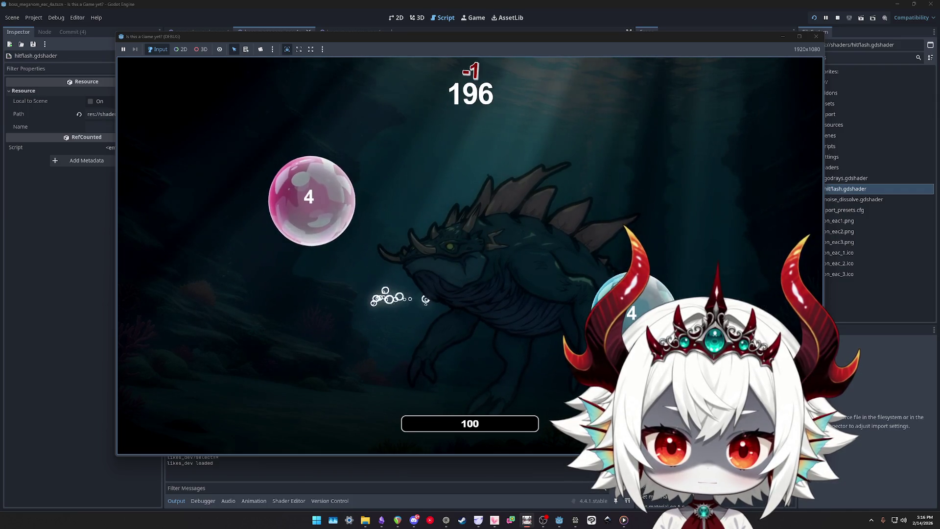
click(631, 304)
click(258, 374)
Pop bubbles 6 through 13 to reach the boss at score 1109, then stop the game
click(247, 384)
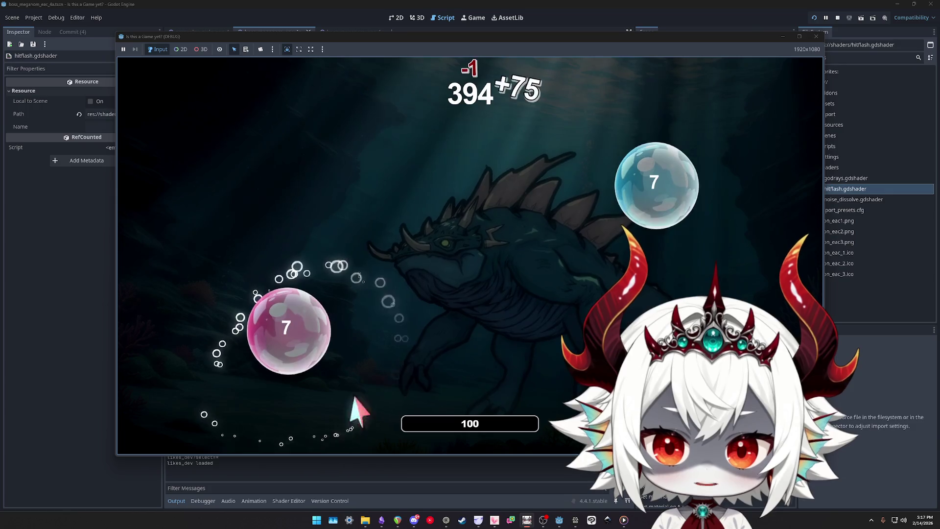
click(294, 329)
click(692, 174)
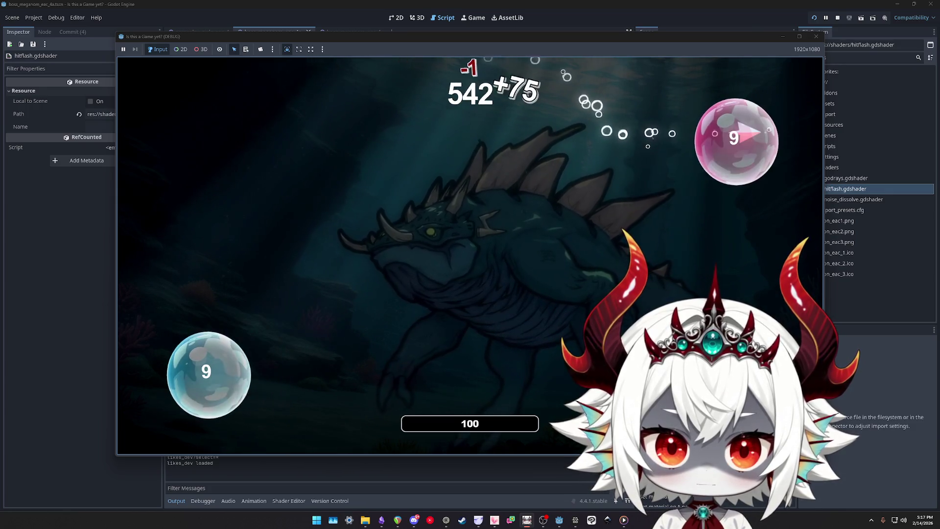
click(248, 336)
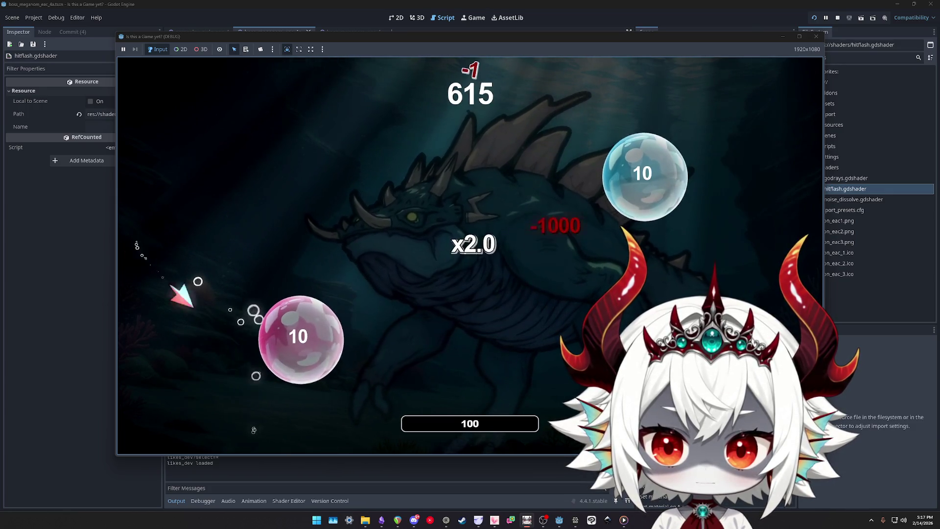
click(254, 327)
click(208, 240)
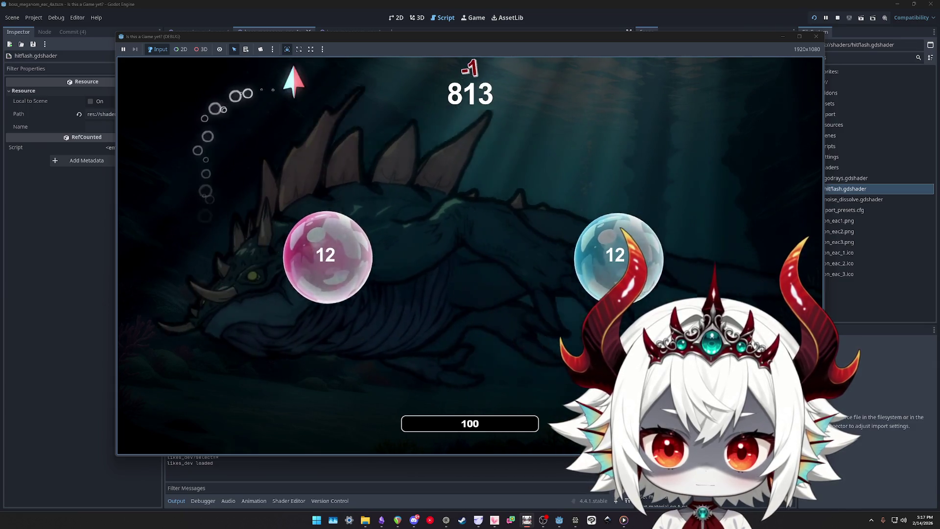
click(345, 323)
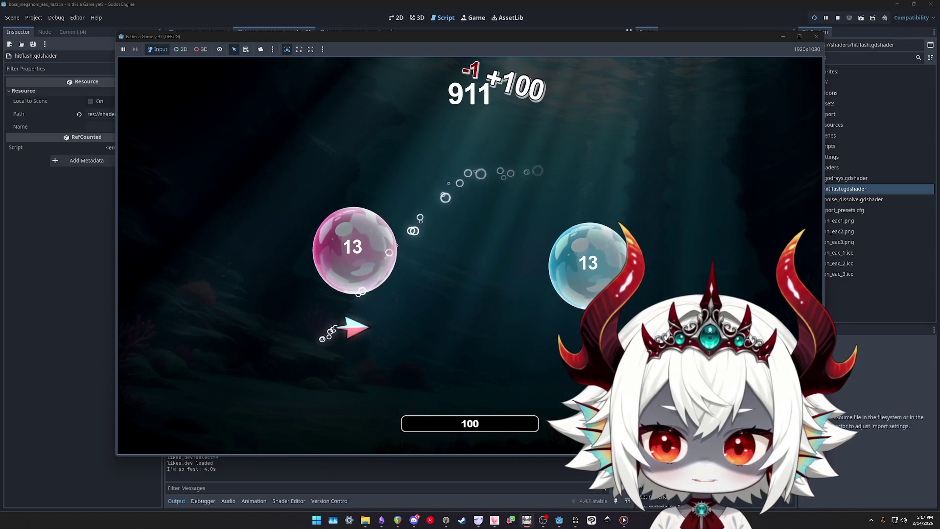
click(588, 201)
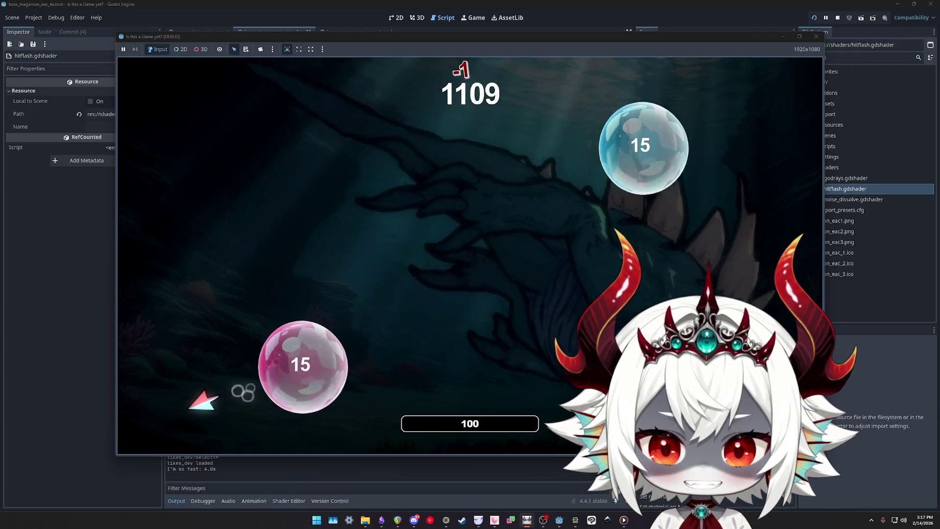
click(816, 36)
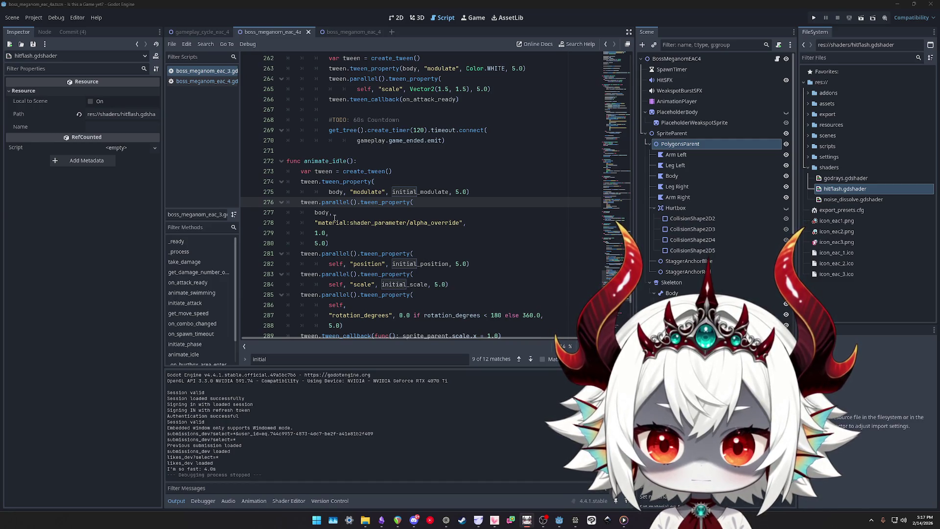
Open PolygonsParent's hitflash shader and inspect its Alpha Override parameter
mouse_move(387, 203)
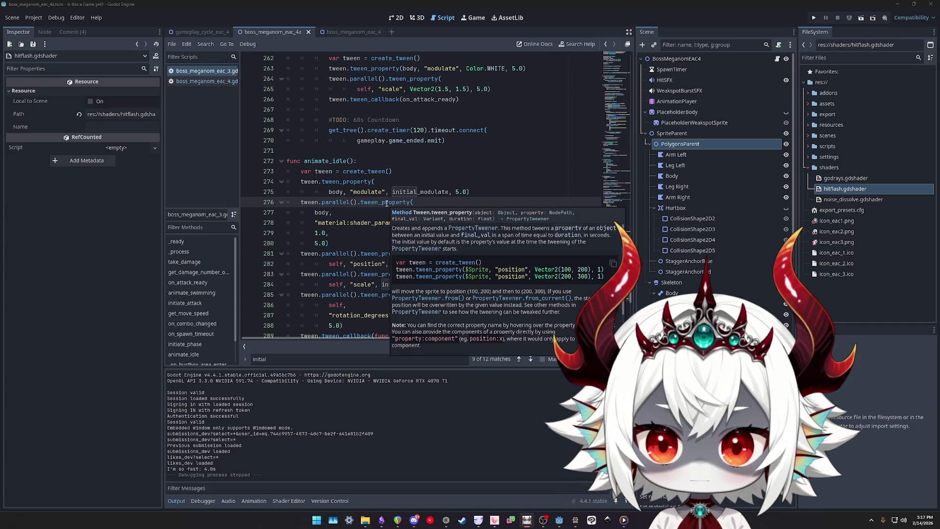
double_click(338, 264)
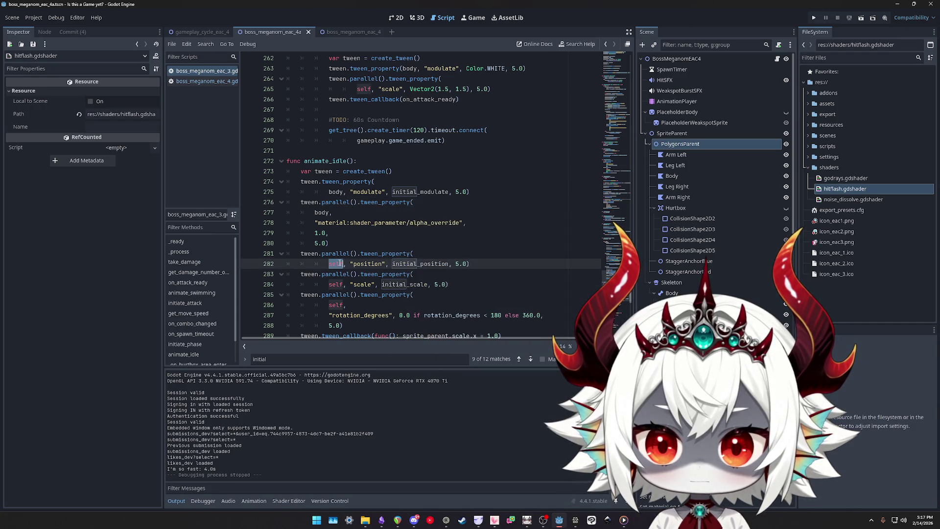
double_click(336, 192)
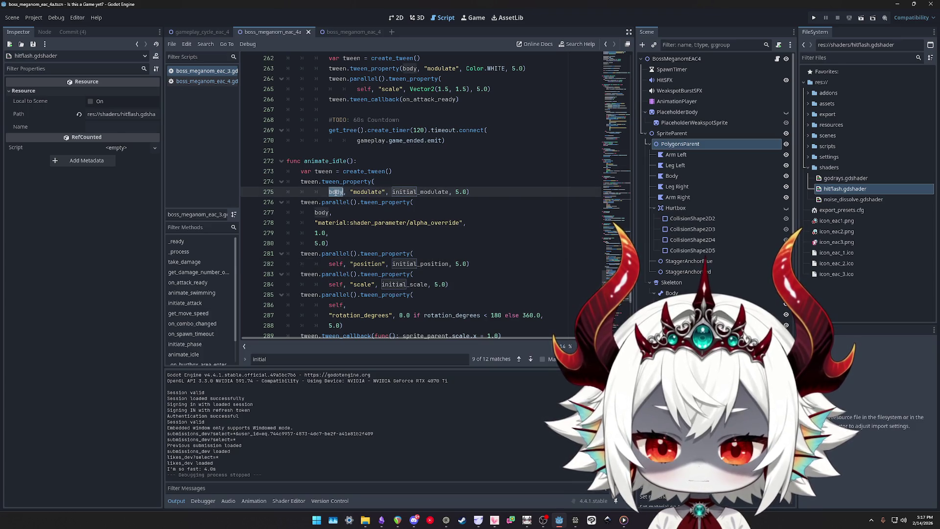
click(680, 144)
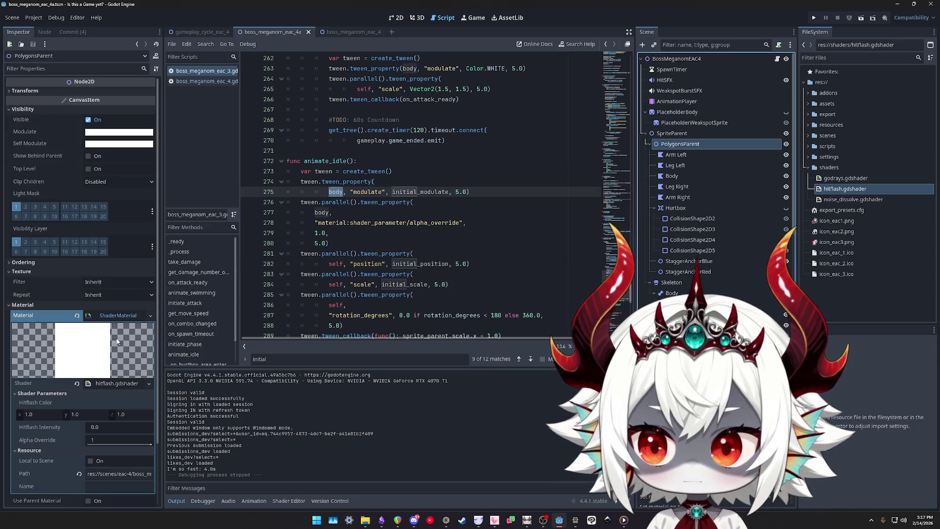
click(104, 383)
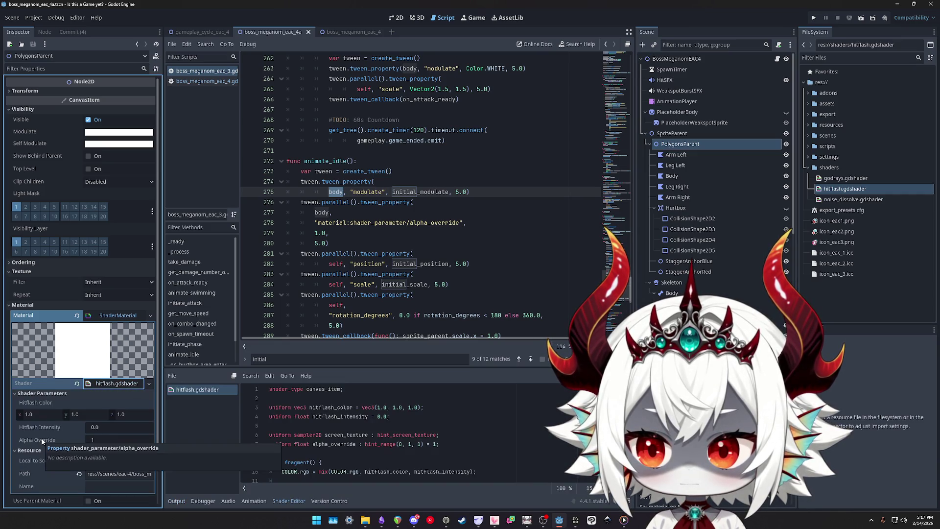
click(42, 442)
scroll(444, 434, down, 3)
scroll(443, 434, up, 2)
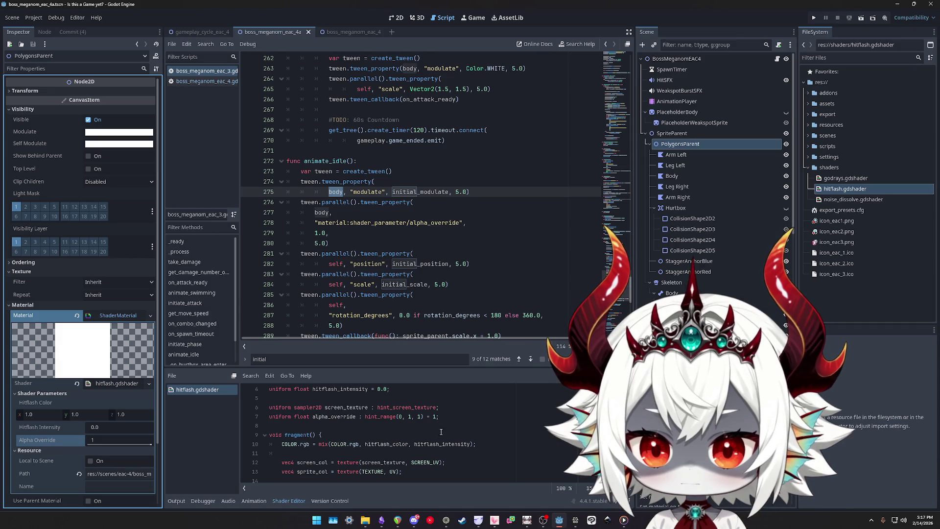
Rename the uniform to alpha_255 (0–255, default 255), compute alpha as alpha_255 / 255.0, and save
click(410, 416)
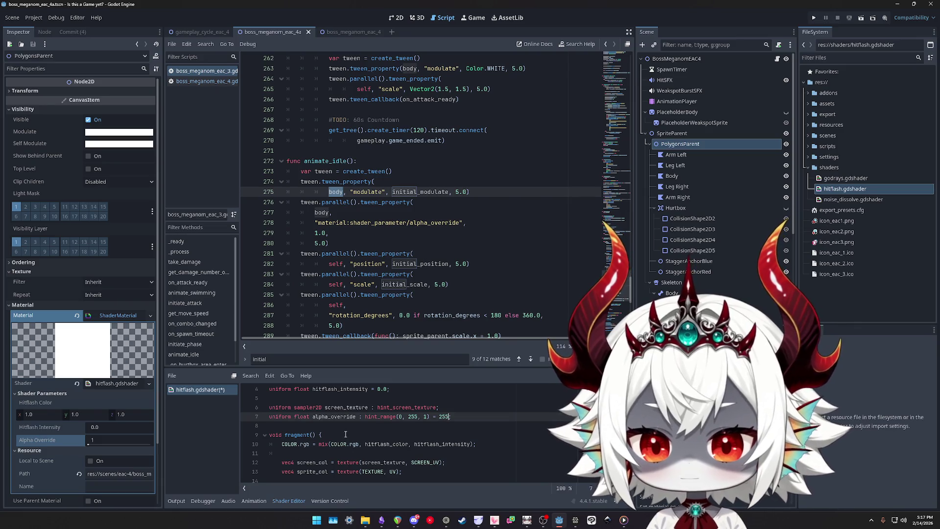
key(ctrl+shift+Right)
text(255)
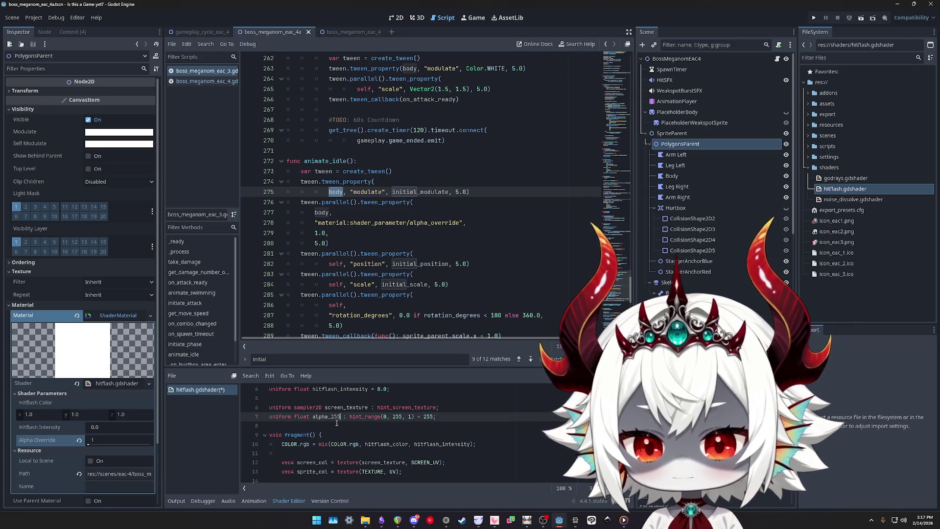
scroll(344, 428, down, 2)
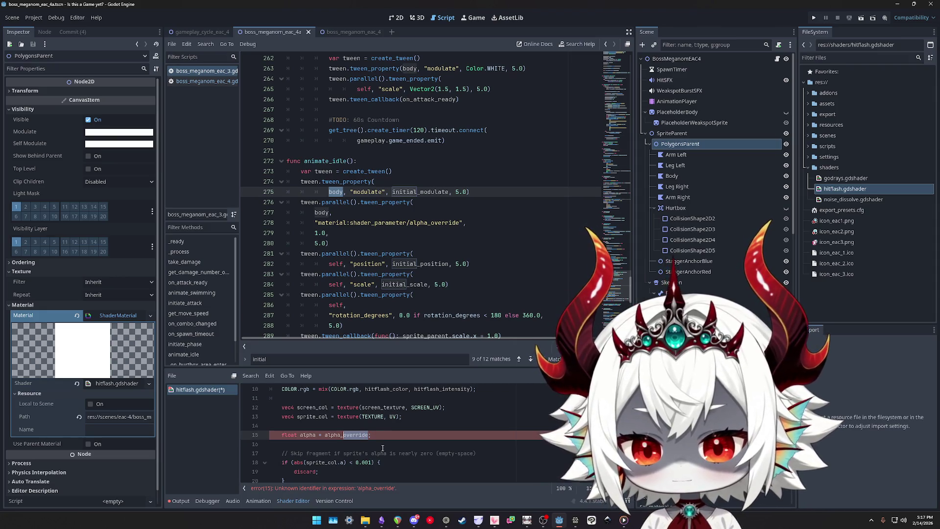
text(255 / 255.0)
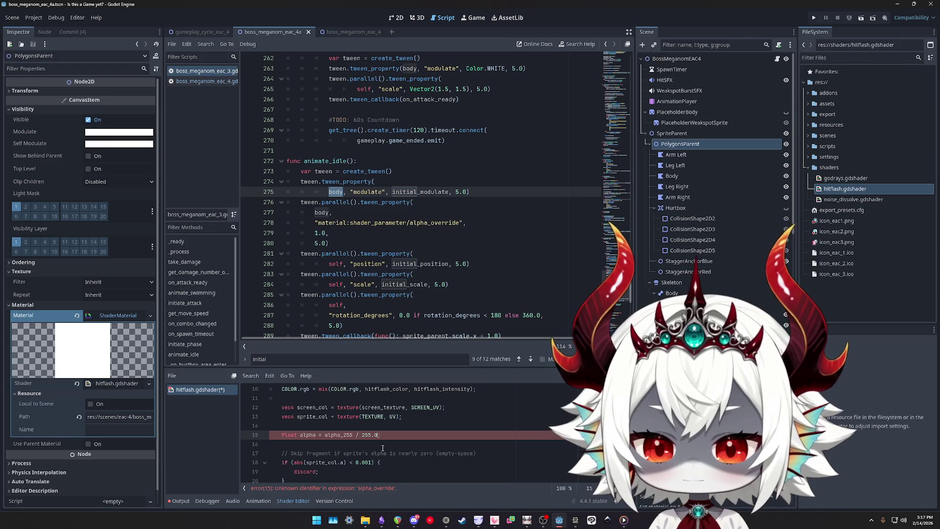
scroll(416, 430, down, 1)
key(ctrl+s)
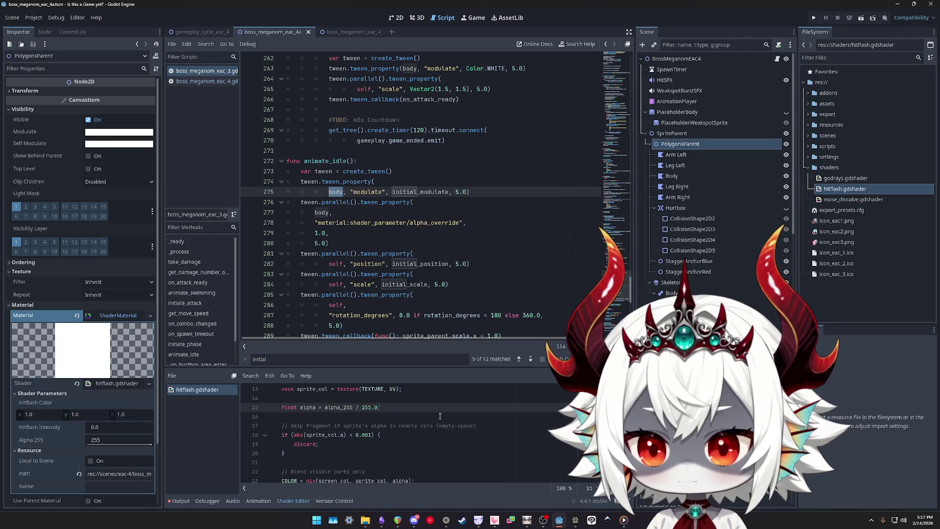
scroll(439, 416, up, 4)
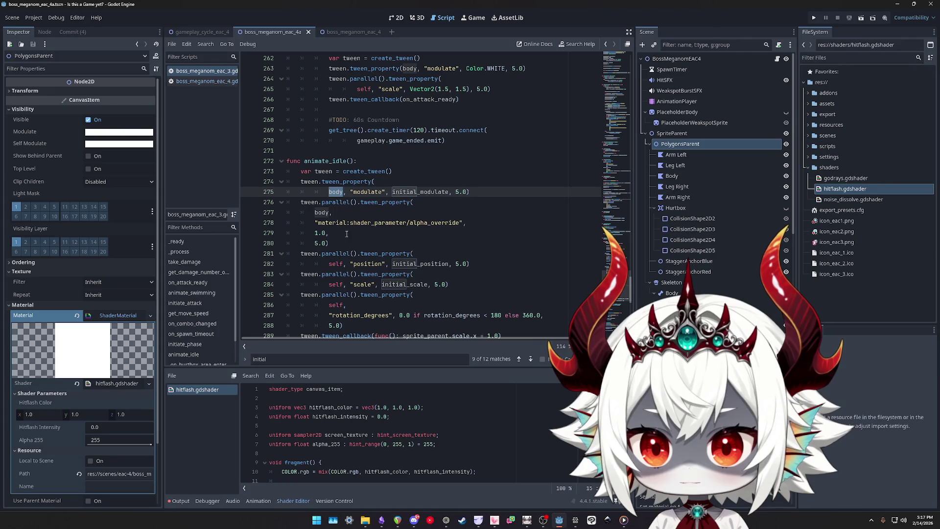
In animate_idle, change the alpha_override tween target from 1.0 to 255.0
click(323, 235)
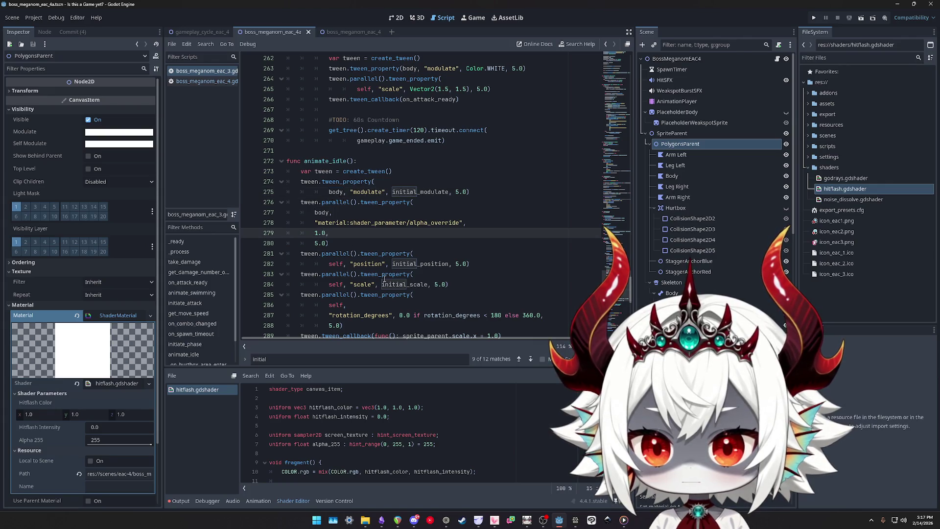
key(BackSpace)
key(BackSpace)
key(BackSpace)
text(255.)
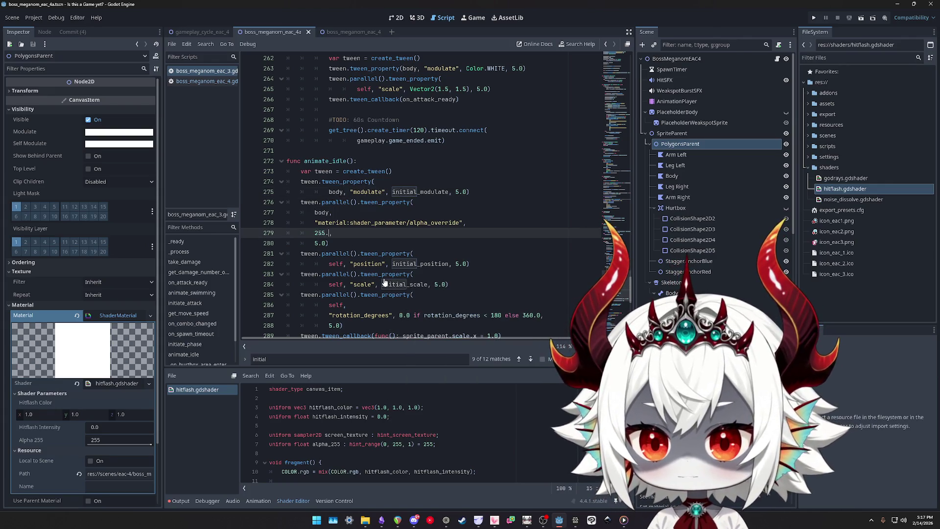
text(0)
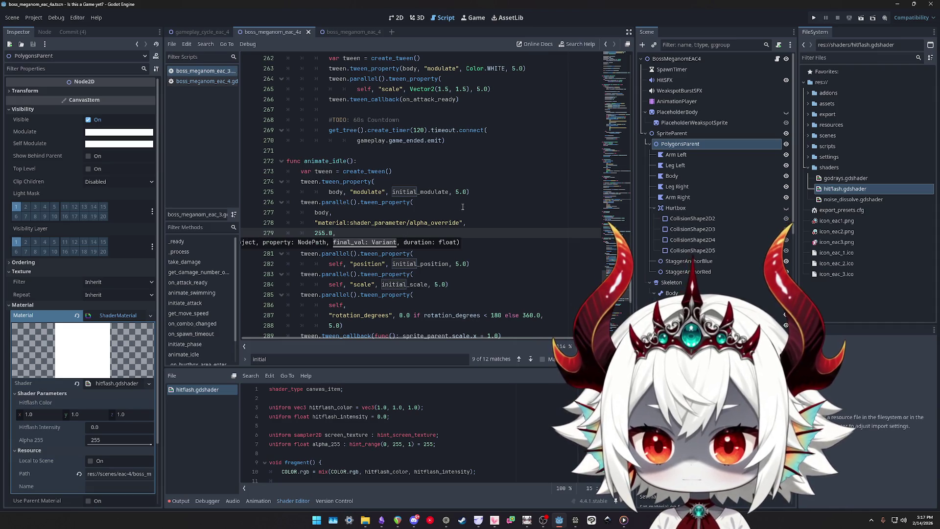
double_click(421, 192)
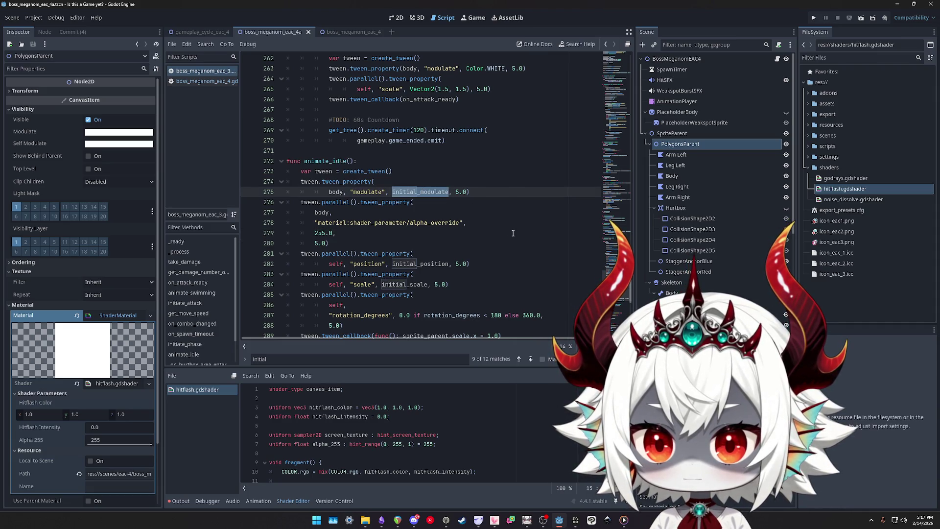
scroll(513, 233, up, 20)
mouse_move(618, 199)
mouse_down()
mouse_move(626, 96)
mouse_move(630, 113)
mouse_up()
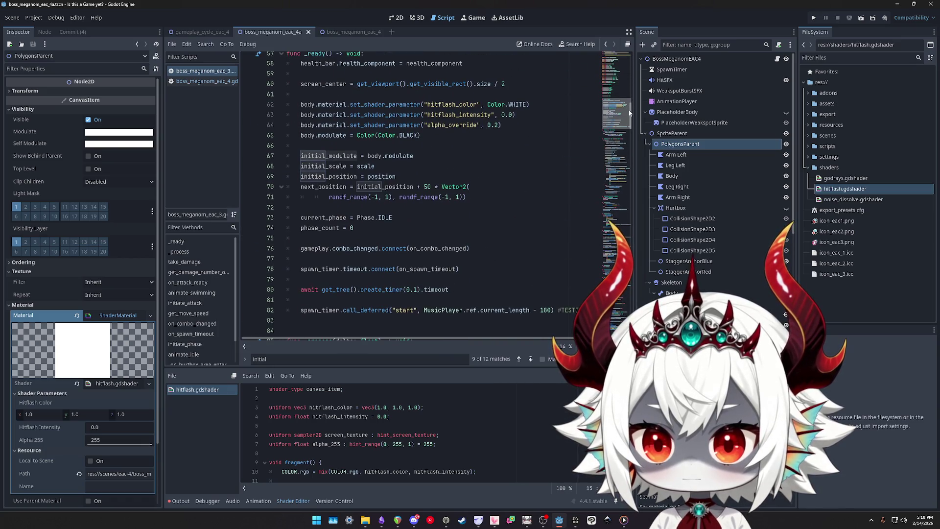
scroll(505, 187, up, 2)
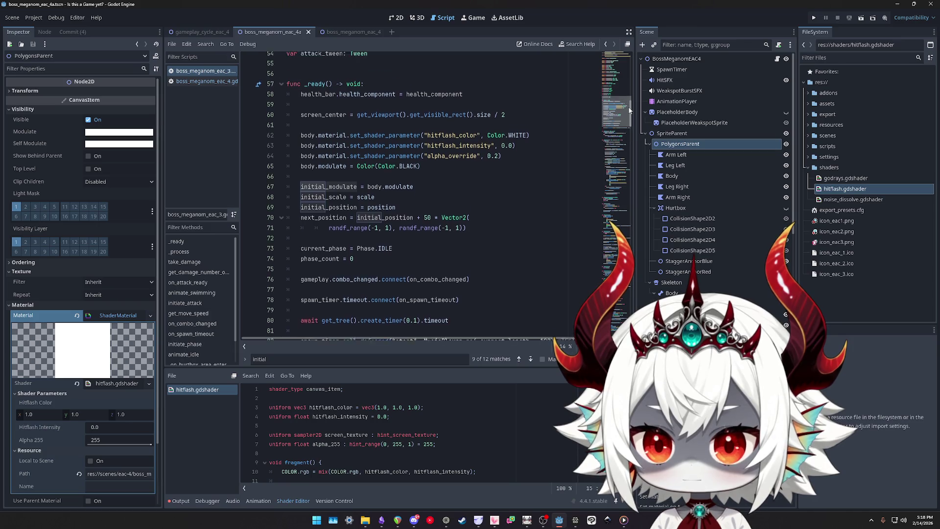
Set the starting alpha_override value in _ready() to 50.0 instead of 0.2
click(500, 187)
key(BackSpace)
key(BackSpace)
key(BackSpace)
text(255/0/5)
key(Left)
key(BackSpace)
key(BackSpace)
key(BackSpace)
key(BackSpace)
key(BackSpace)
key(Delete)
text(50.0)
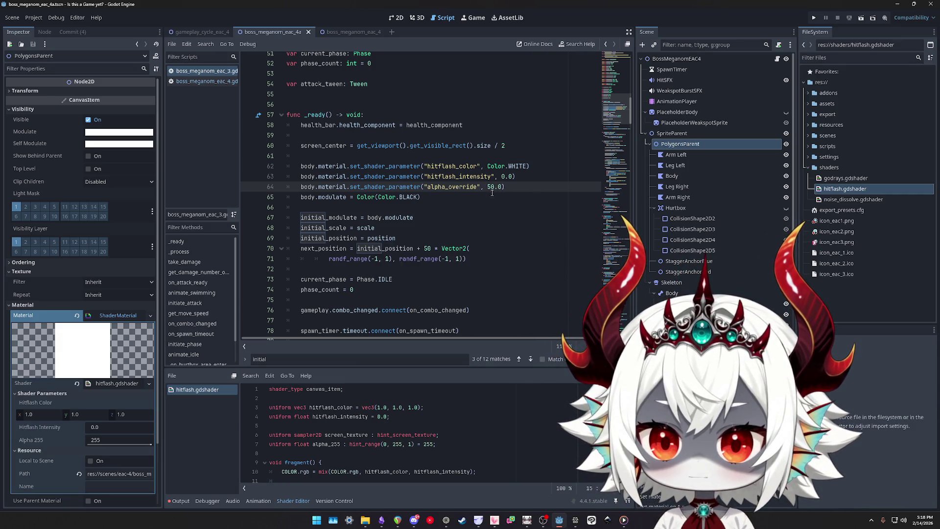
Reorder _ready() so the body.modulate line comes before alpha_override, separated by a blank line
click(319, 197)
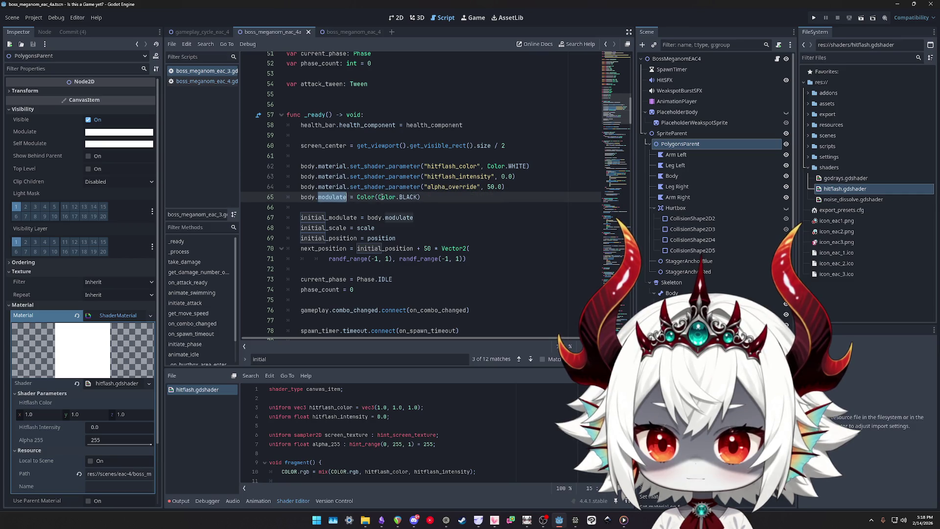
drag(420, 197, 301, 197)
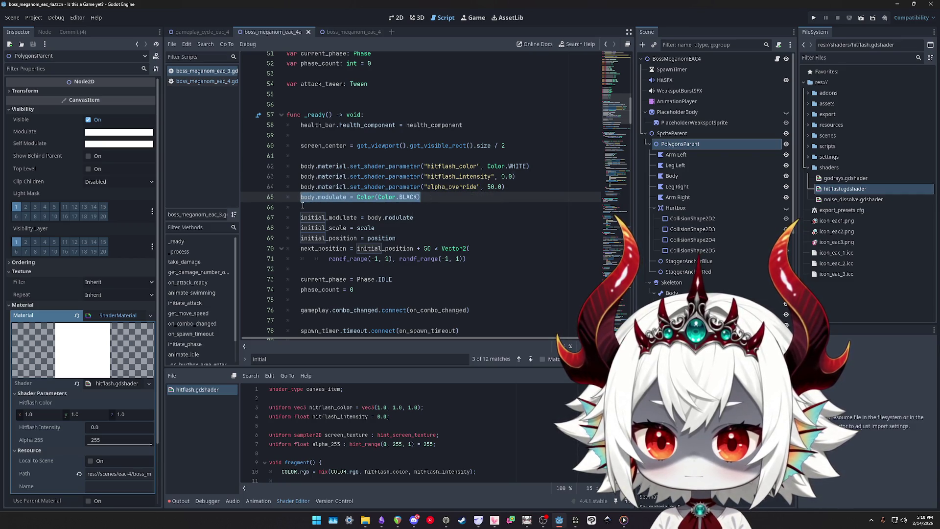
key(alt+Up)
key(alt+Up)
key(alt+Up)
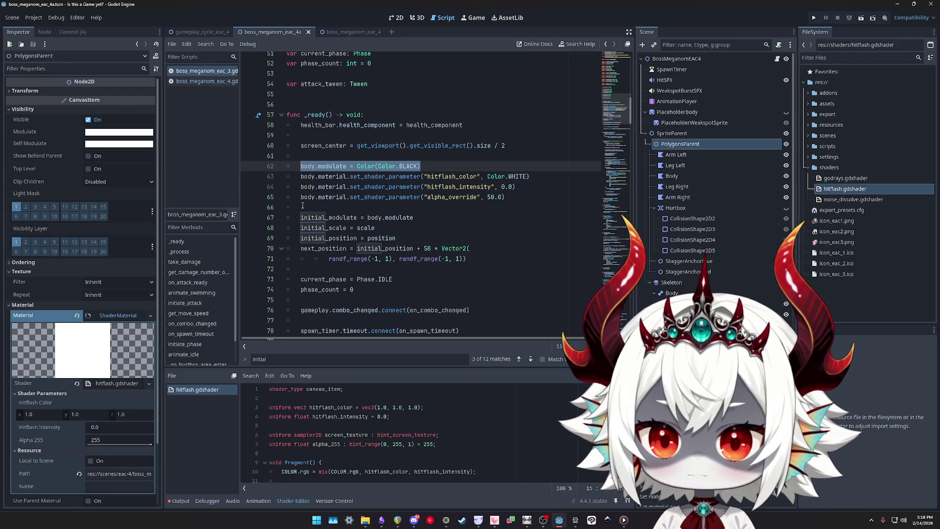
key(Down)
key(Down)
key(Down)
key(Down)
key(Up)
key(Up)
key(Up)
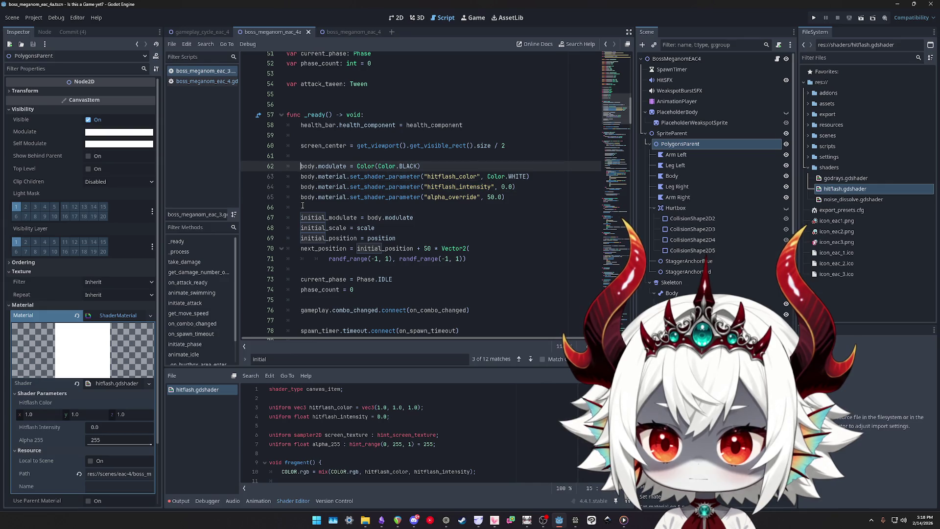
key(alt+Down)
key(alt+Down)
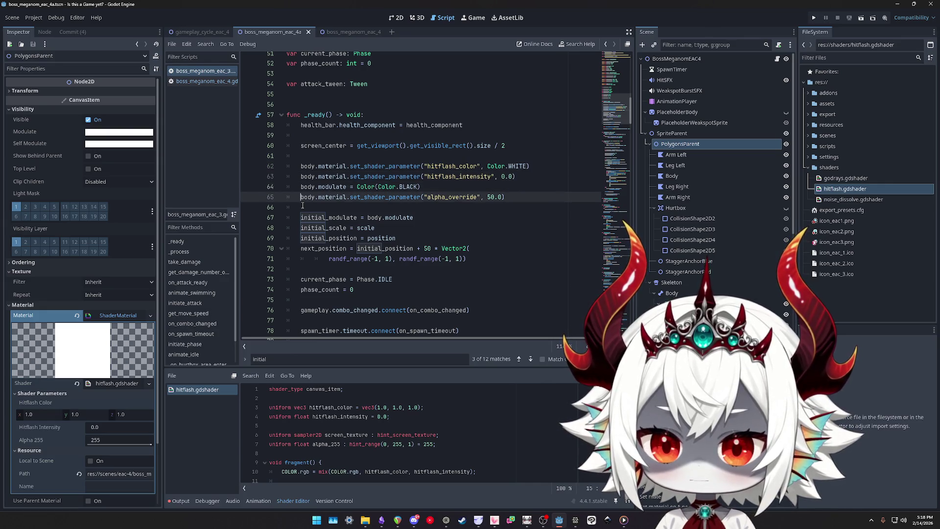
key(Return)
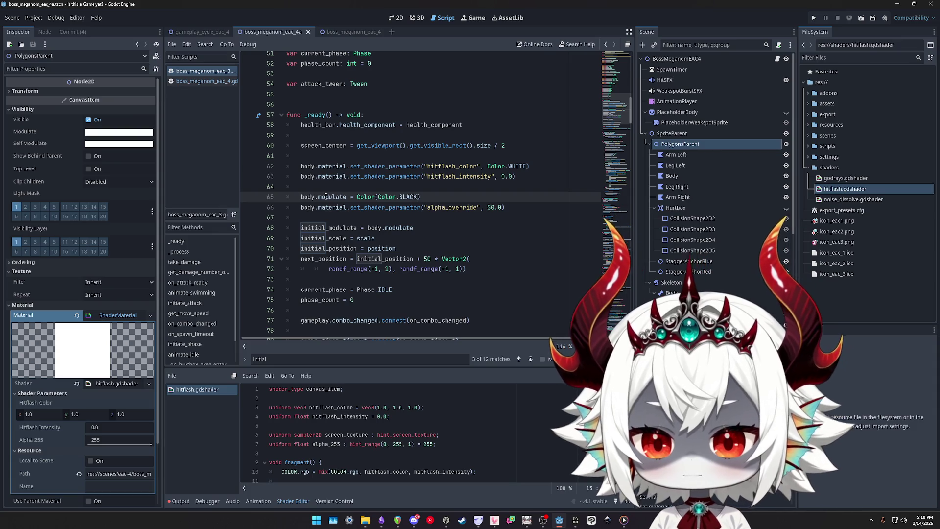
click(337, 223)
double_click(337, 226)
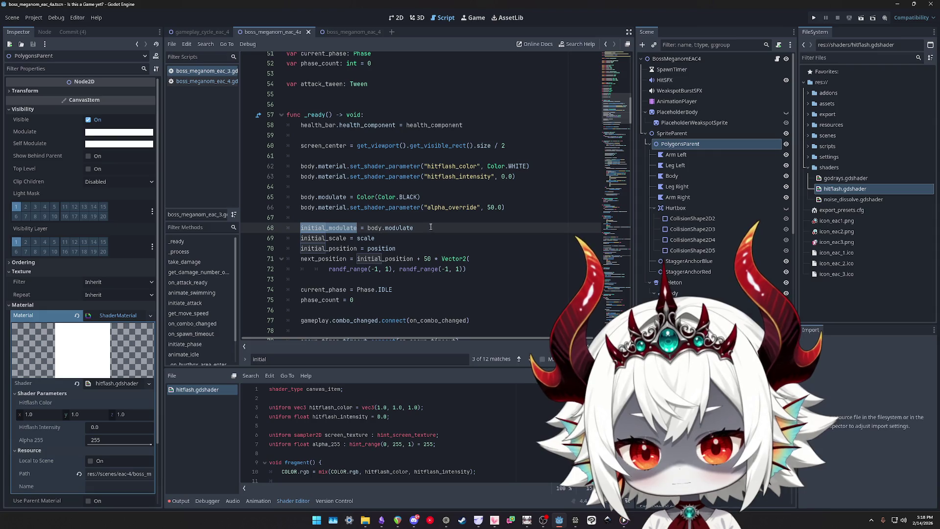
click(527, 209)
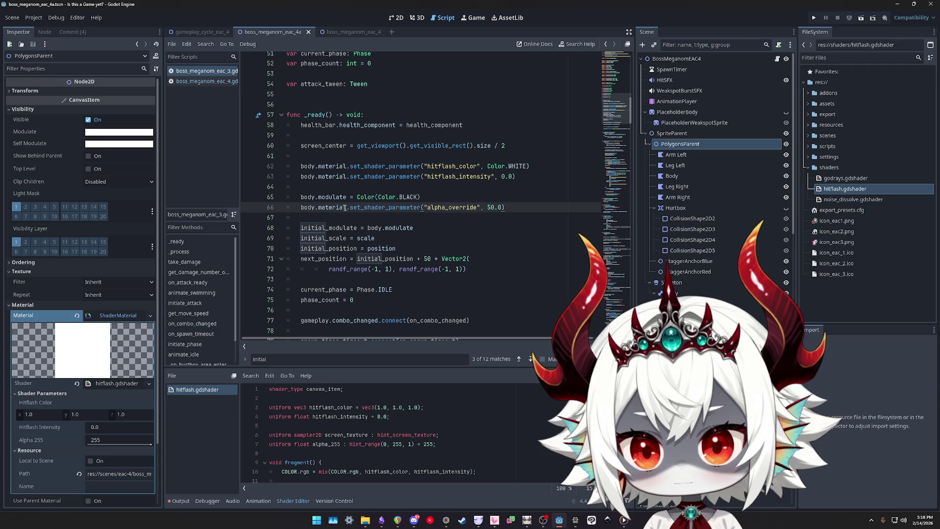
drag(347, 207, 300, 207)
key(ctrl+f)
key(Return)
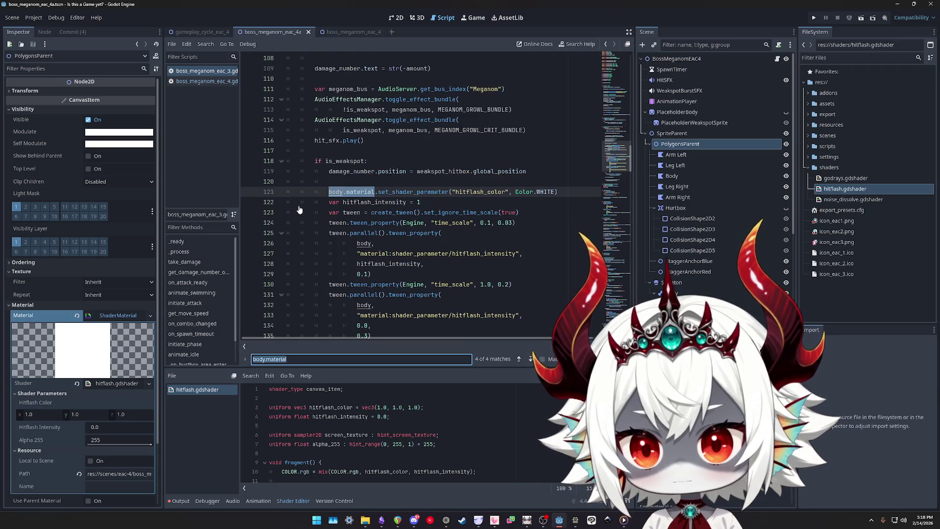
key(Return)
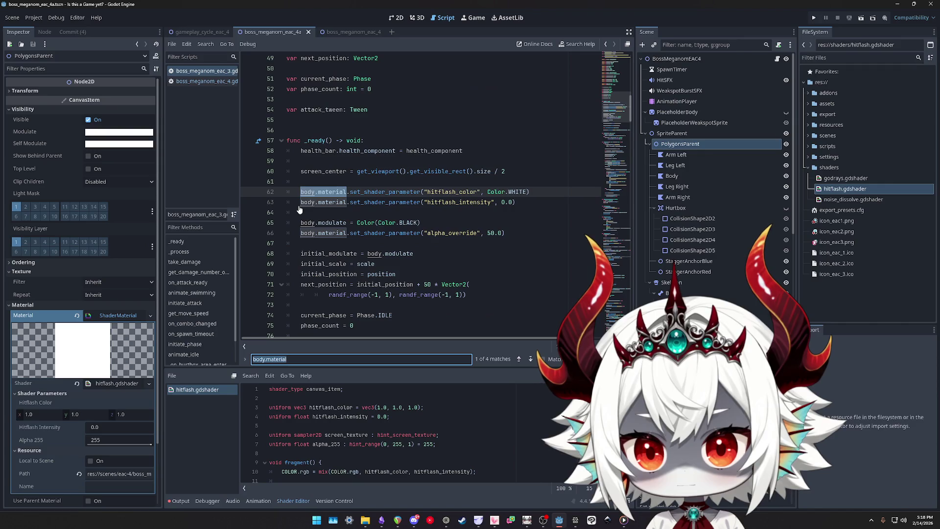
key(Return)
key(Return)
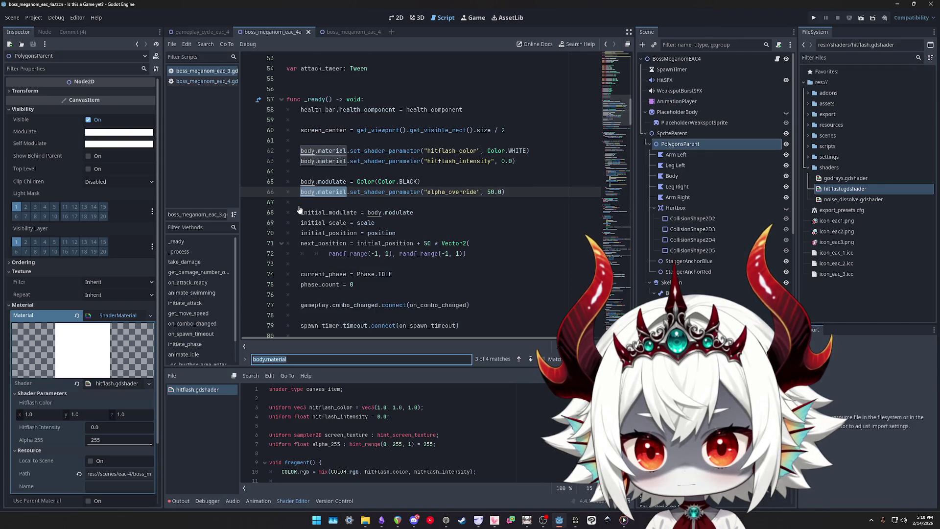
key(Return)
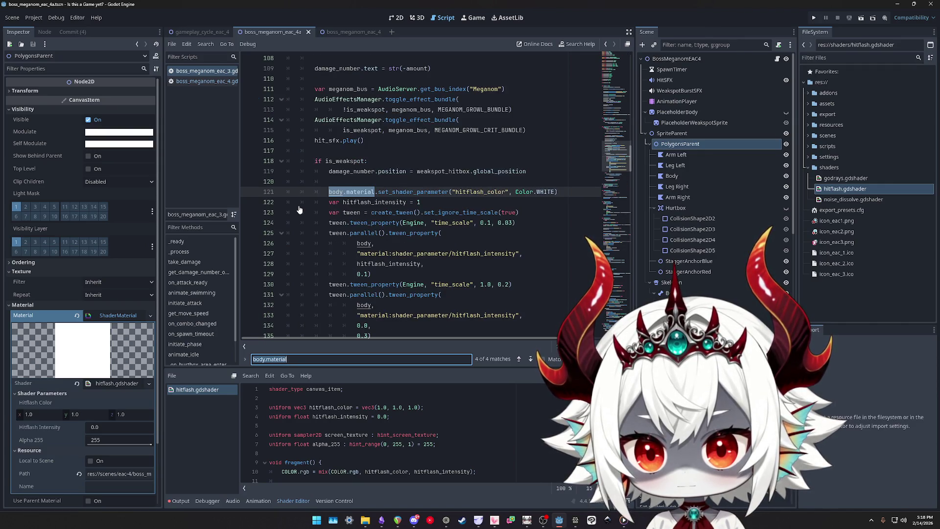
scroll(473, 188, up, 2)
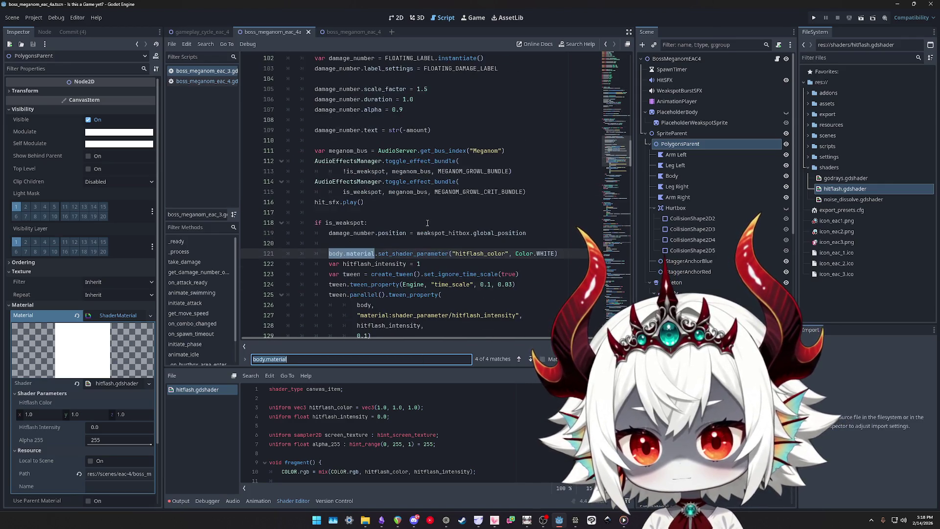
text(mod)
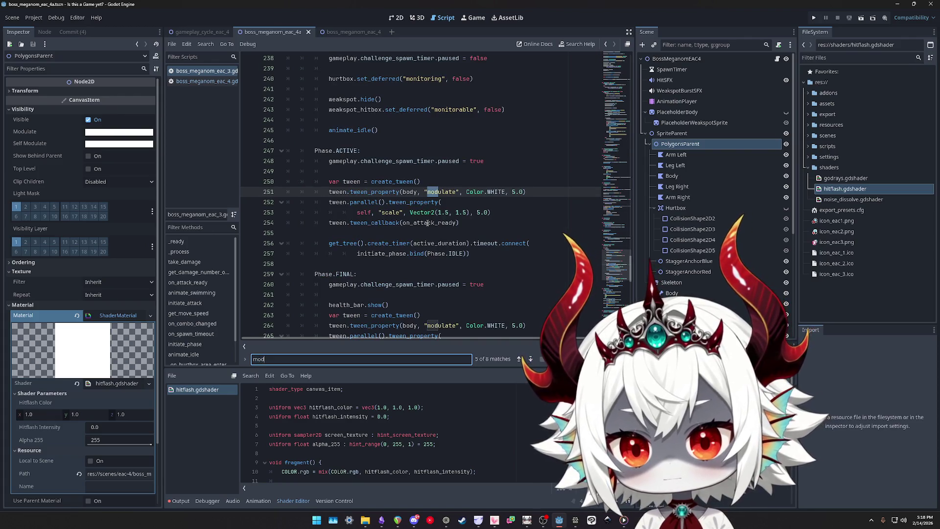
text(ulate)
key(Return)
key(Return)
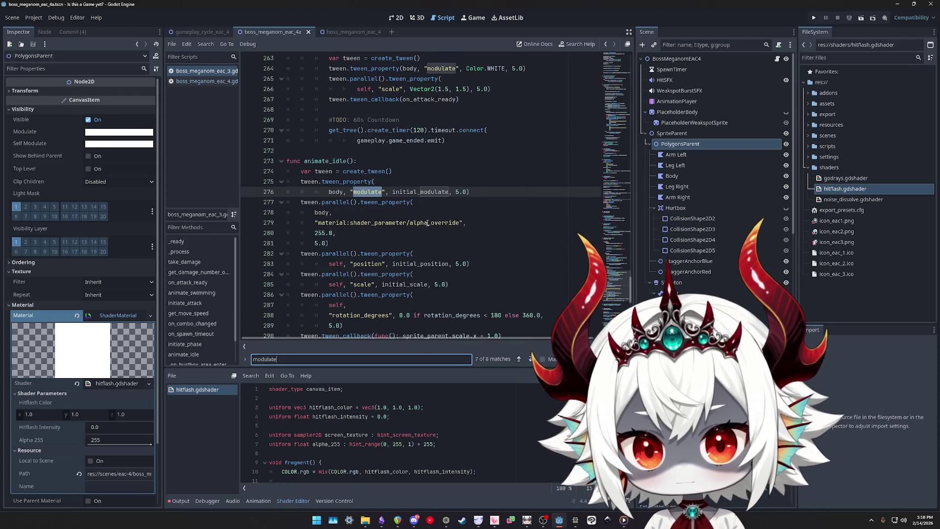
key(Return)
key(Return)
key(Return)
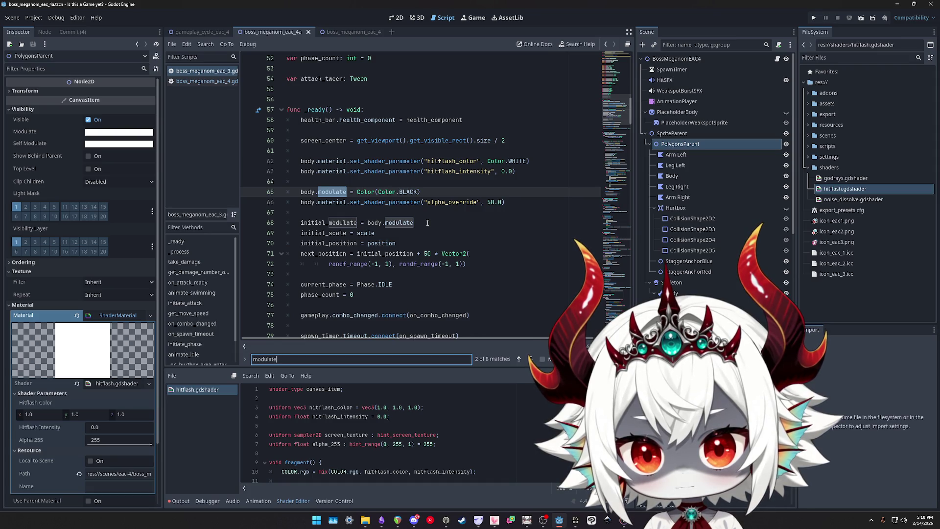
key(Return)
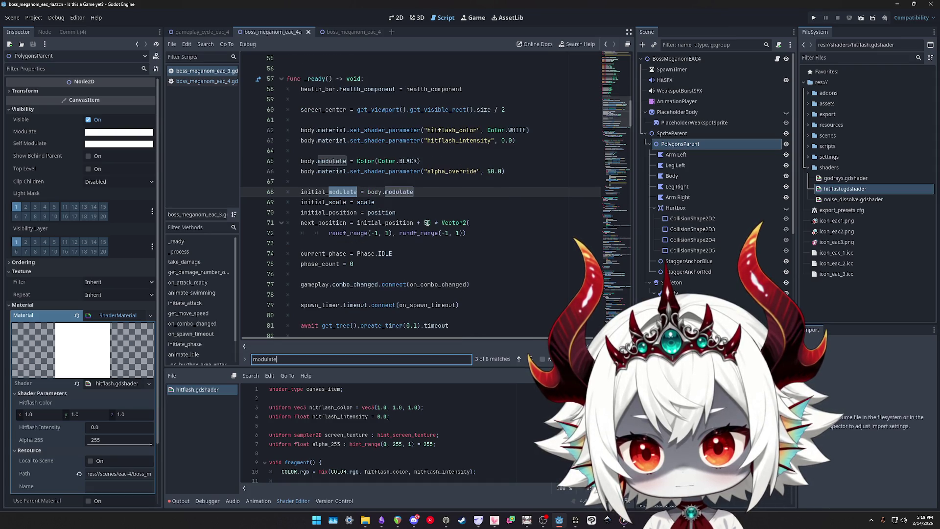
key(Return)
key(Return)
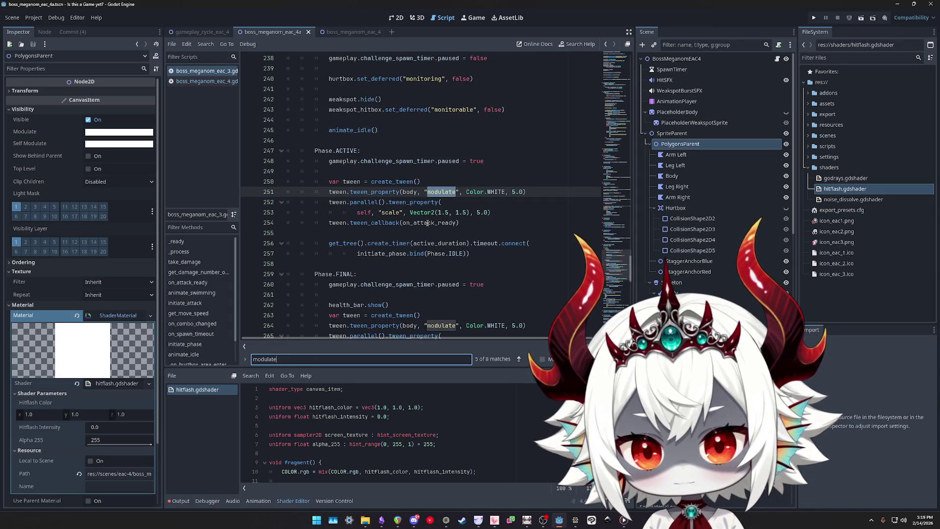
key(Return)
key(Return)
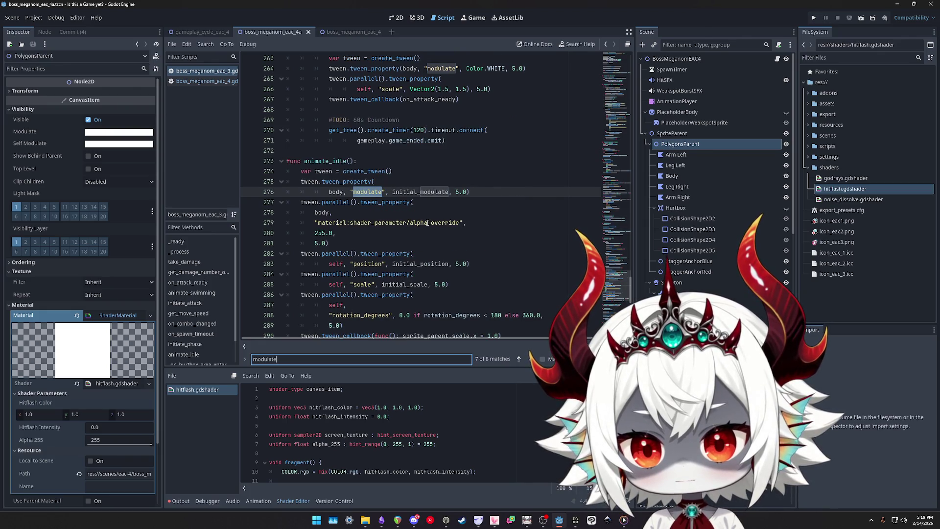
click(433, 230)
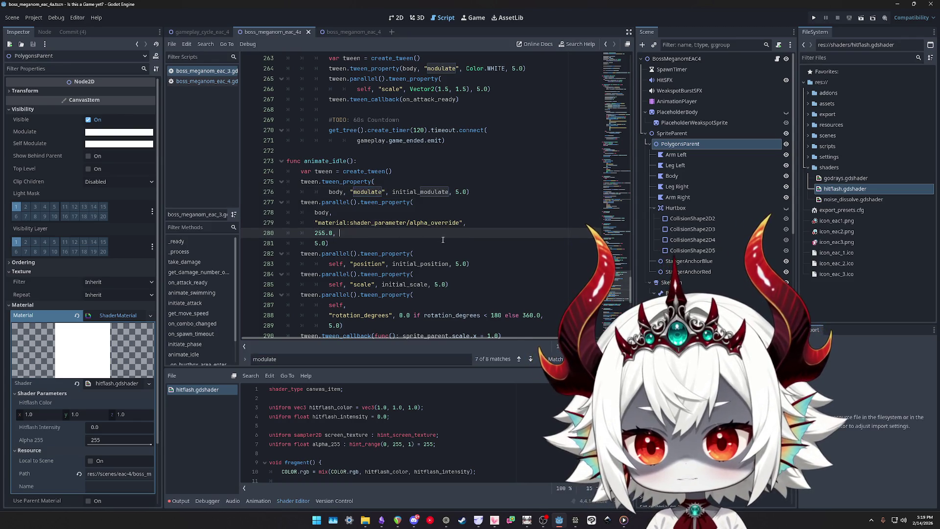
click(812, 18)
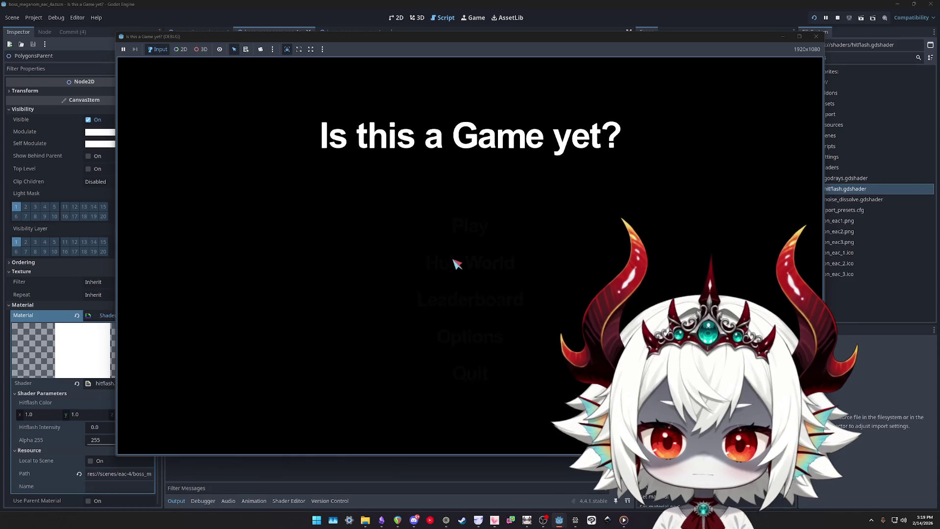
Dismiss the Welcome dialog and start the sea monster boss level at score 0
click(470, 360)
click(472, 228)
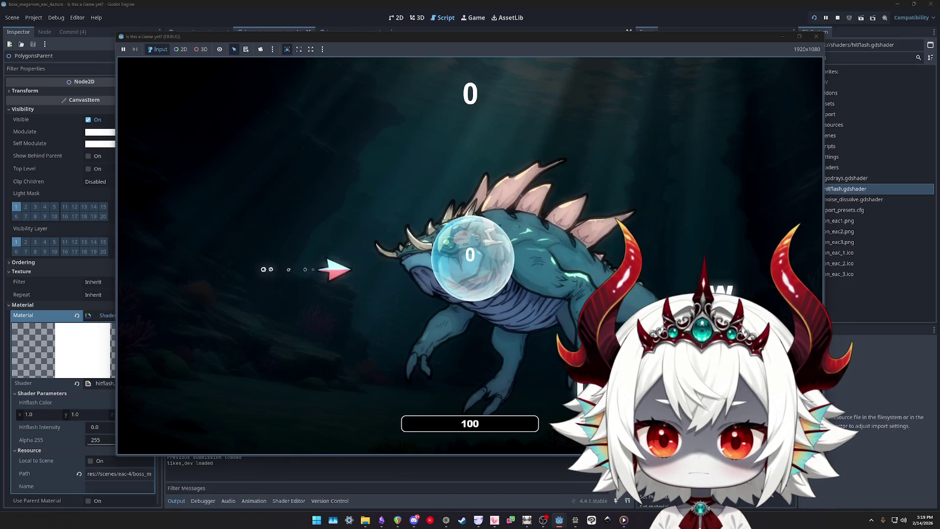
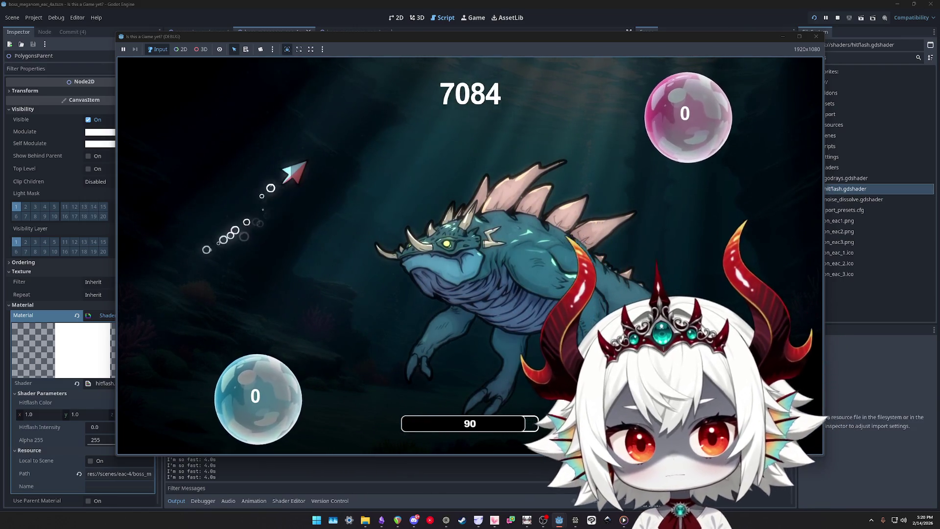
Stop the game and move parallel() from the alpha_override tween onto the modulate tween
click(818, 41)
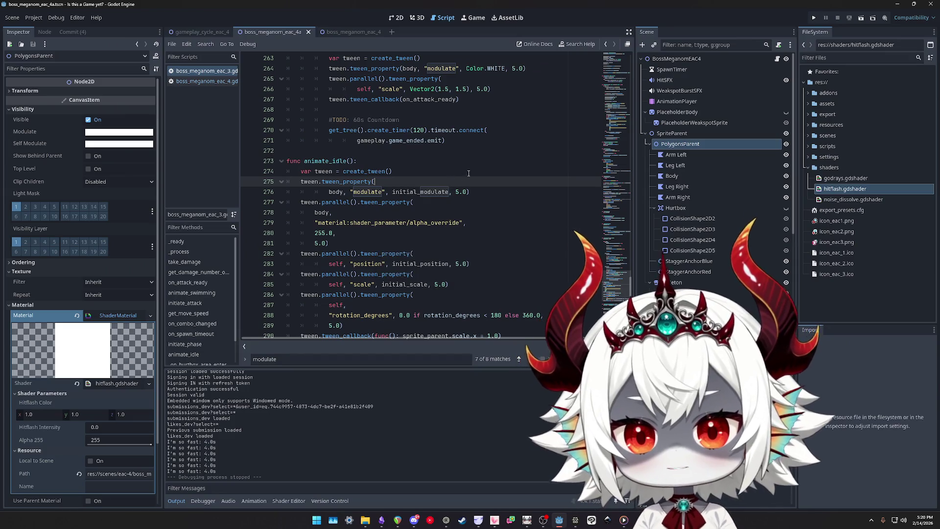
double_click(427, 222)
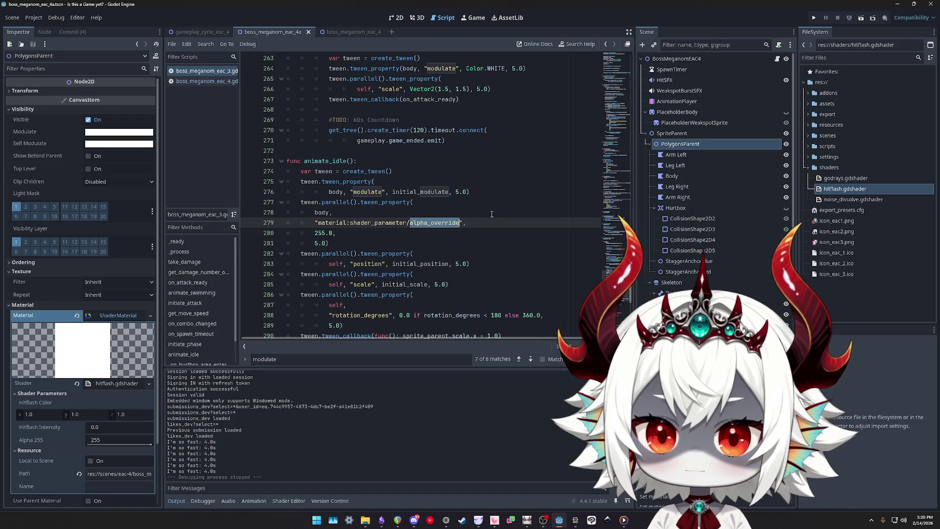
mouse_move(467, 193)
mouse_down()
mouse_move(313, 191)
mouse_move(259, 181)
mouse_up()
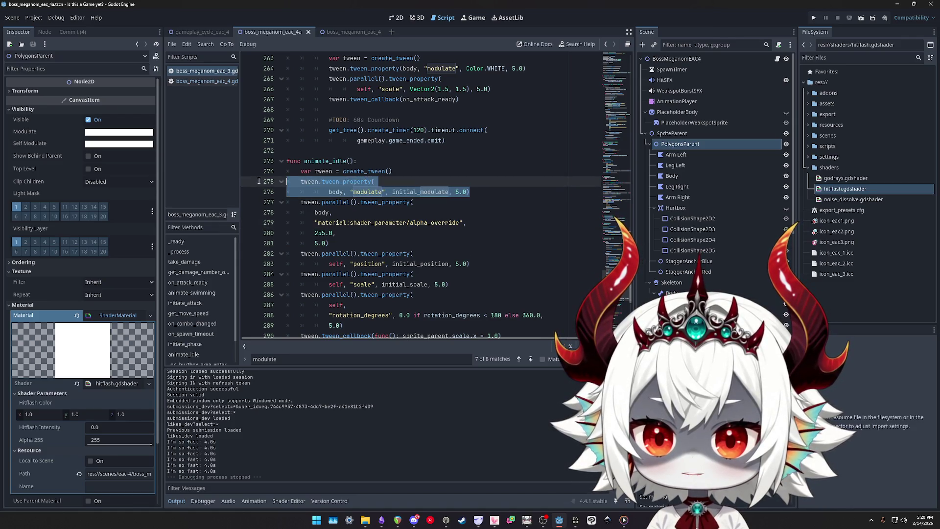
double_click(332, 182)
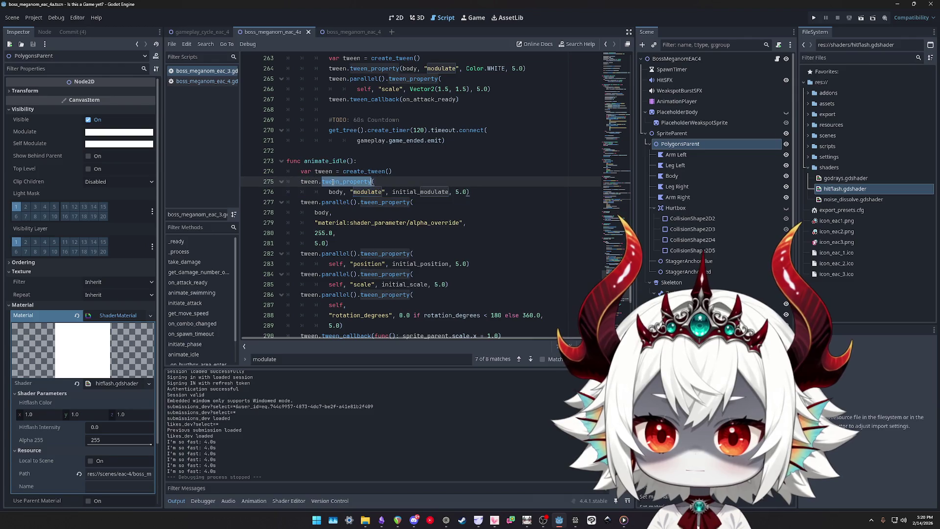
click(359, 202)
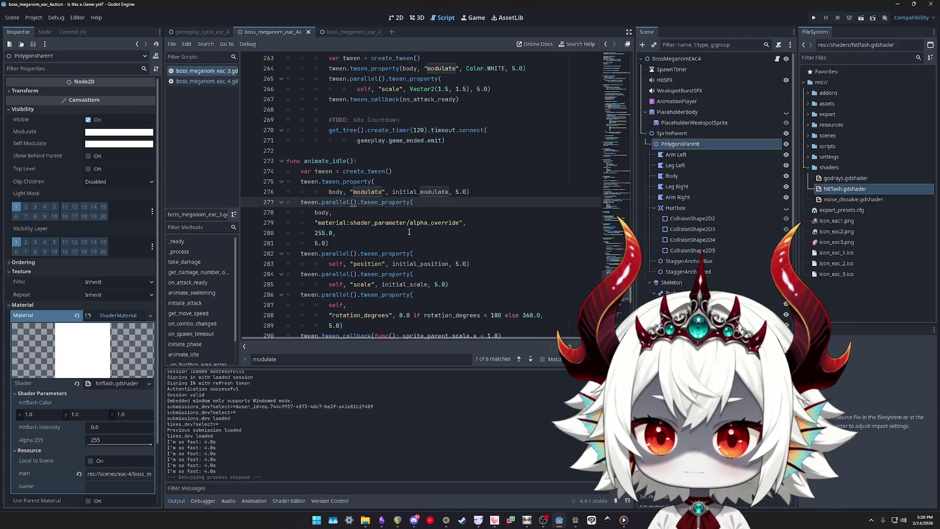
key(BackSpace)
key(BackSpace)
key(BackSpace)
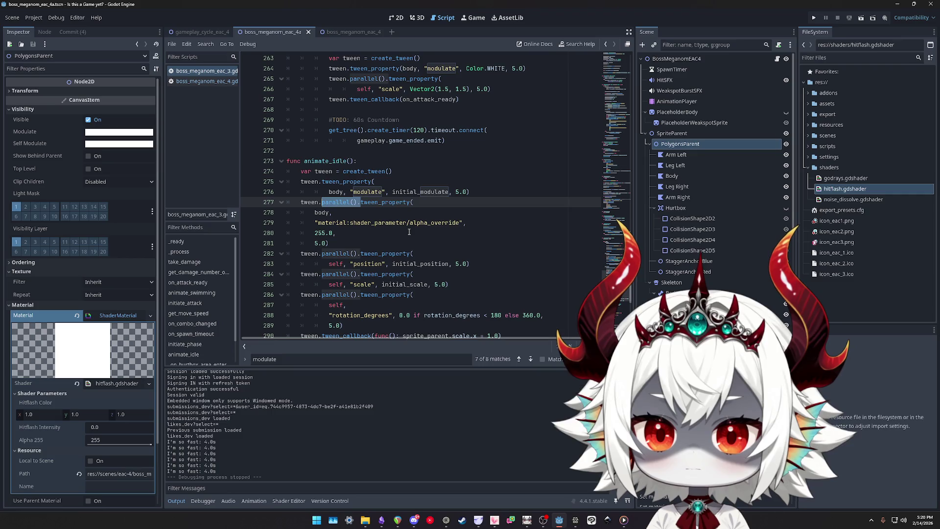
key(Up)
key(Up)
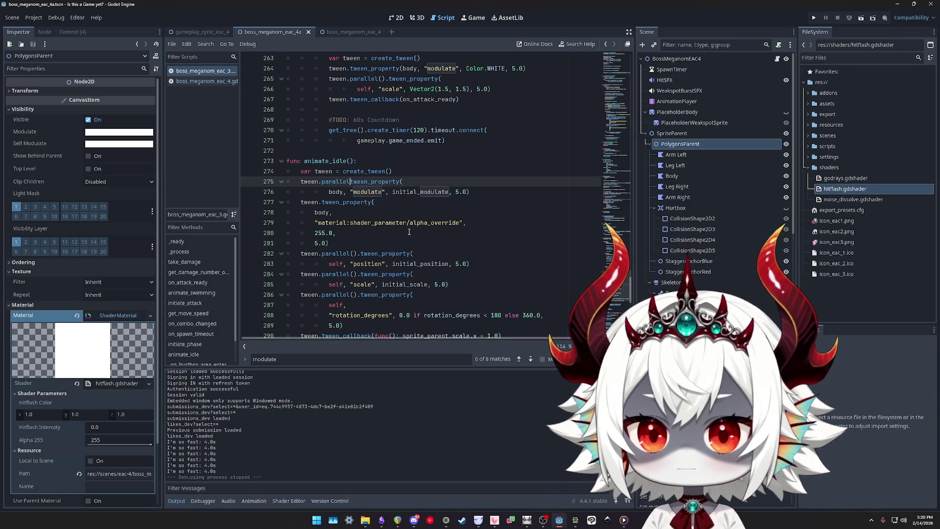
key(Escape)
Move the modulate tween statement below the alpha_override tween in animate_idle
key(ctrl+space)
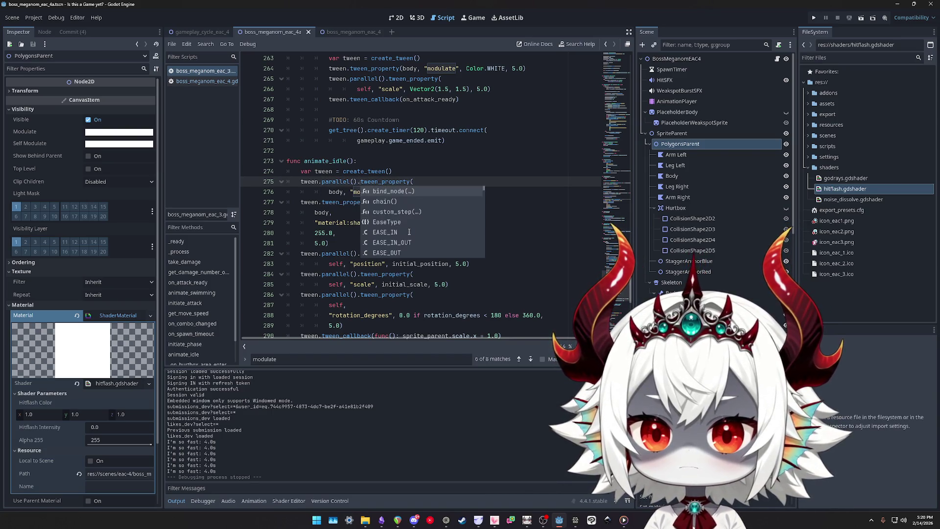
key(Down)
key(Escape)
key(Down)
key(End)
key(shift+Up)
key(shift+Home)
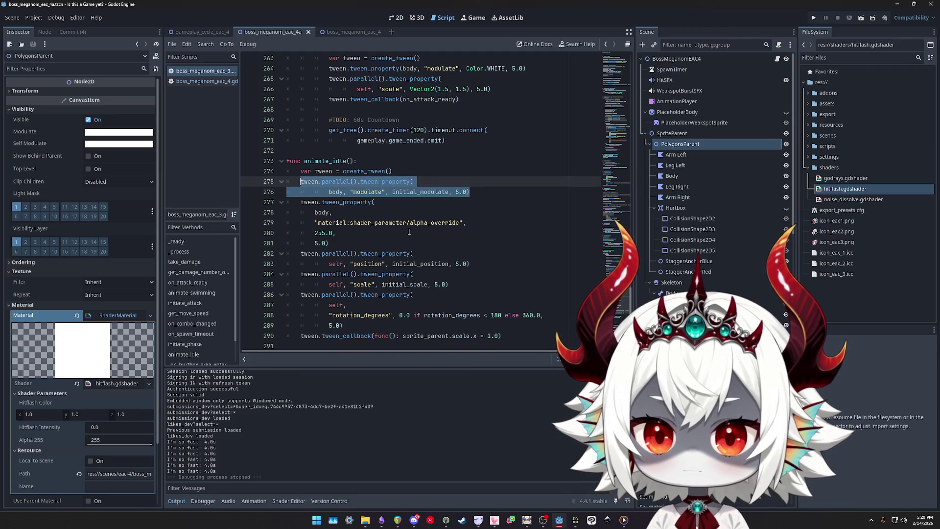
key(alt+Down)
key(alt+Down)
key(alt+Down)
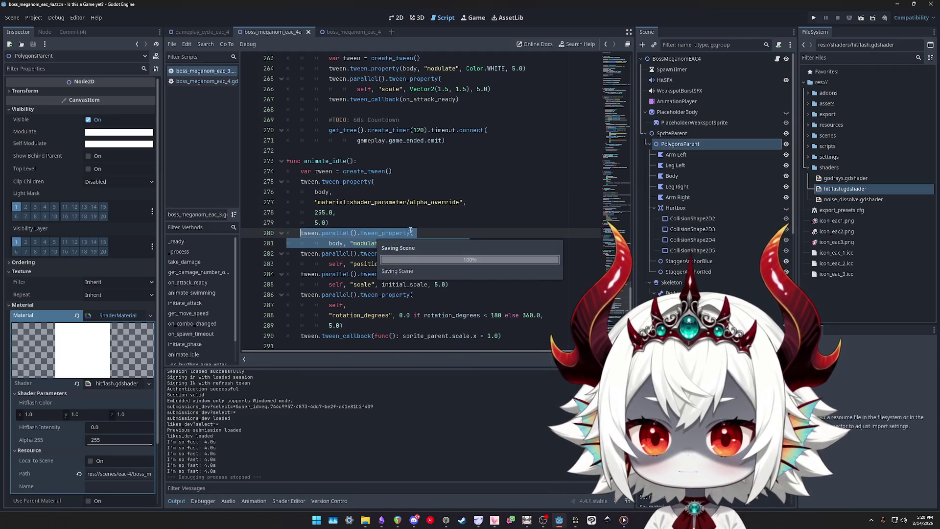
In _ready, move the black body tint line below the alpha_override line, then run the game
scroll(595, 145, up, 20)
scroll(399, 186, down, 5)
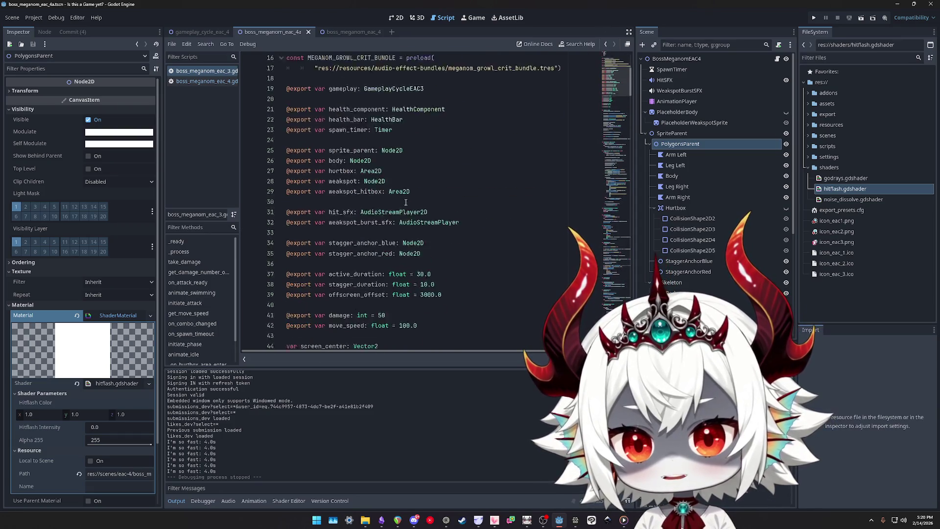
scroll(399, 186, down, 5)
click(505, 166)
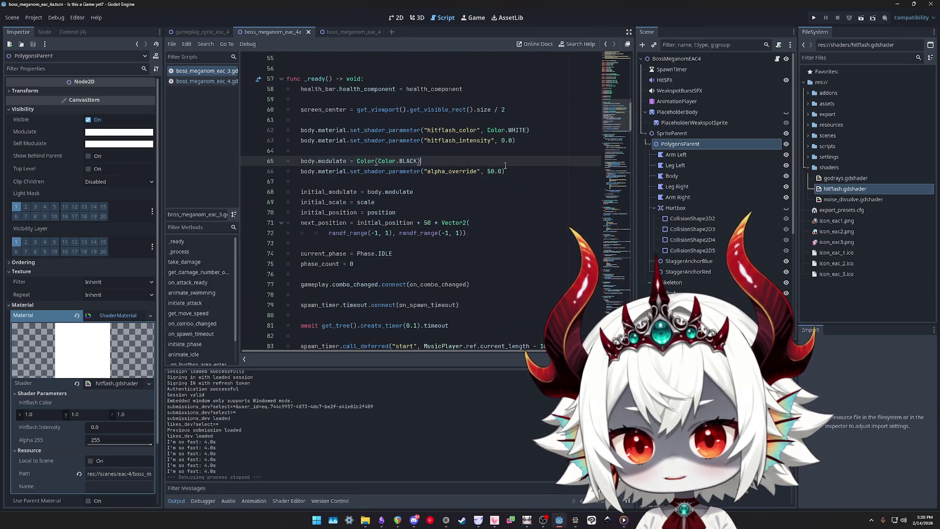
key(alt+Down)
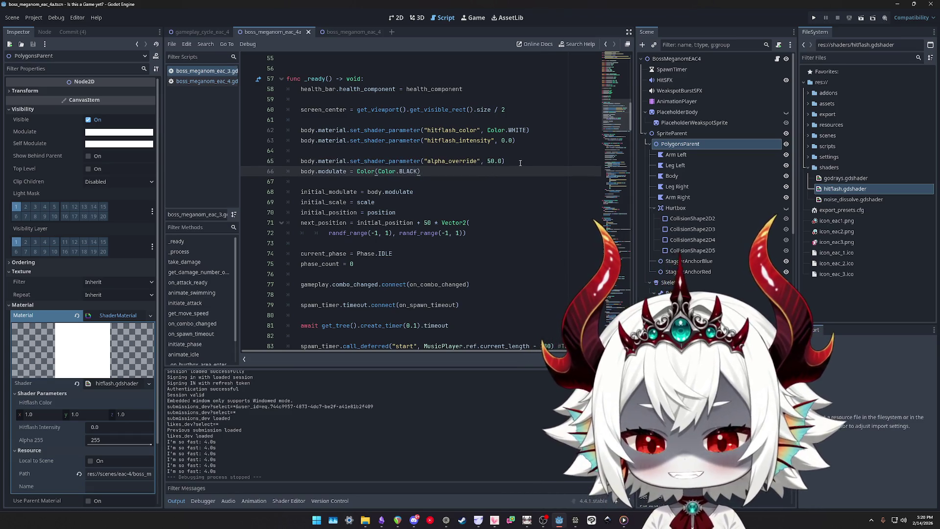
click(521, 163)
click(811, 18)
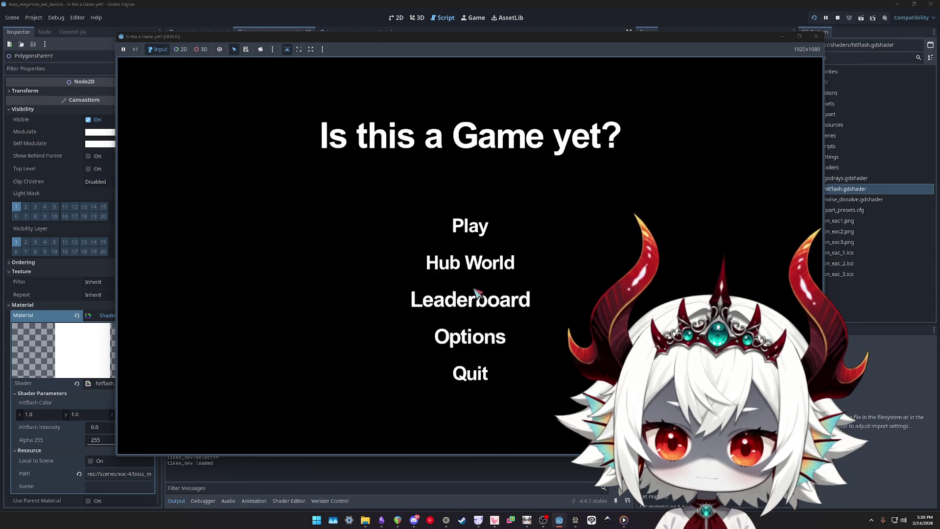
Start the boss fight, pop three bubbles, then stop the game
click(478, 300)
click(473, 255)
click(252, 199)
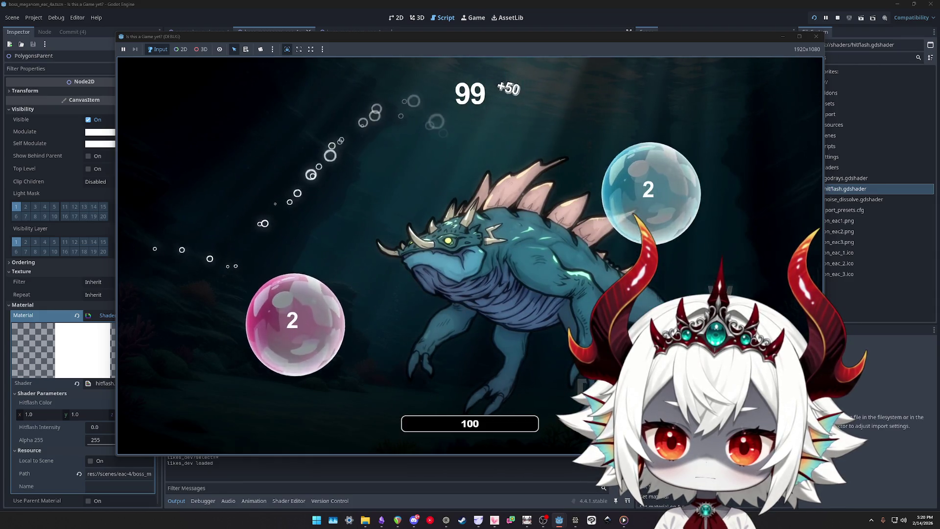
click(645, 188)
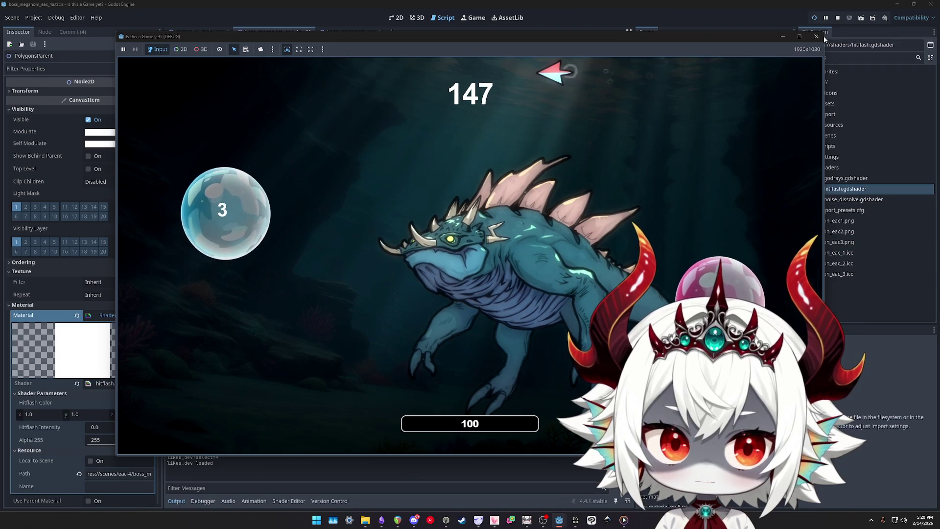
click(816, 36)
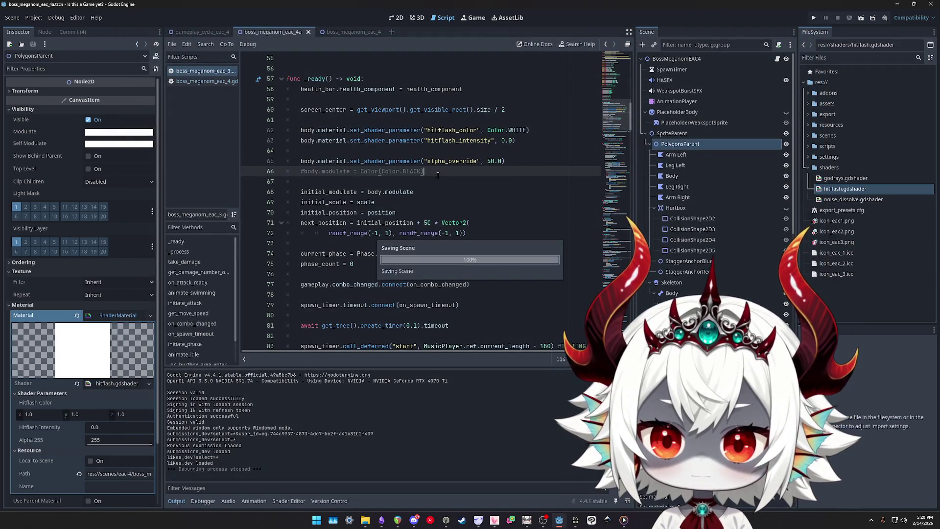
Search for body.modulate and step through matches to the modulate tween in animate_idle
scroll(625, 130, down, 6)
scroll(351, 193, up, 5)
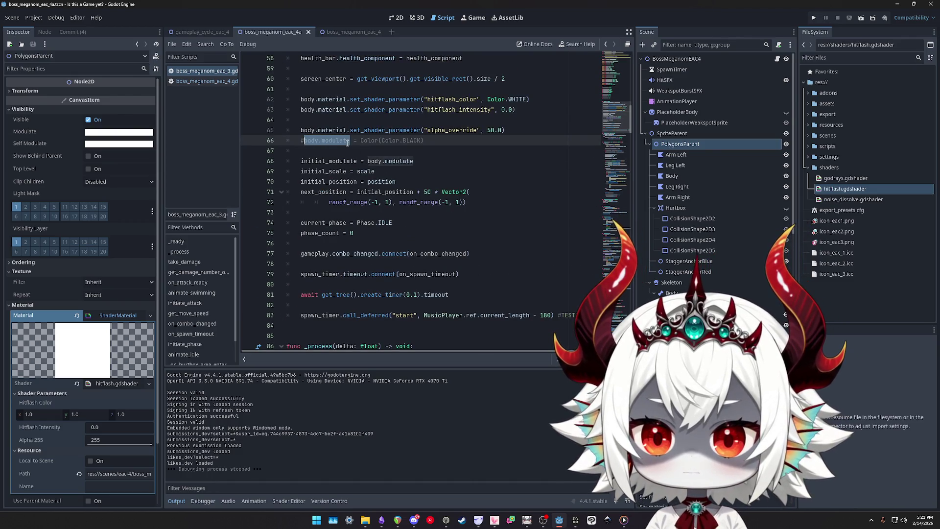
key(ctrl+f)
key(Return)
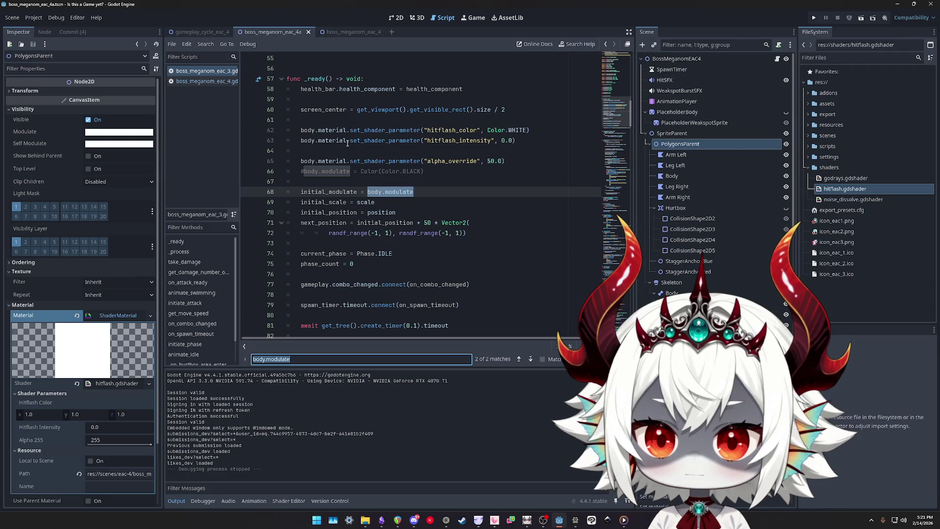
key(Return)
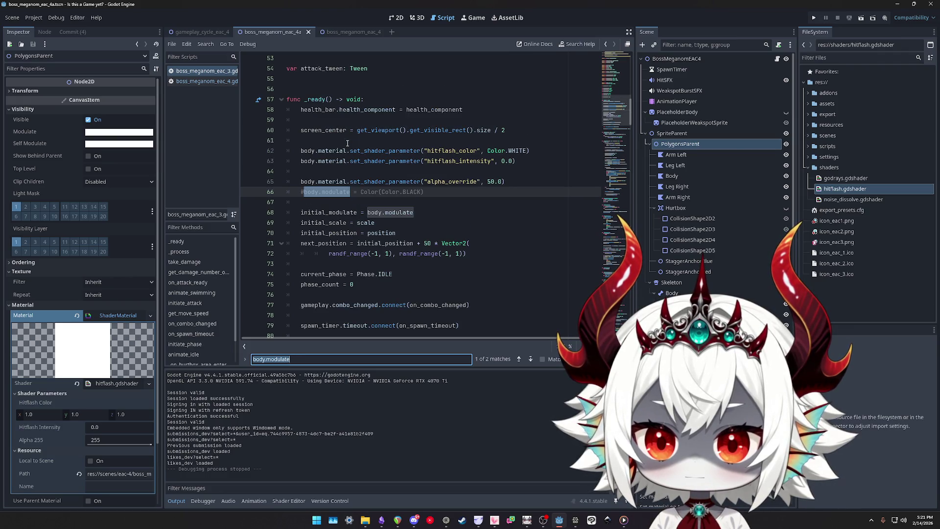
key(Return)
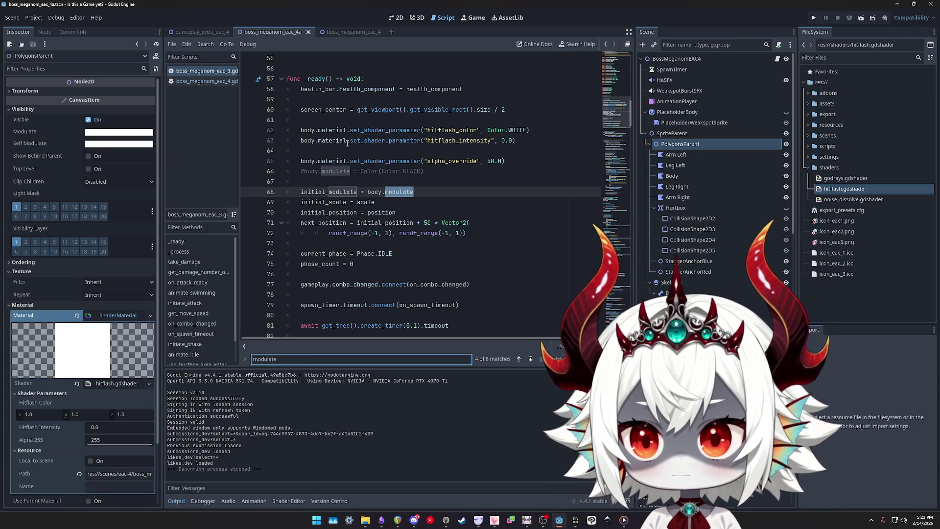
key(Return)
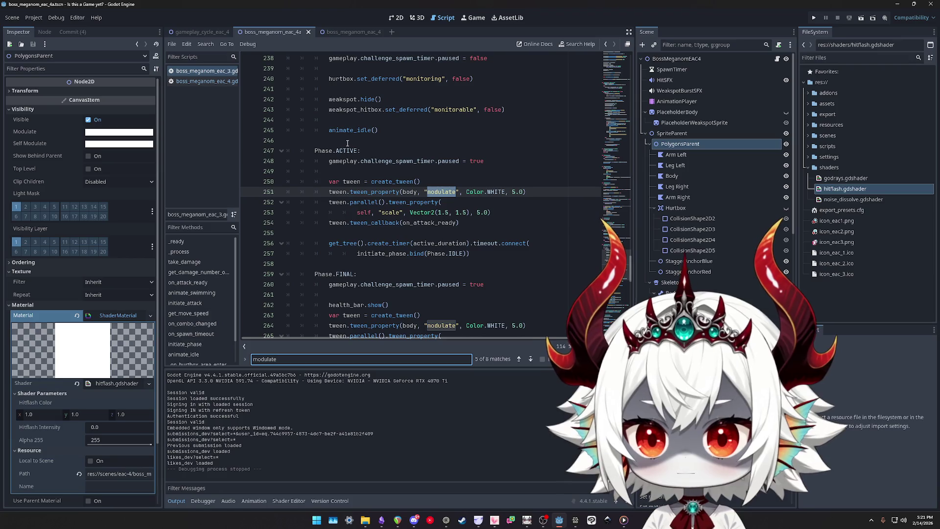
key(Return)
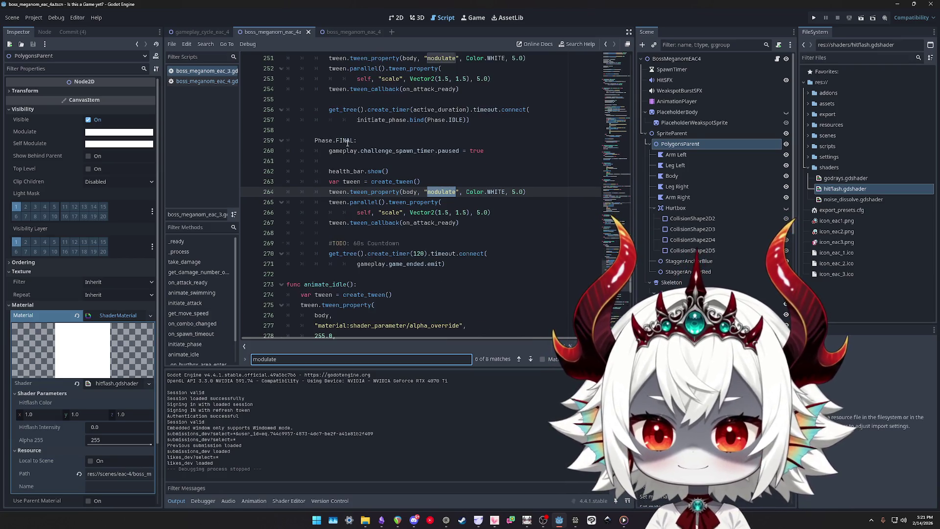
key(Return)
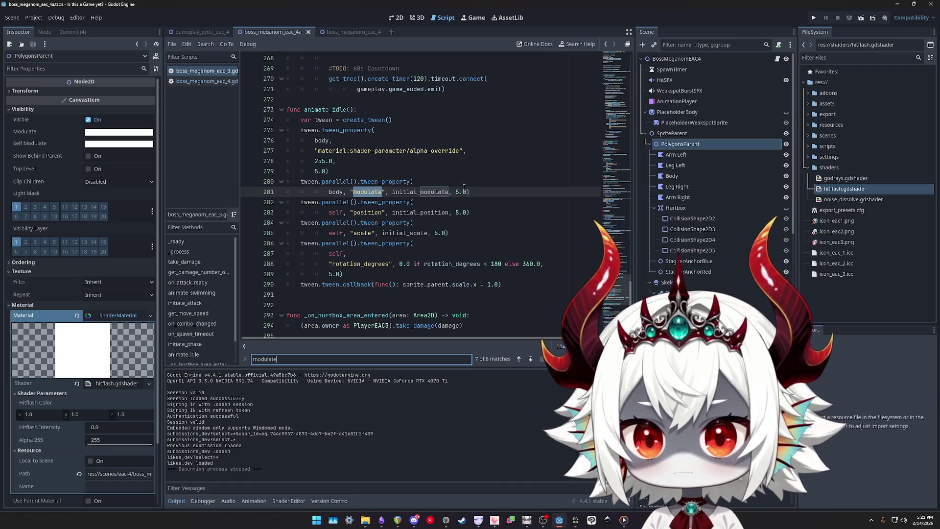
Comment out the modulate tween on lines 280–281 and relaunch the game
drag(489, 189, 249, 184)
key(ctrl+k)
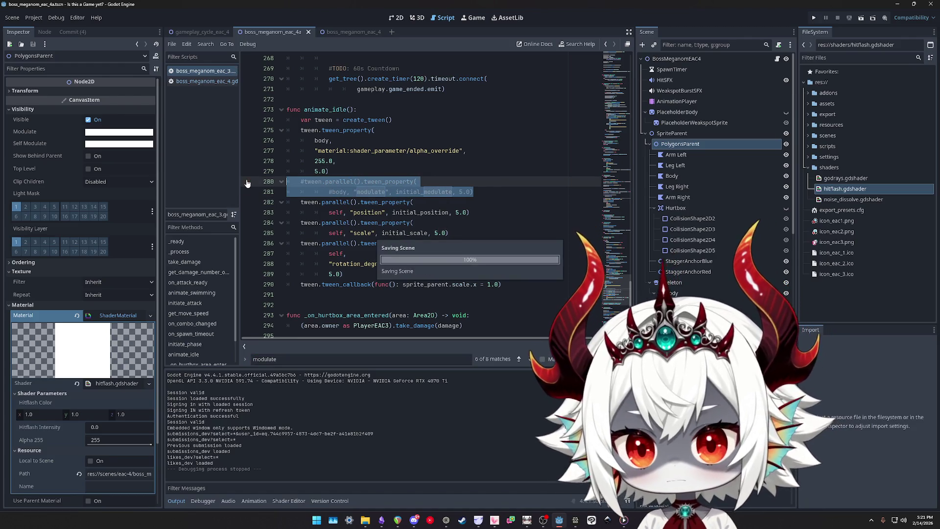
click(814, 20)
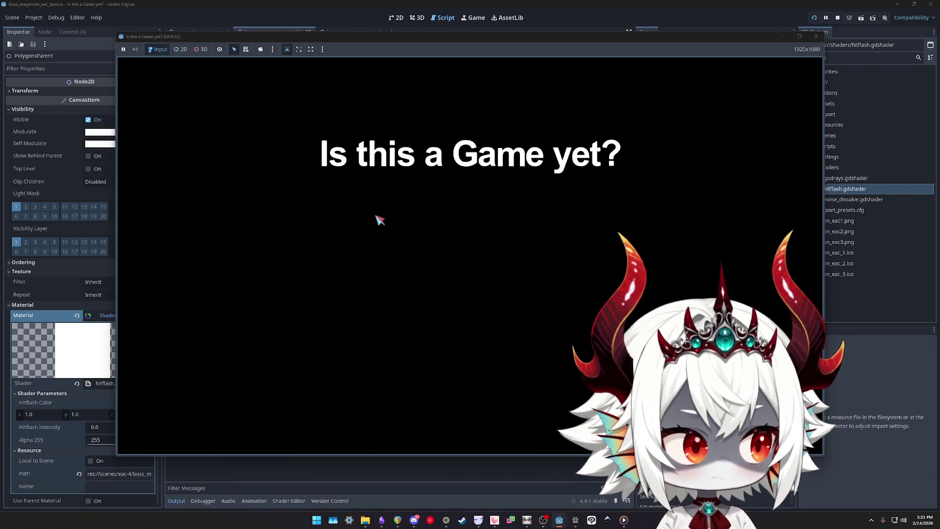
Start the boss fight, stop it with F8, and adjust hitflash Alpha 255 in the 2D view
click(450, 216)
click(451, 218)
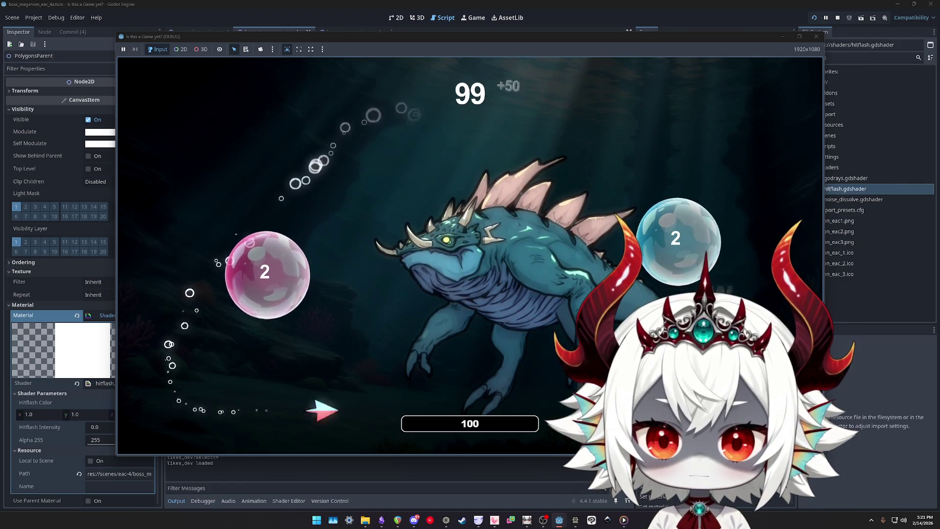
key(F8)
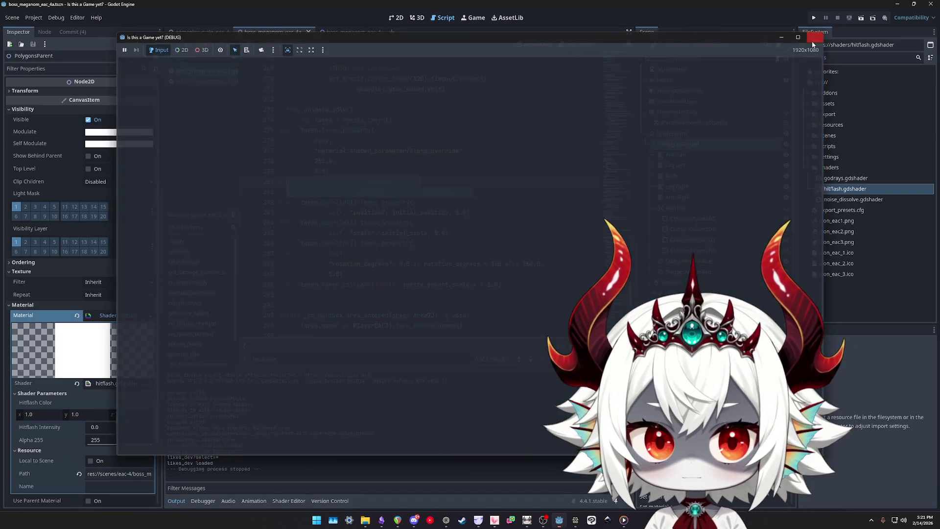
click(396, 17)
mouse_move(127, 442)
mouse_down()
mouse_move(92, 442)
mouse_move(146, 444)
mouse_move(90, 444)
mouse_move(153, 444)
mouse_up()
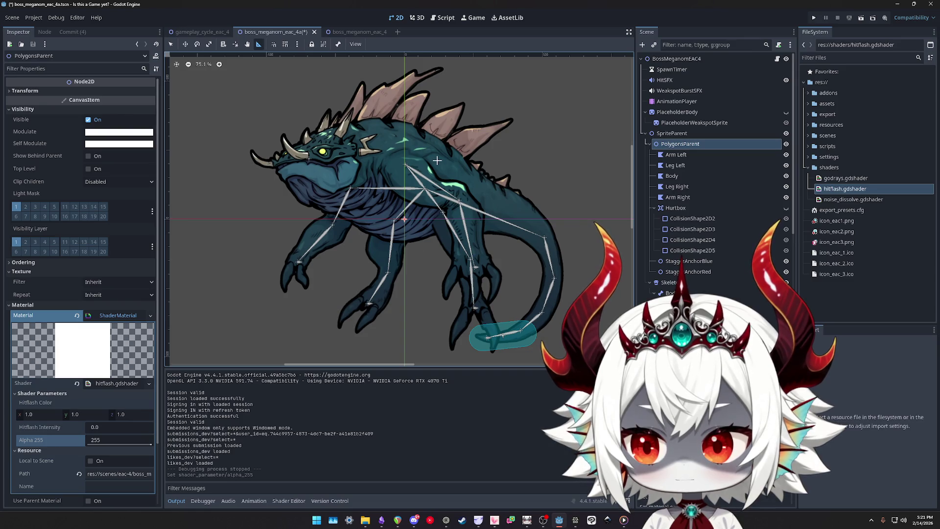
Switch from boss_meganom_eac_4.gd to boss_meganom_eac_3.gd and go to line 65 in _ready
click(777, 59)
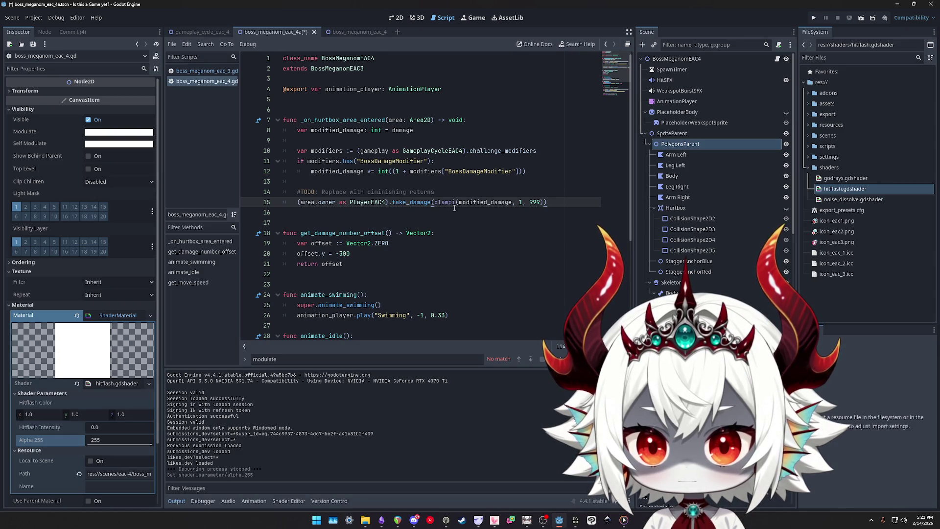
click(201, 71)
mouse_move(626, 99)
mouse_down()
mouse_move(616, 75)
mouse_move(612, 131)
mouse_up()
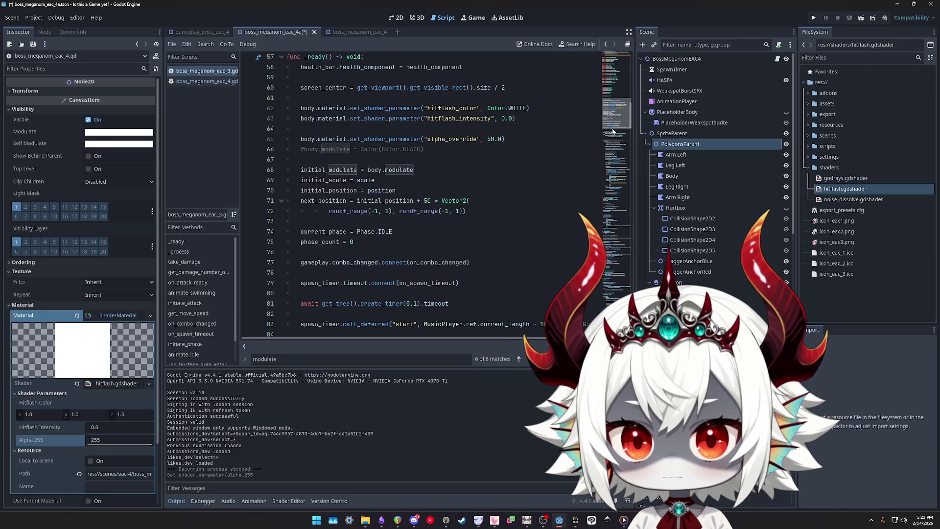
click(519, 140)
scroll(528, 167, up, 1)
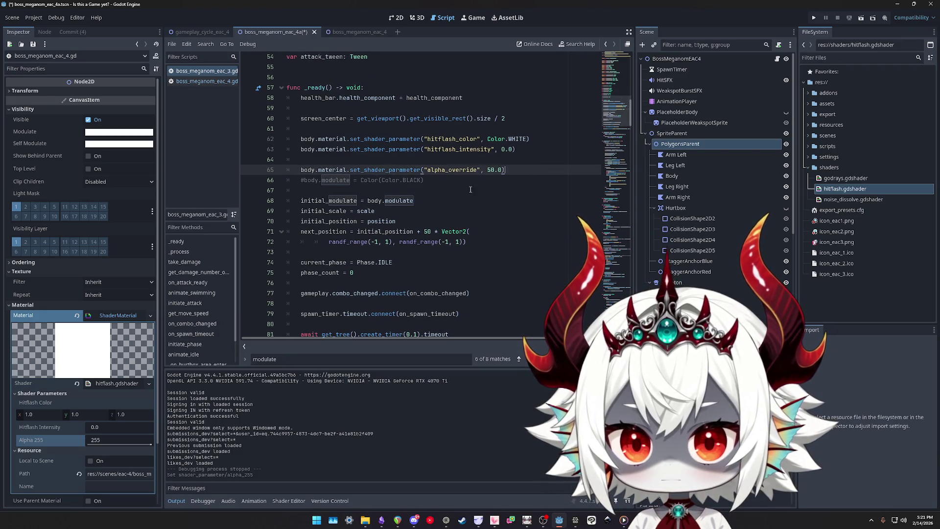
text(255)
Uncomment body.modulate = Color(Color.BLACK), move it above the alpha_255 line, and save
key(ctrl+s)
click(451, 179)
key(ctrl+k)
key(ctrl+s)
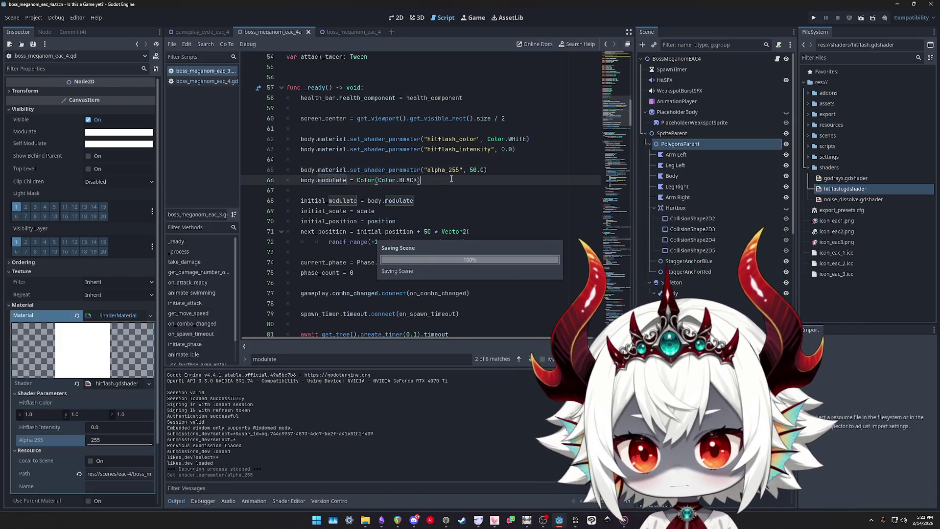
key(ctrl+s)
key(alt+Up)
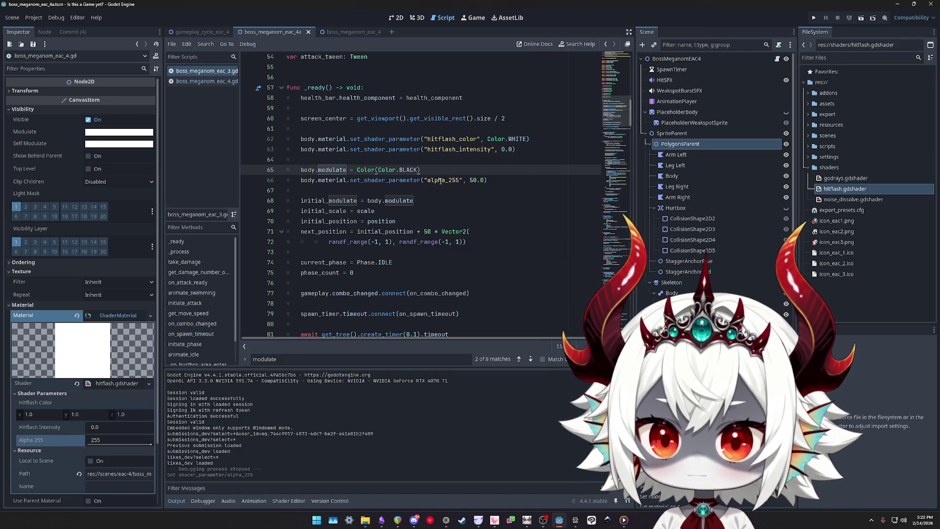
double_click(441, 180)
Find the set_shader_parameter calls, retarget the tween to alpha_255, and run with F5
key(ctrl+f)
key(Return)
key(Return)
key(Return)
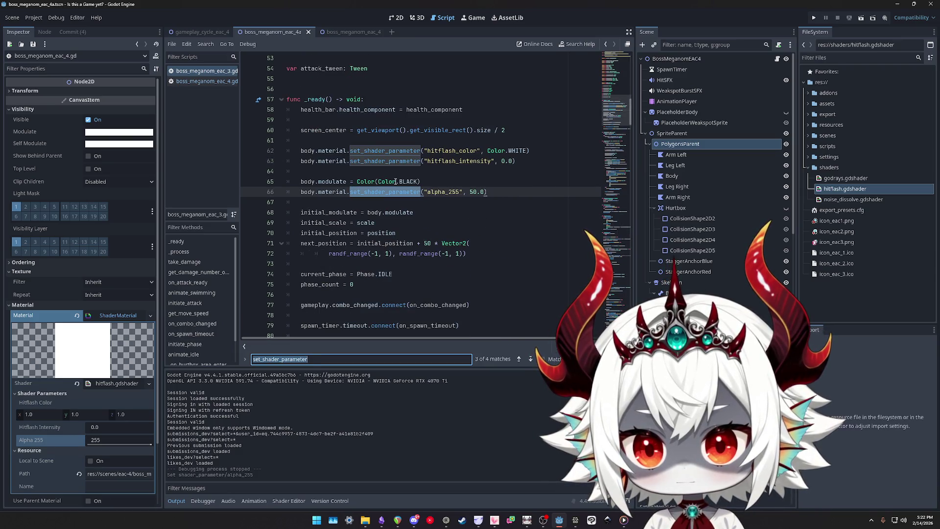
key(Return)
key(Return)
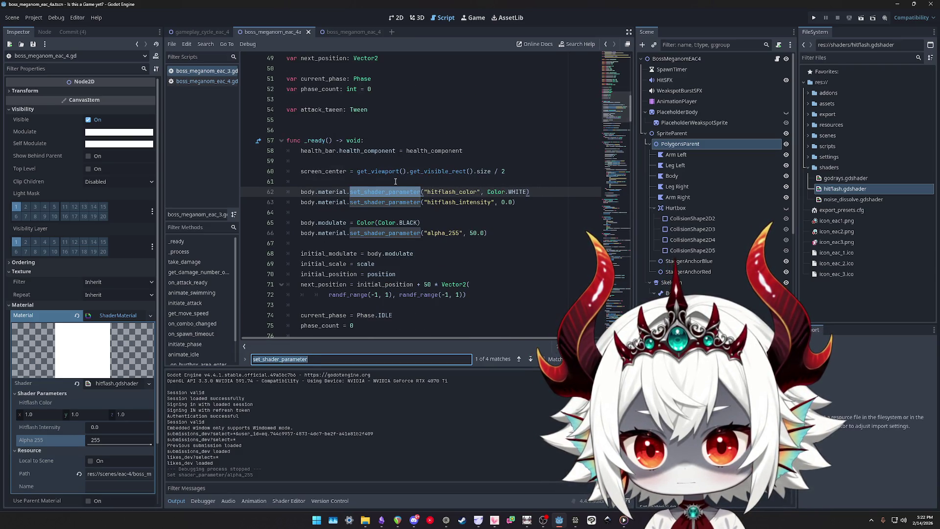
key(Return)
key(Return)
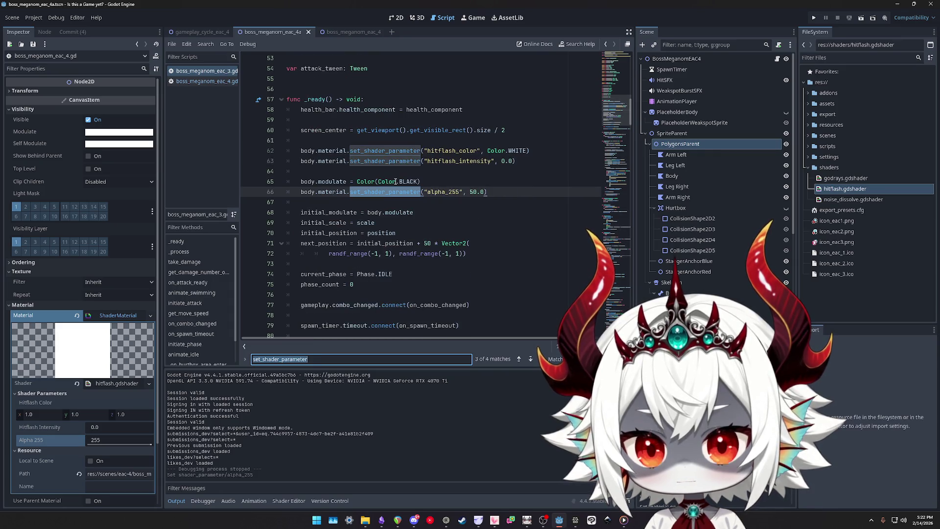
text(alpha_)
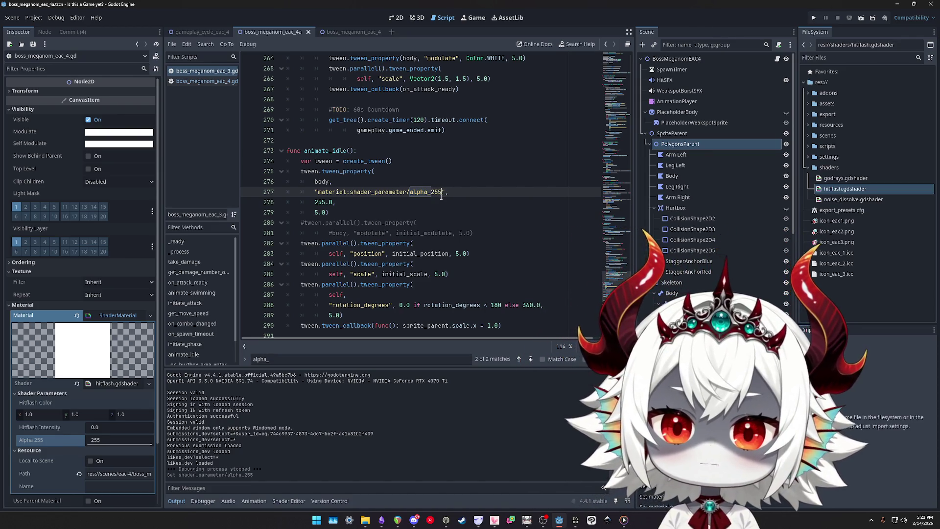
key(F5)
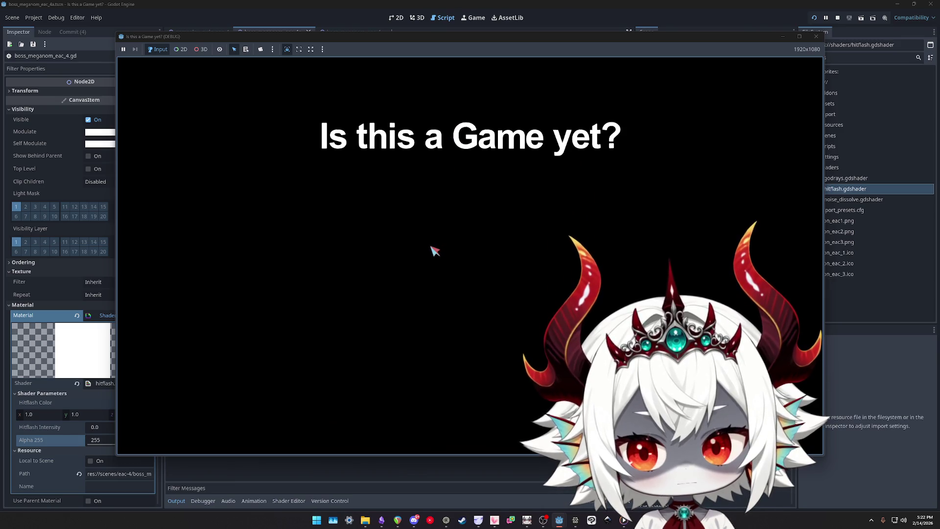
Start the boss fight and steer the ship with WASD to pop bubbles
click(470, 267)
click(468, 357)
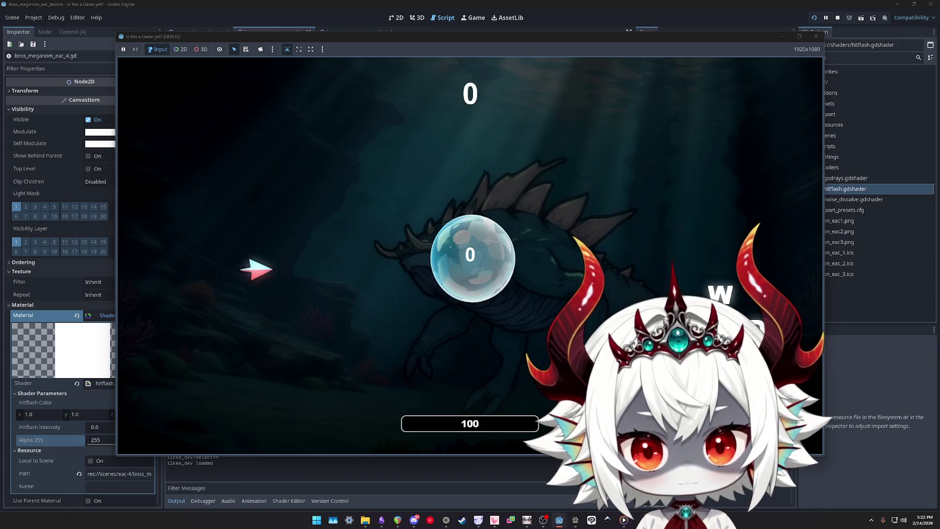
key(w)
key(d)
key(a)
key(s)
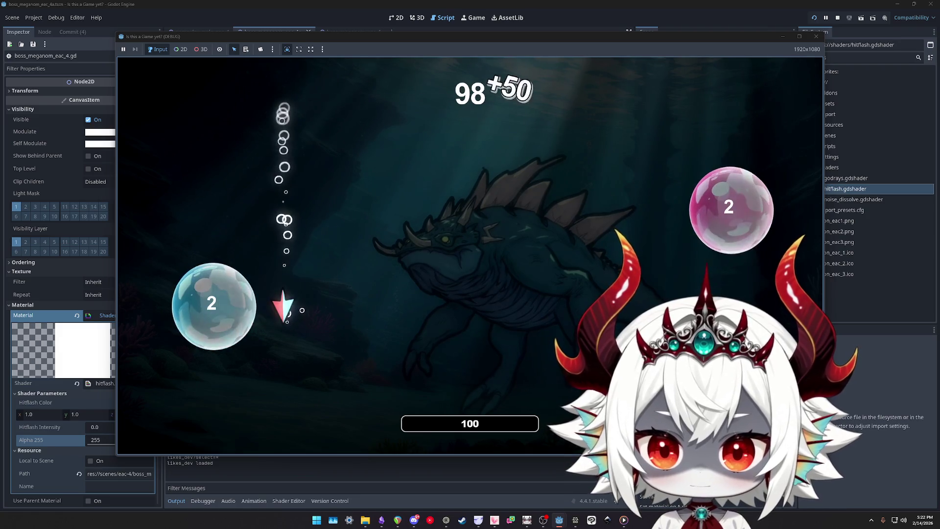
key(a)
key(d)
key(a)
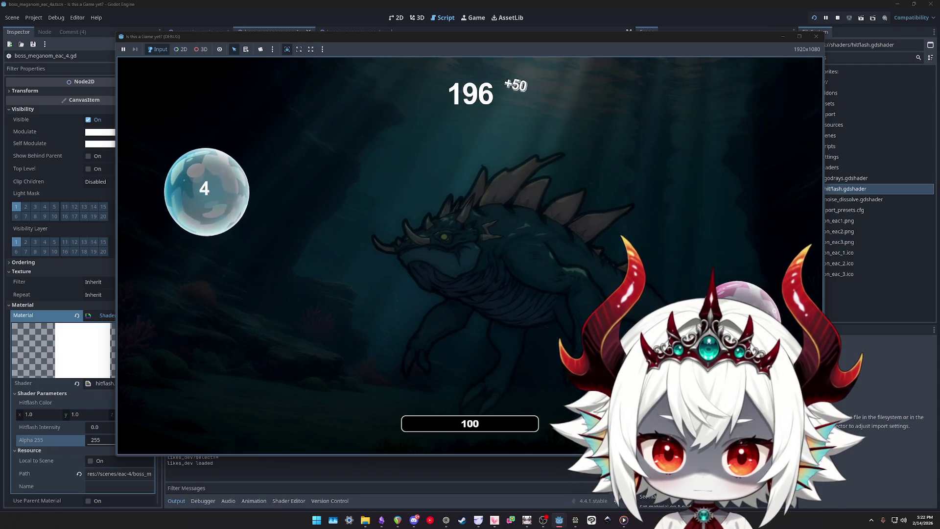
key(s)
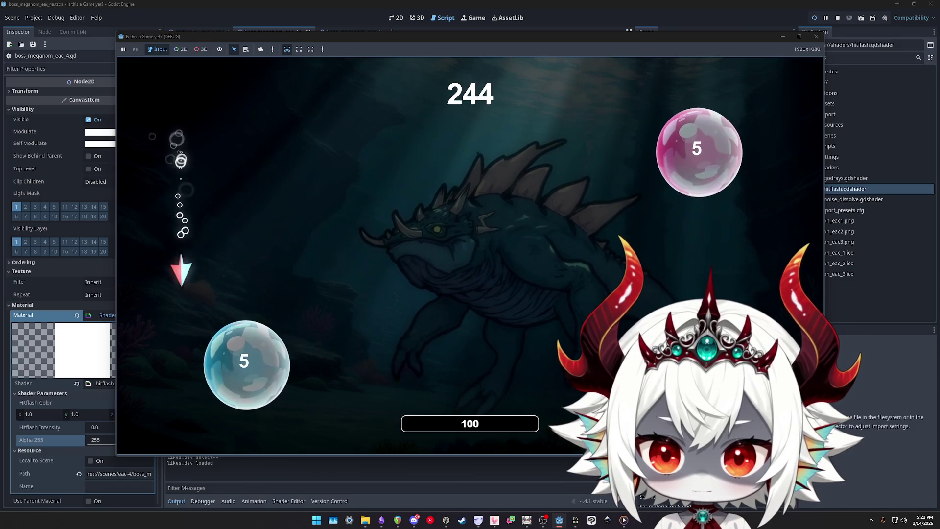
key(d)
key(a)
key(w)
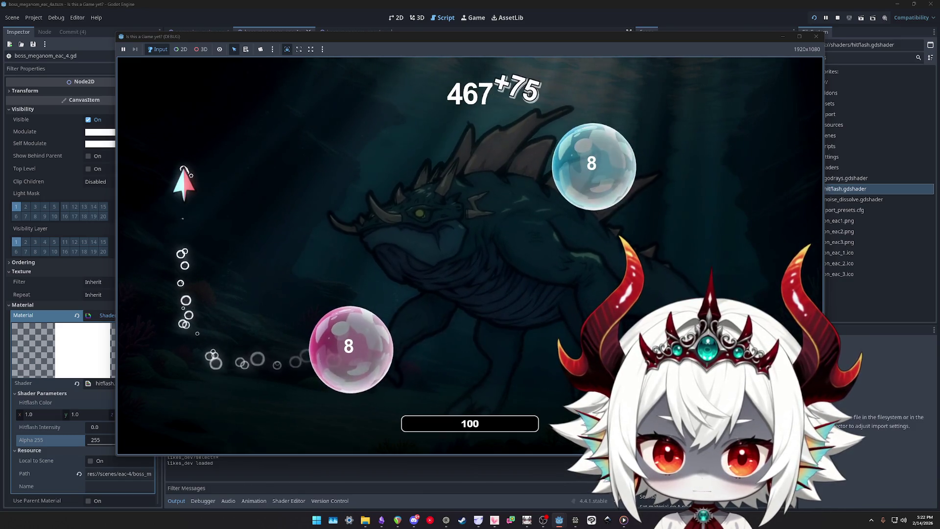
key(s)
key(a)
key(w)
Keep steering through bubbles to reach 1478 points, then stop the game and return to the script
key(s)
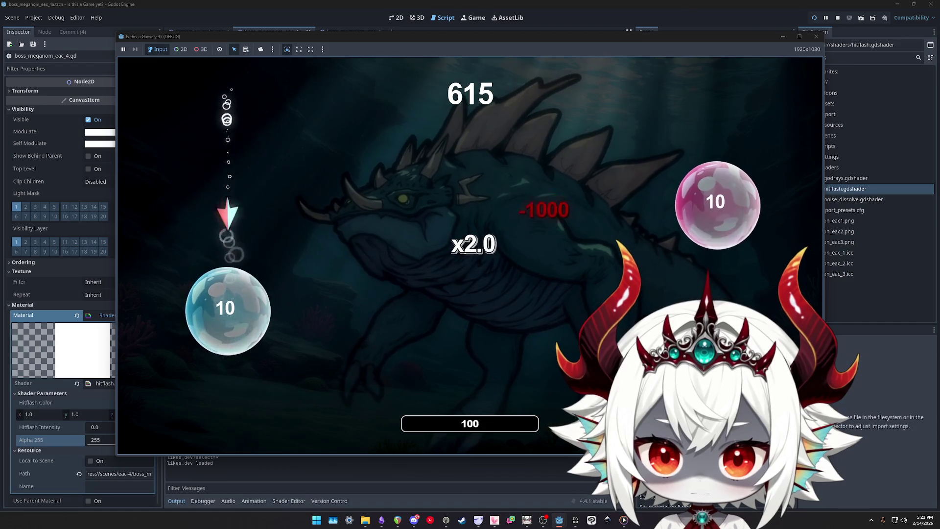
key(w)
key(s)
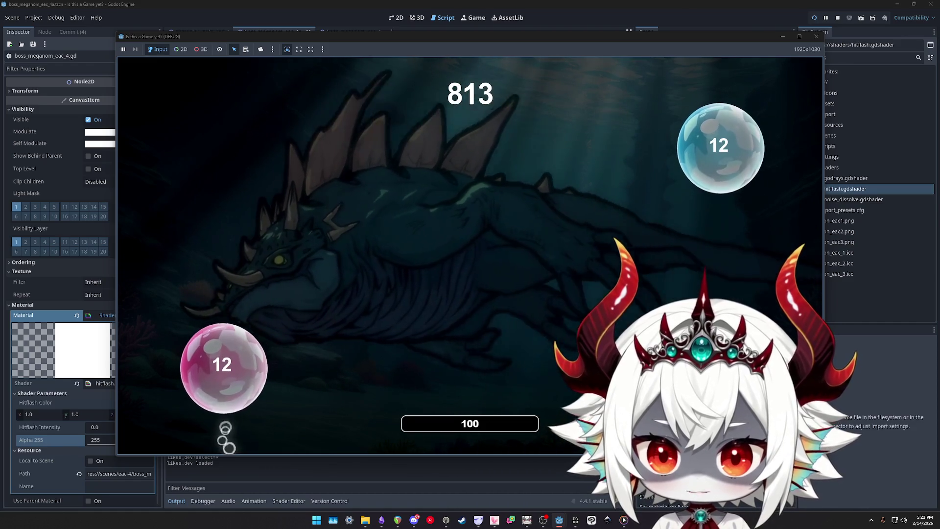
key(d)
key(w)
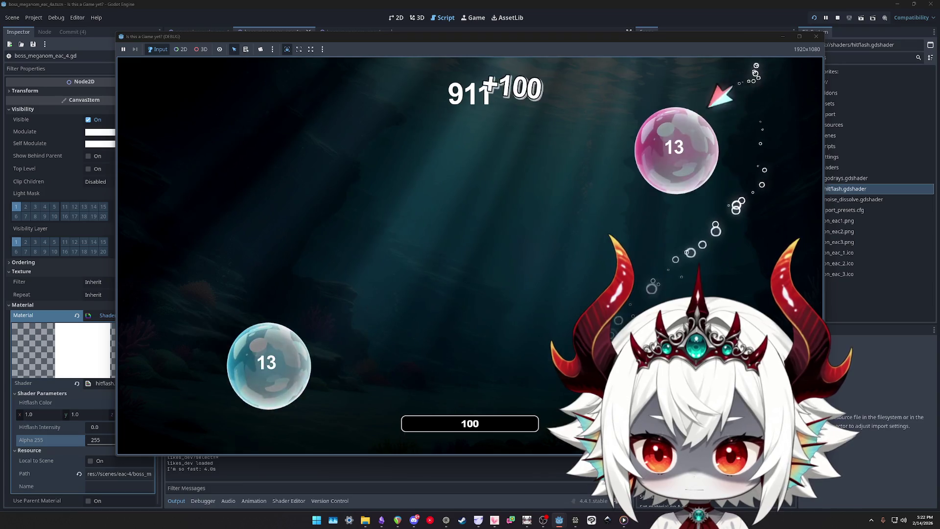
key(a)
key(s)
key(a)
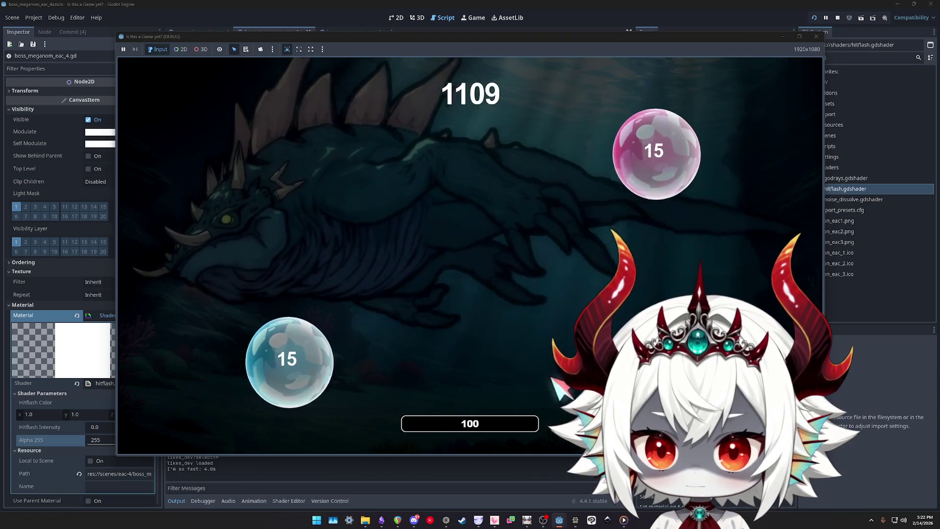
key(s)
key(d)
key(s)
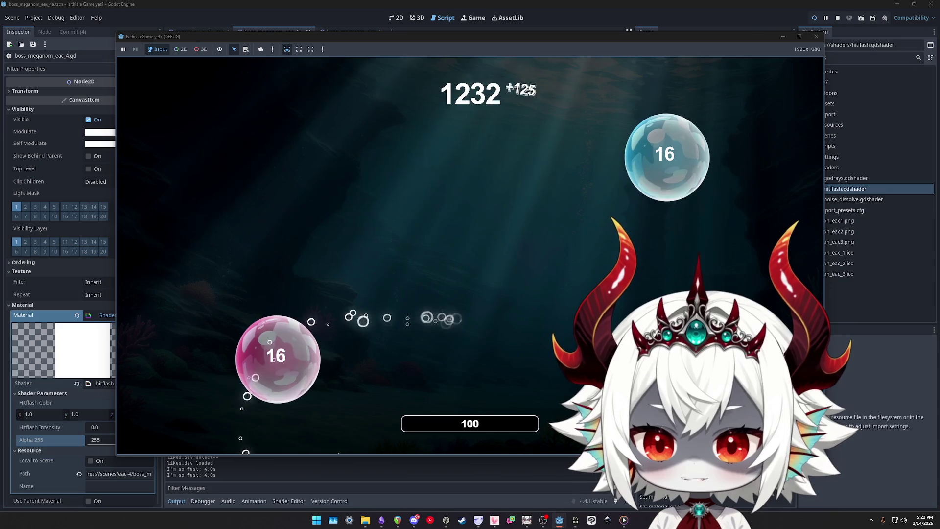
key(a)
key(w)
key(s)
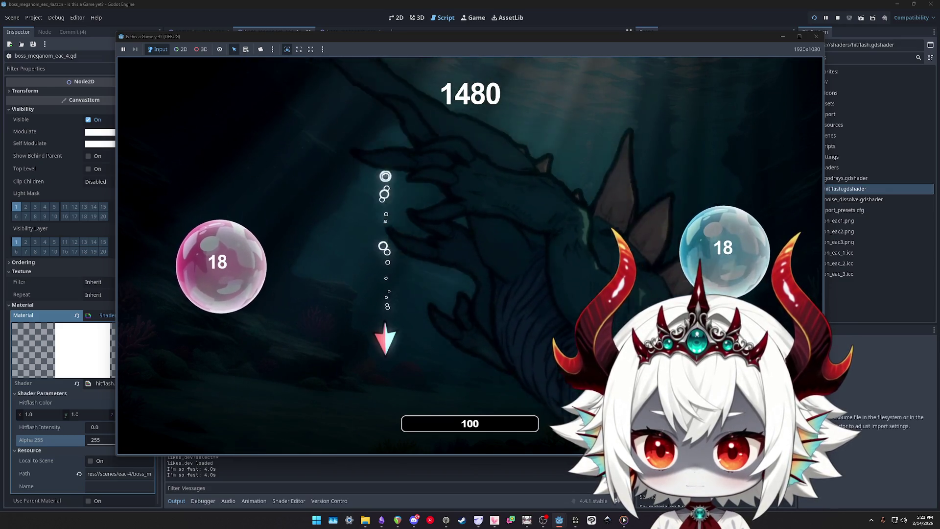
key(w)
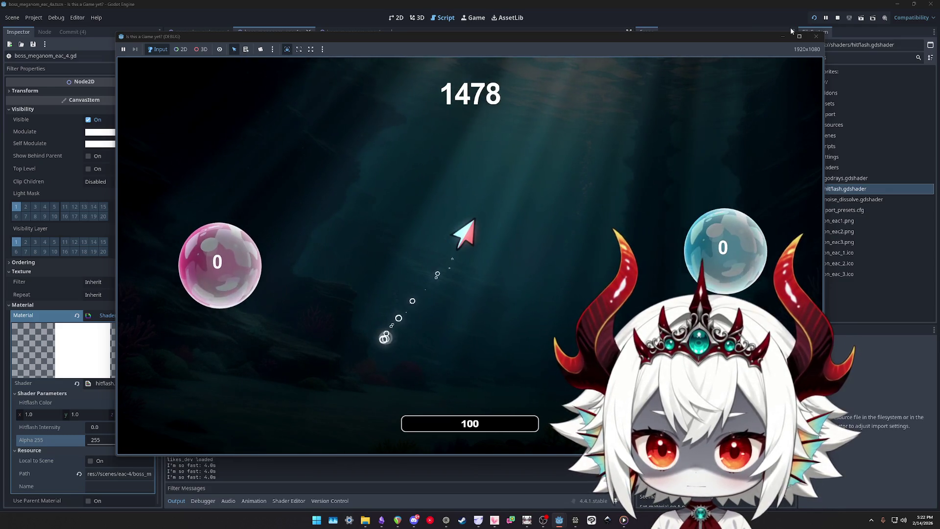
key(F8)
click(621, 63)
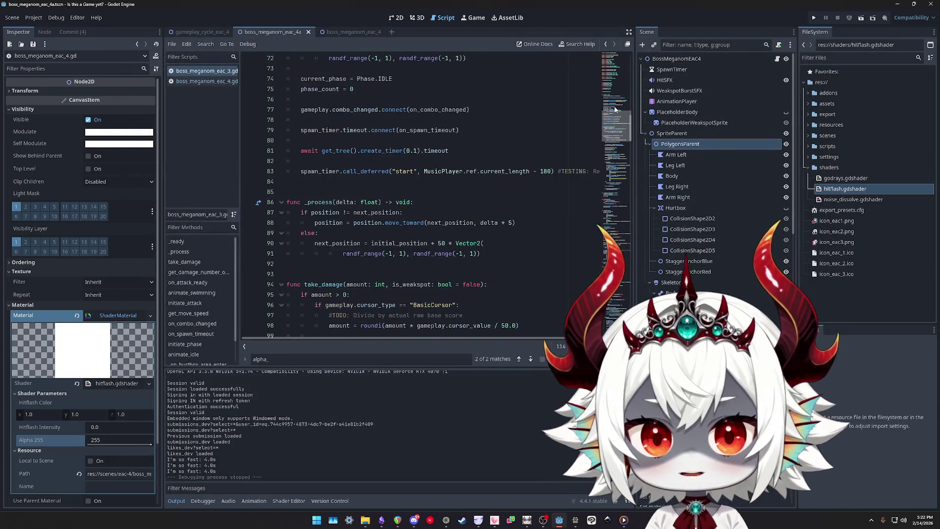
Comment out body.modulate = Color(Color.BLACK) on line 65 and rerun the project
scroll(549, 149, down, 15)
click(499, 164)
key(ctrl+k)
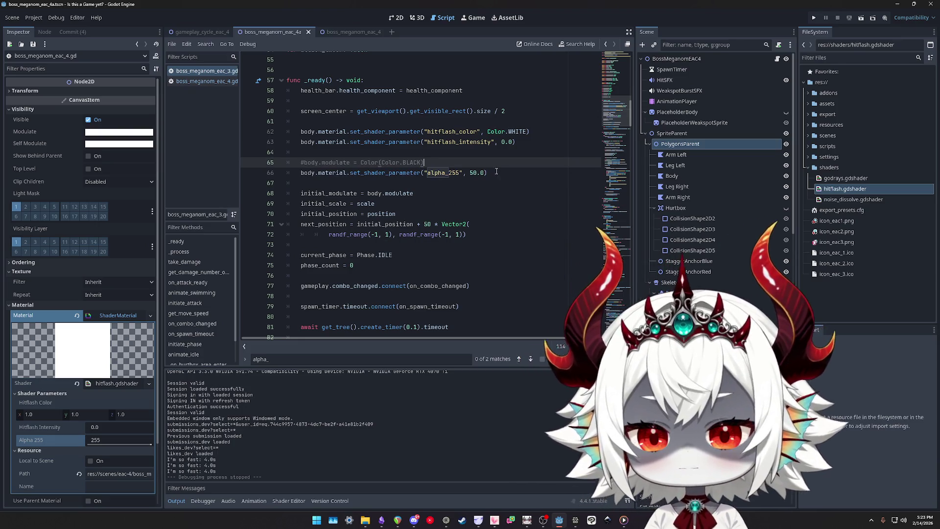
click(814, 17)
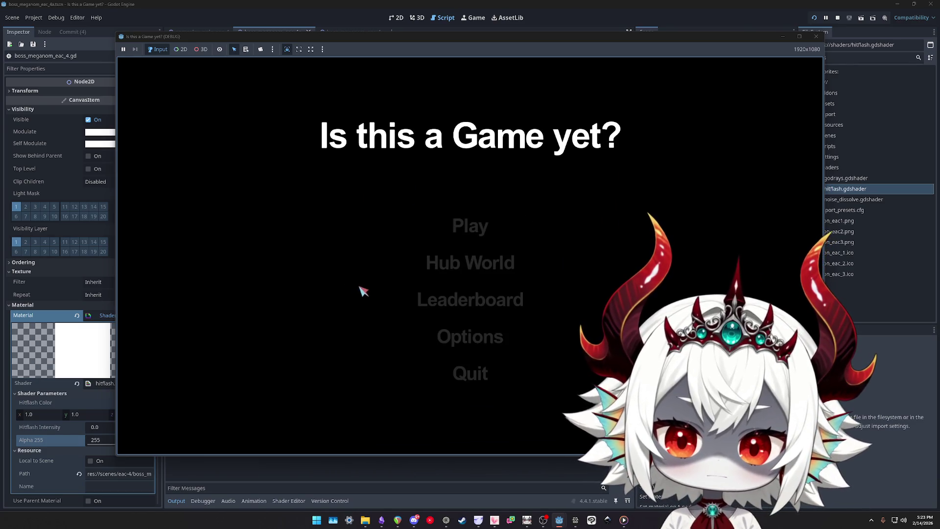
Dismiss the welcome message, start the boss fight, and pop the first bubble until it splits
click(470, 380)
click(470, 226)
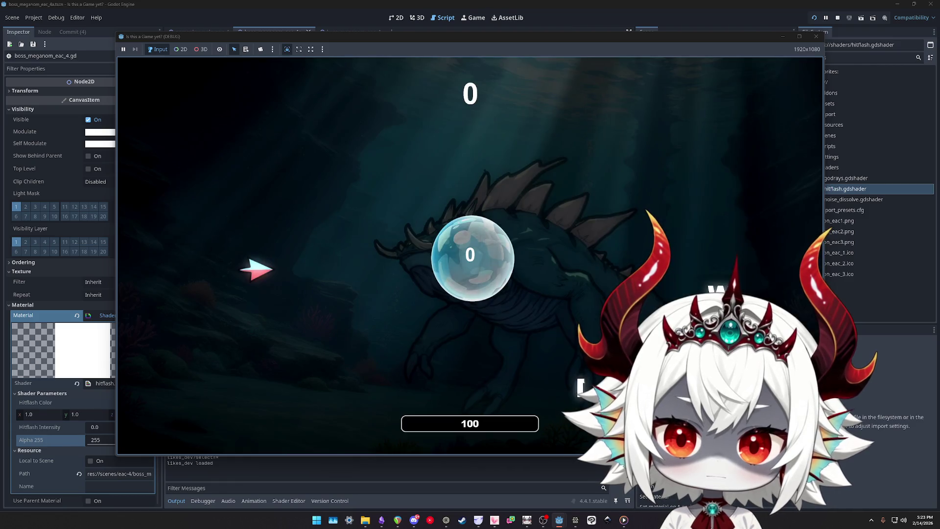
click(470, 257)
click(274, 294)
click(304, 343)
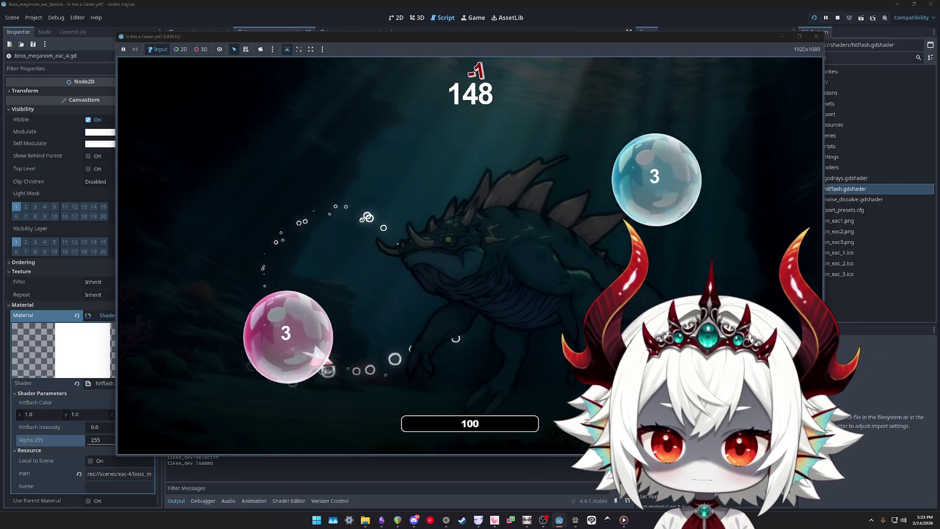
Pop bubbles around the boss to build the score and combo multiplier
click(695, 206)
click(332, 221)
click(612, 195)
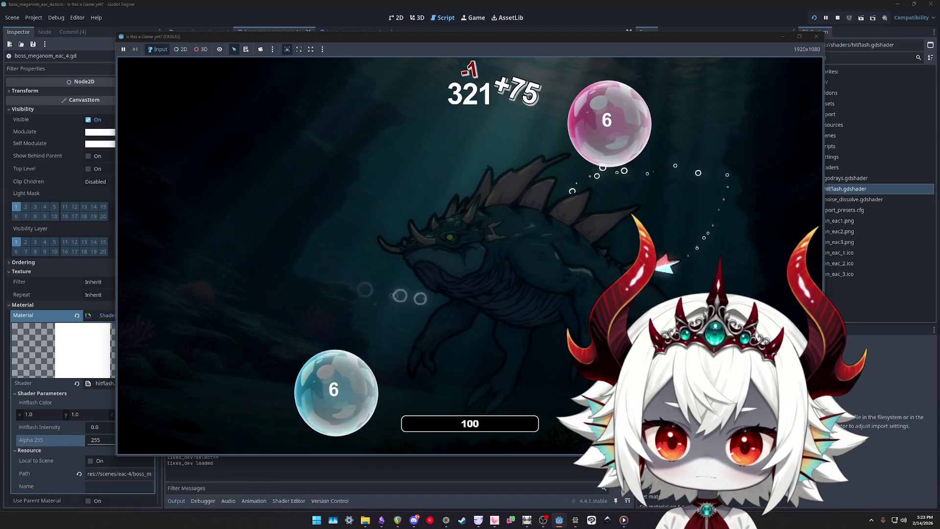
click(587, 147)
click(705, 147)
click(211, 319)
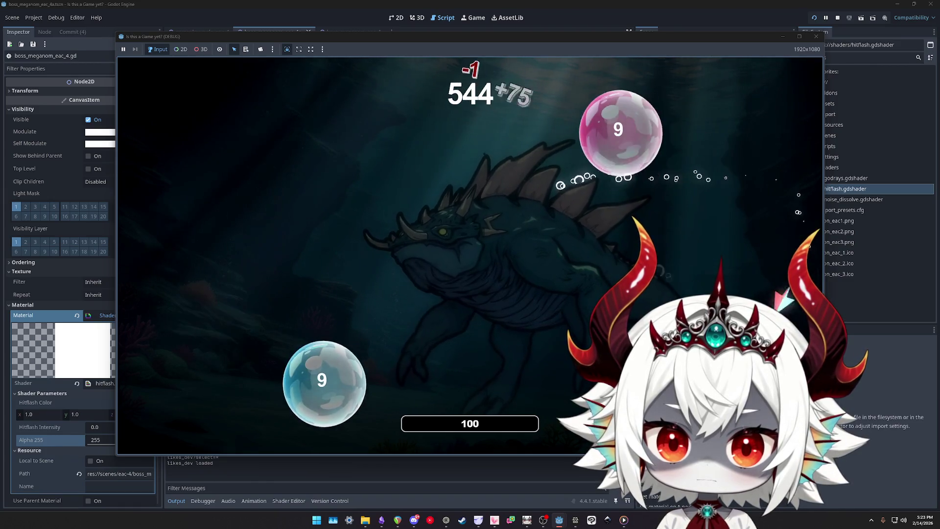
click(621, 132)
click(247, 210)
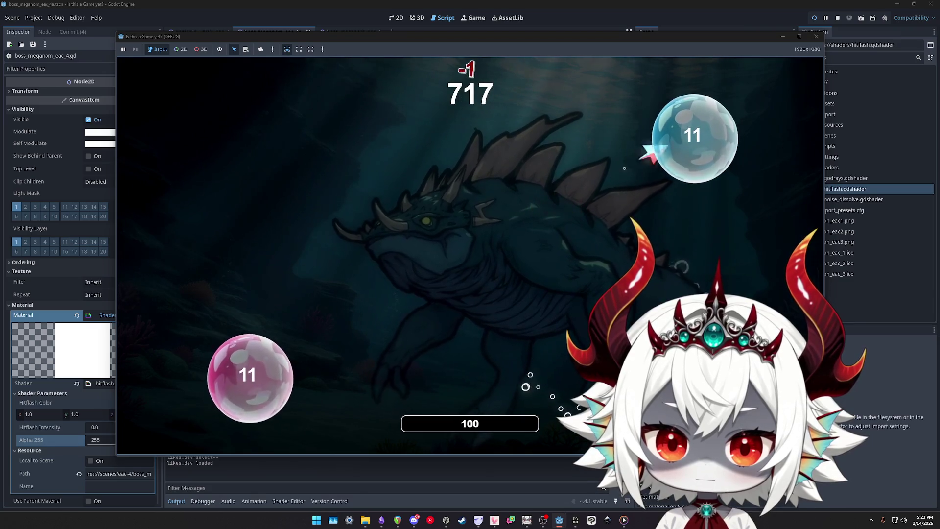
click(693, 134)
click(451, 372)
click(470, 373)
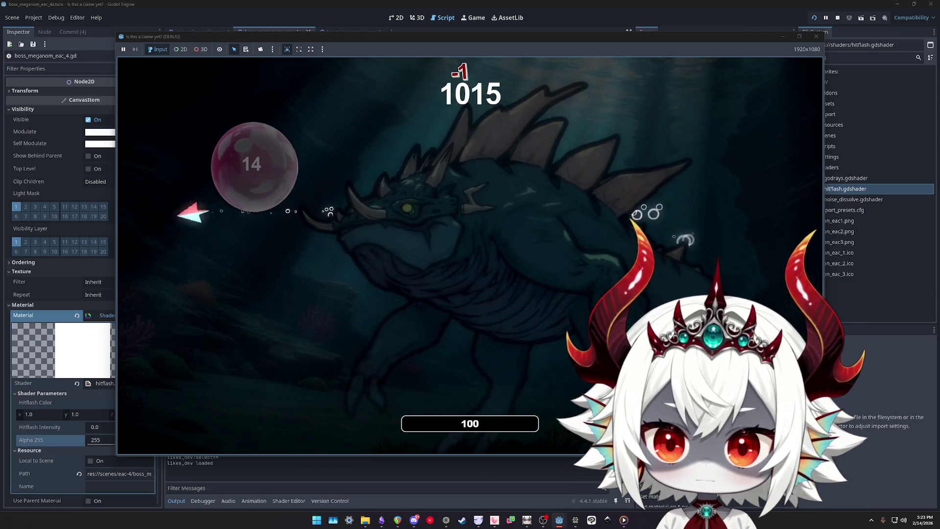
click(248, 165)
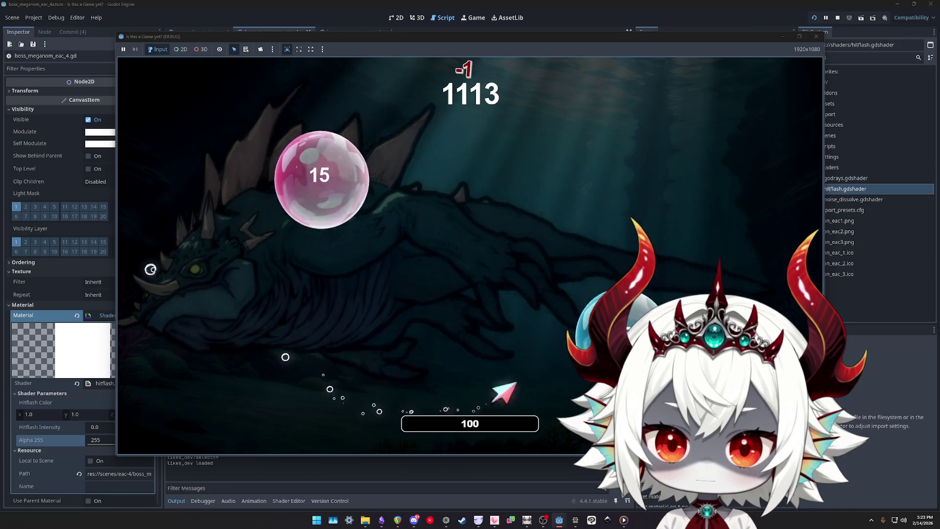
click(593, 323)
click(313, 397)
click(284, 347)
click(218, 304)
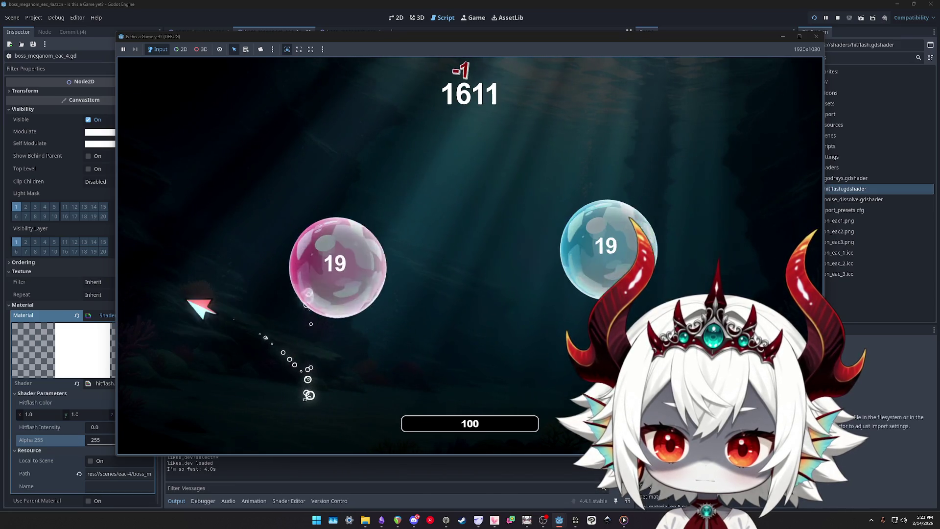
click(337, 267)
click(265, 294)
click(275, 200)
click(230, 267)
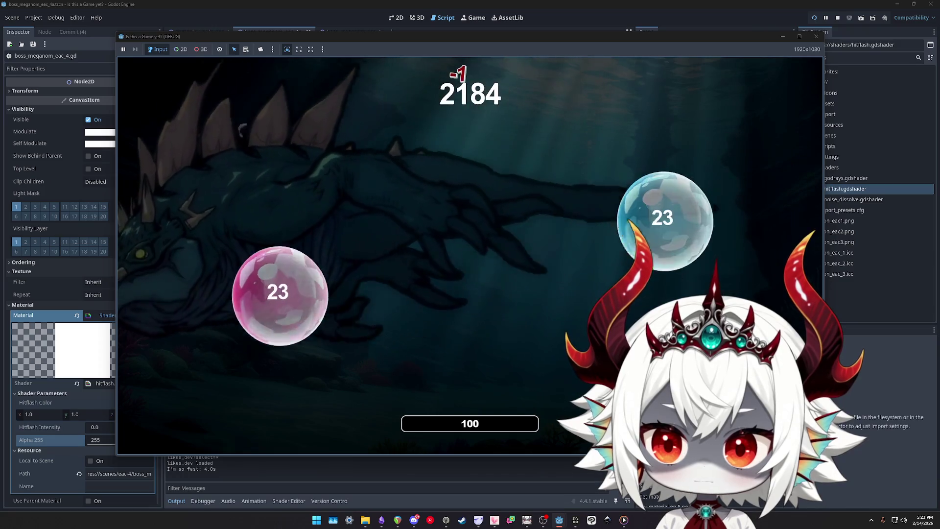
click(257, 311)
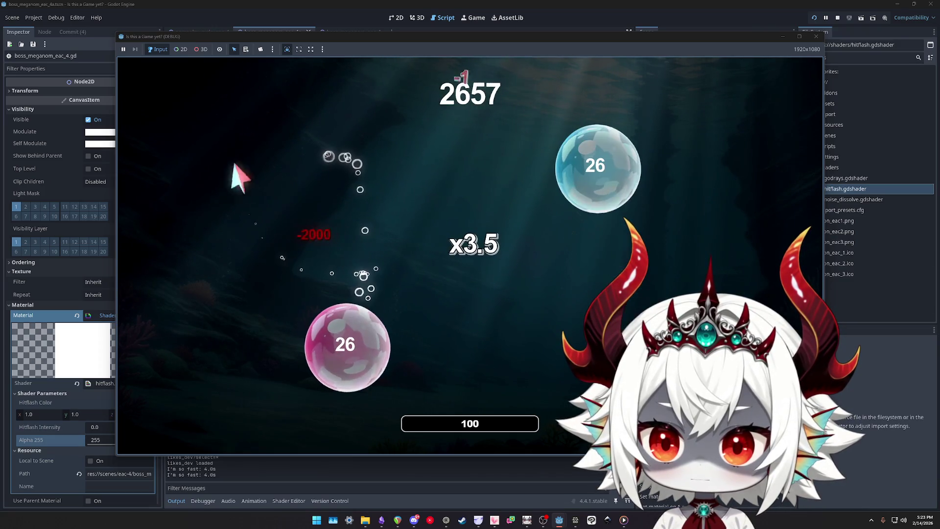
click(309, 326)
click(274, 314)
click(301, 255)
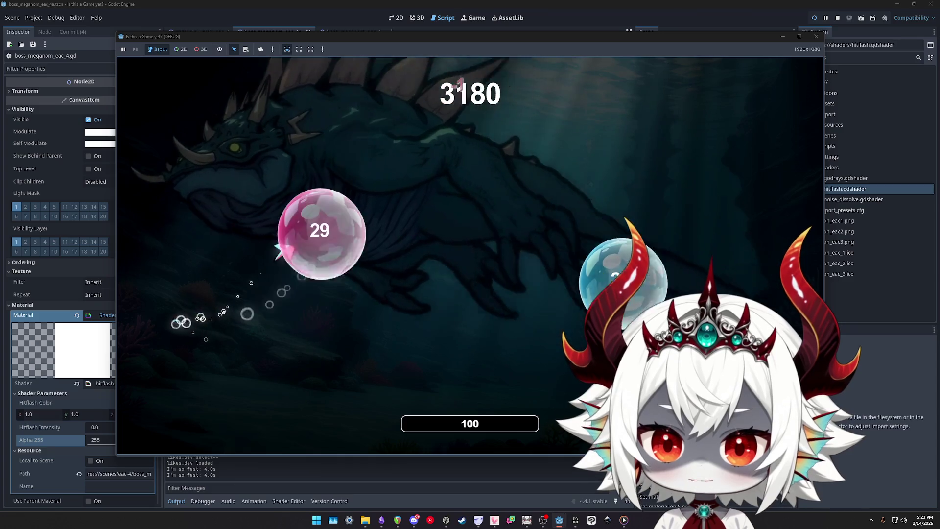
click(326, 254)
click(377, 186)
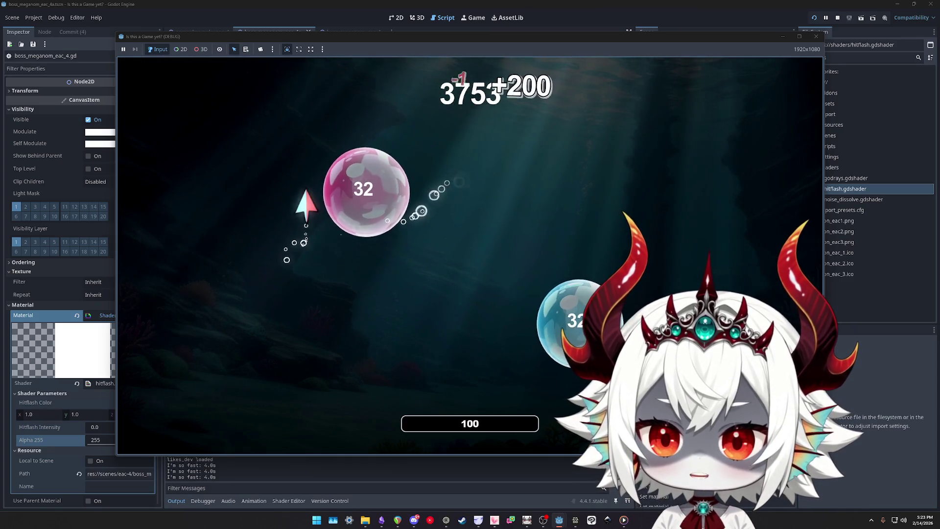
click(313, 186)
click(341, 230)
click(293, 286)
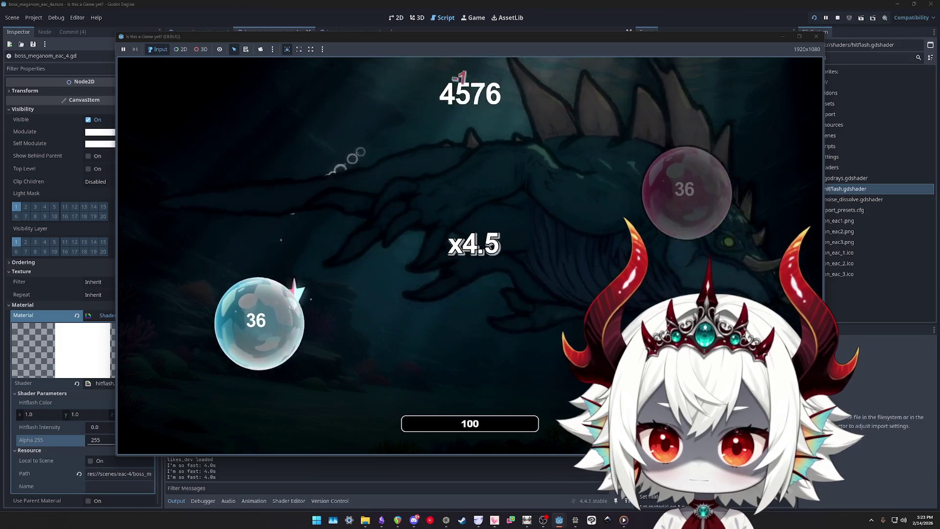
click(295, 296)
click(295, 314)
click(242, 304)
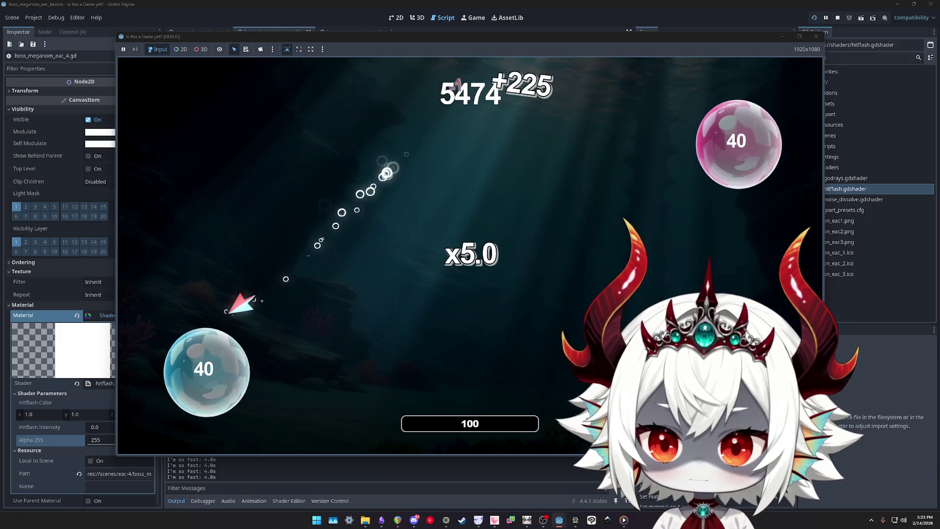
click(245, 342)
click(676, 152)
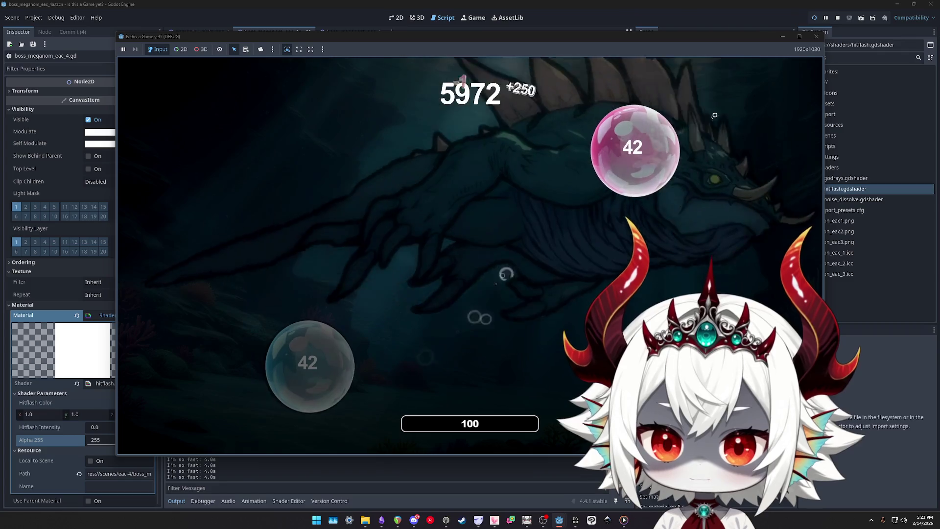
click(636, 142)
Keep popping bubbles after the counter resets until the score reaches 7783, then stop the game
click(215, 372)
click(241, 220)
click(323, 347)
click(271, 338)
click(264, 362)
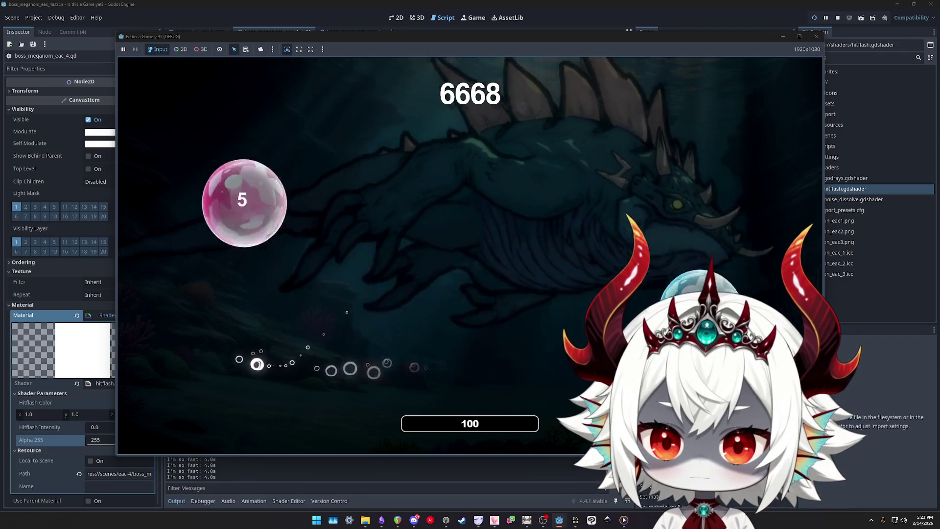
click(294, 206)
click(279, 306)
click(258, 360)
click(316, 208)
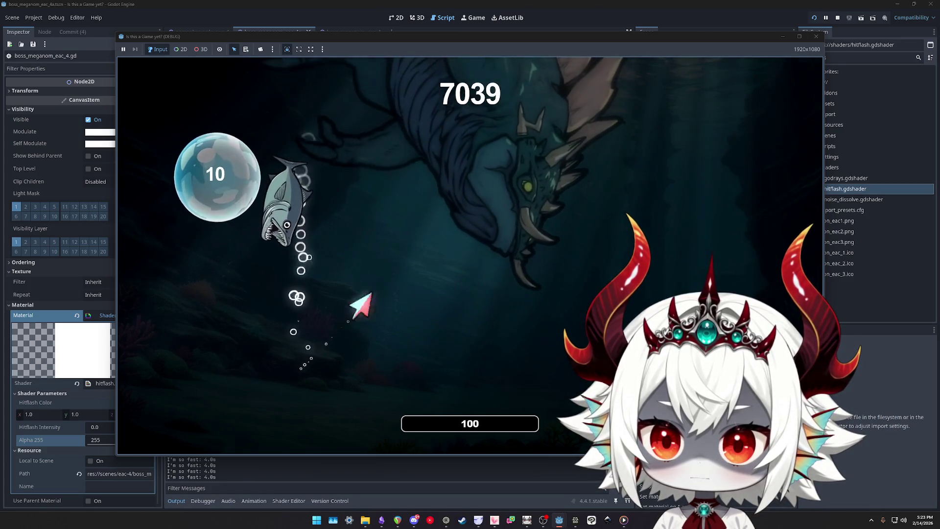
click(230, 174)
click(274, 162)
click(294, 210)
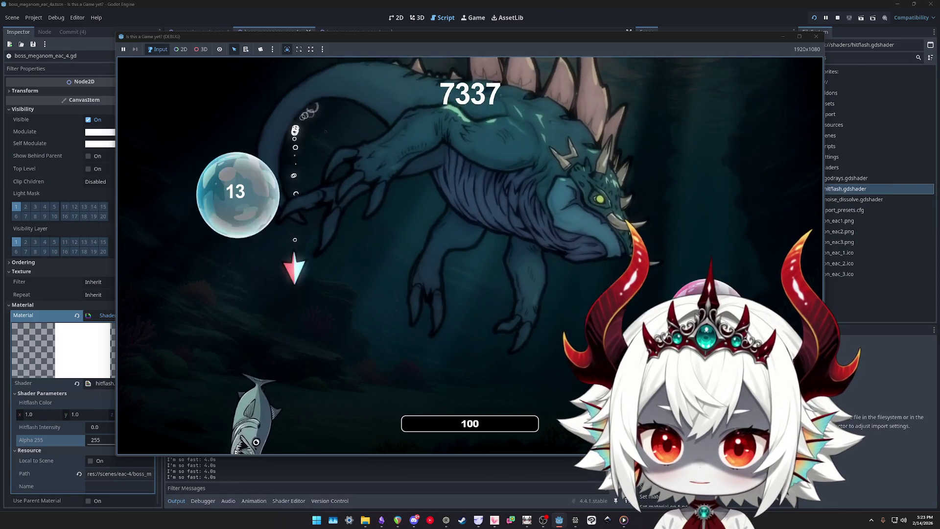
click(259, 161)
click(230, 247)
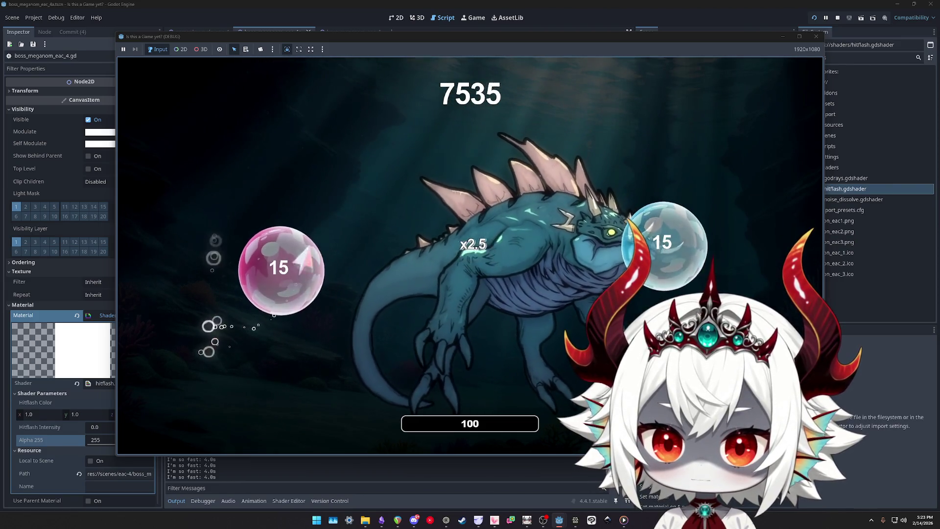
click(280, 270)
click(266, 256)
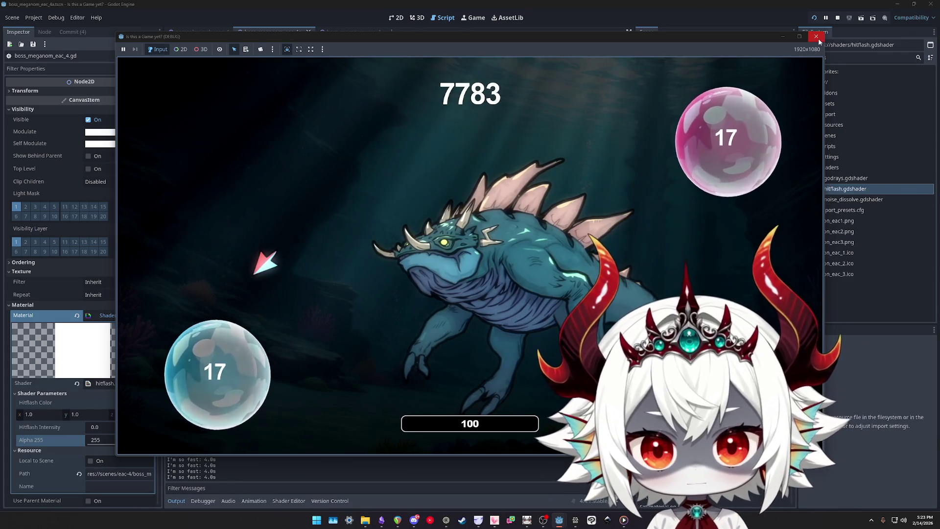
click(816, 37)
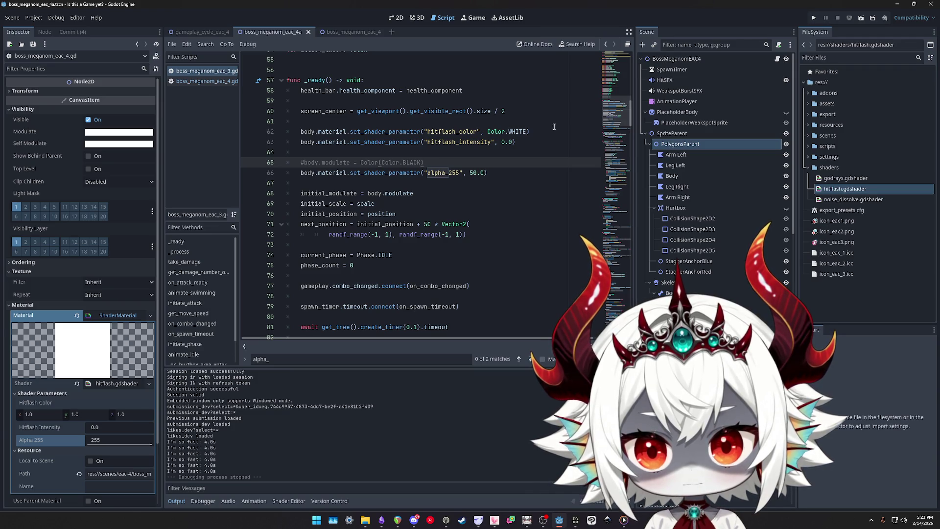
Show the pending Commit changes, find alpha_255 in animate_idle, and change its tween target 255.0 to 50
click(72, 31)
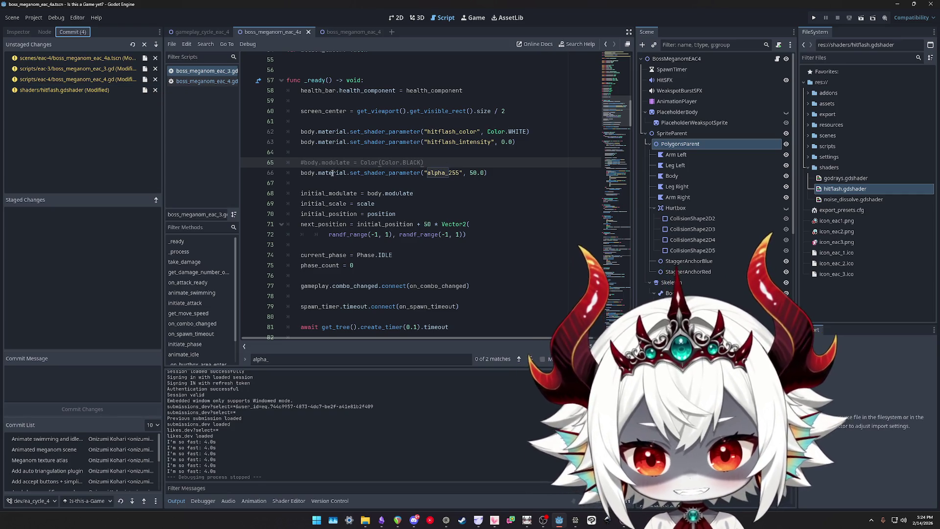
double_click(441, 173)
key(ctrl+f)
key(Return)
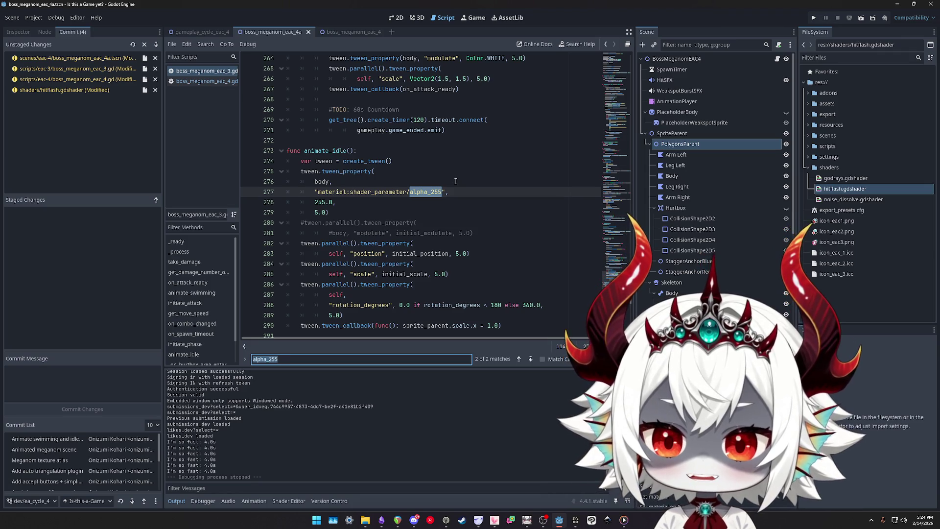
click(337, 202)
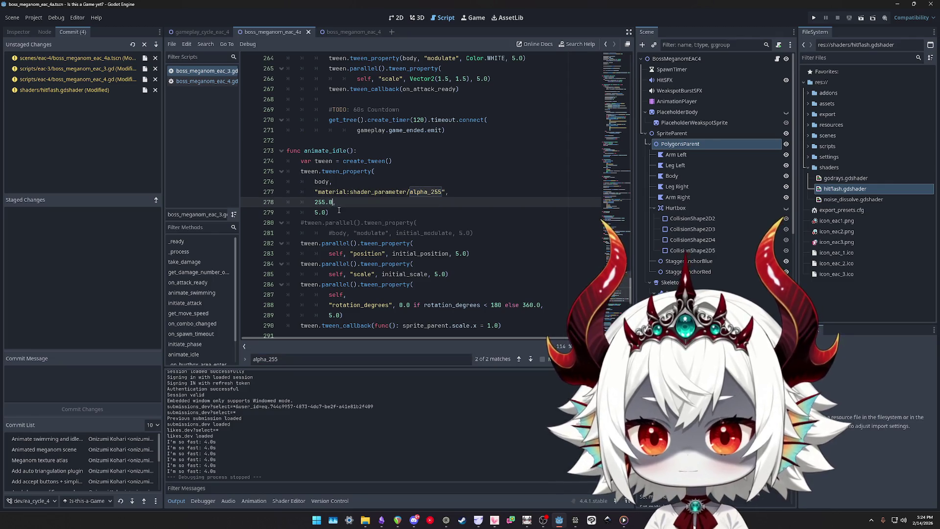
key(BackSpace)
key(BackSpace)
key(BackSpace)
text(5,)
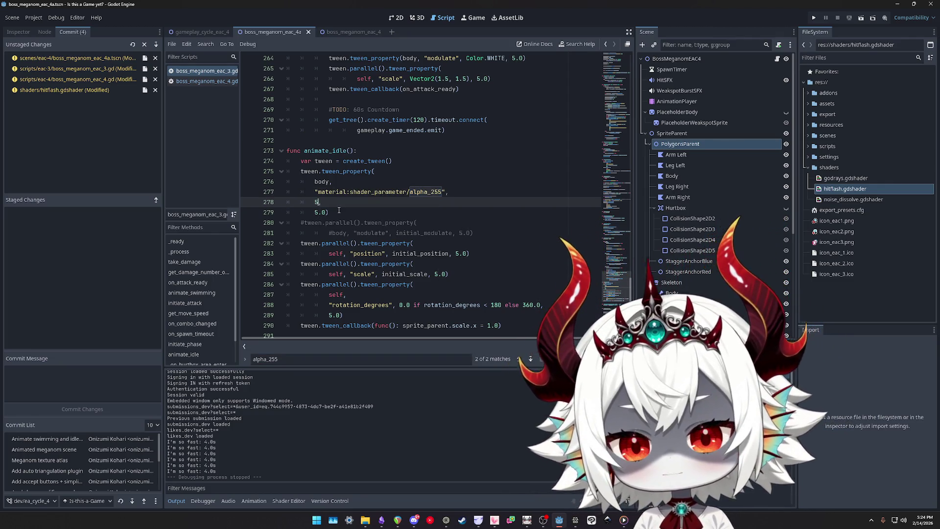
text(0)
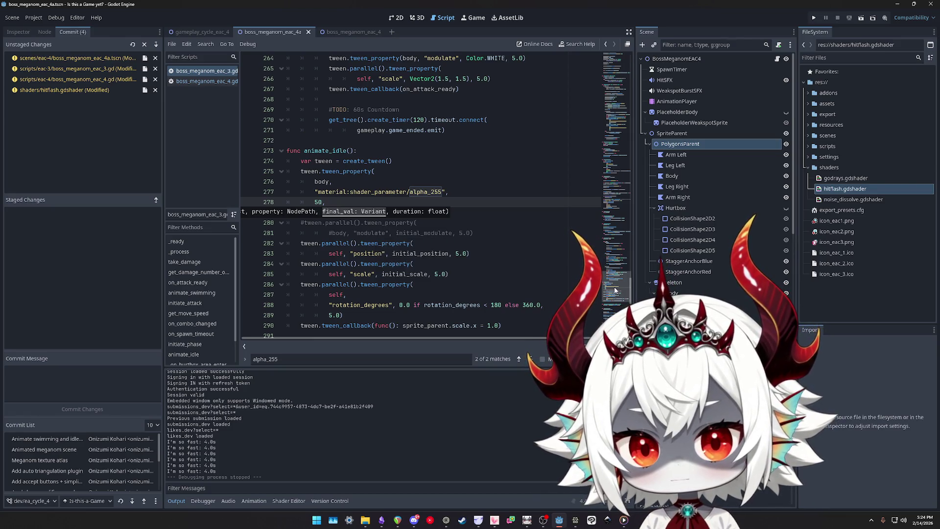
Search the script for 'modulate' and go to the next match
scroll(615, 291, up, 2)
key(ctrl+f)
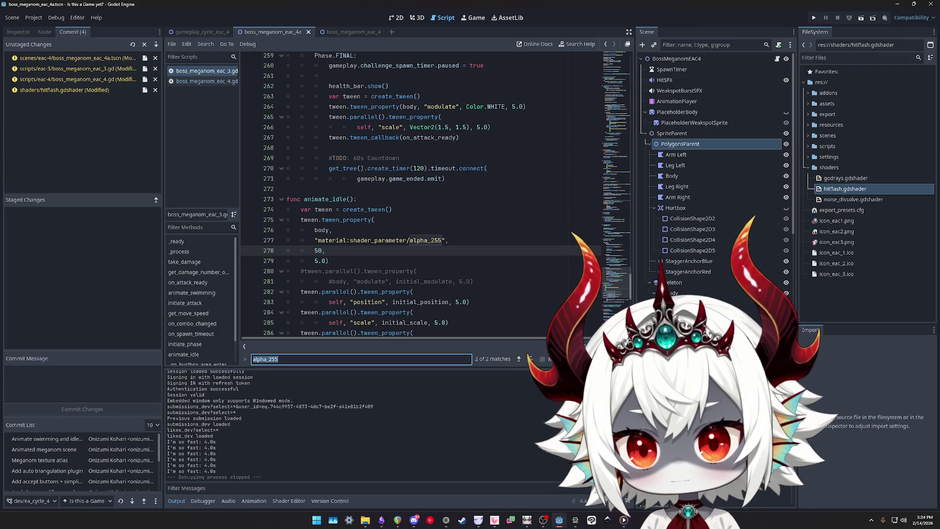
text(modulate)
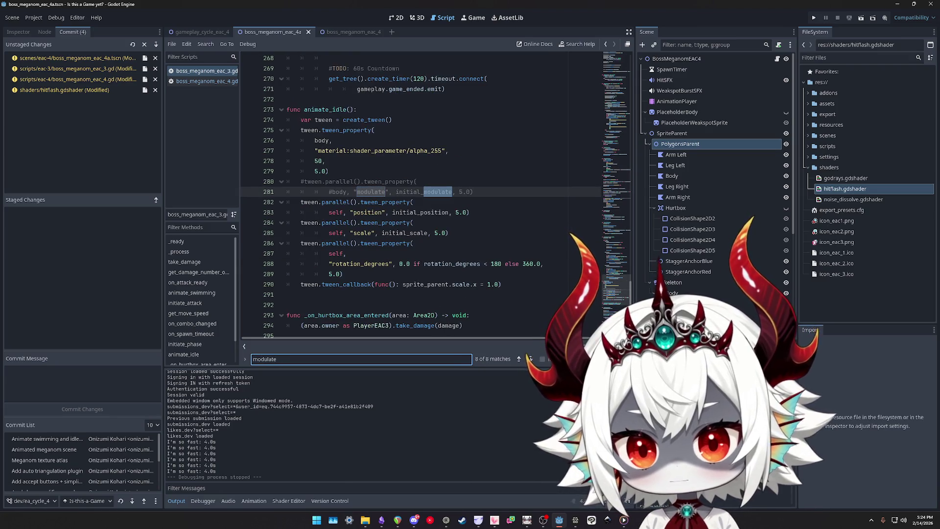
click(530, 358)
click(530, 359)
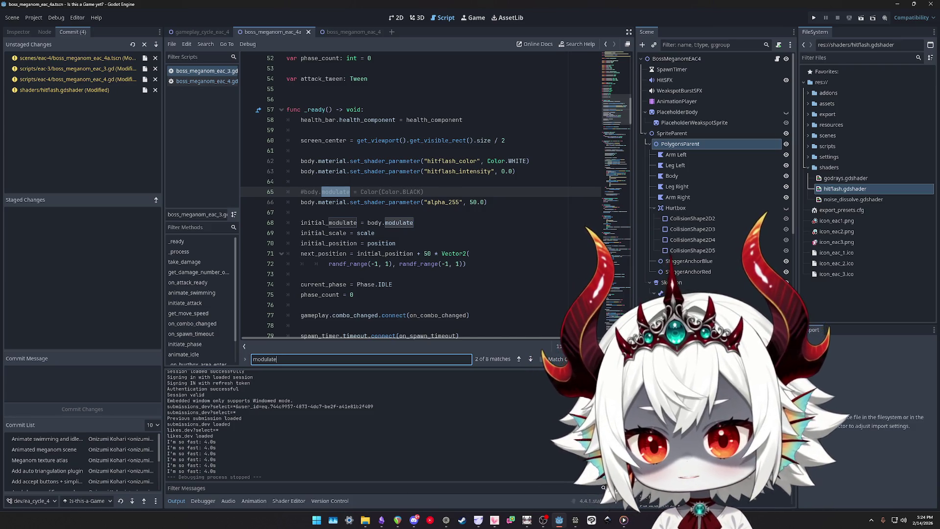
key(Return)
key(Return)
key(Return)
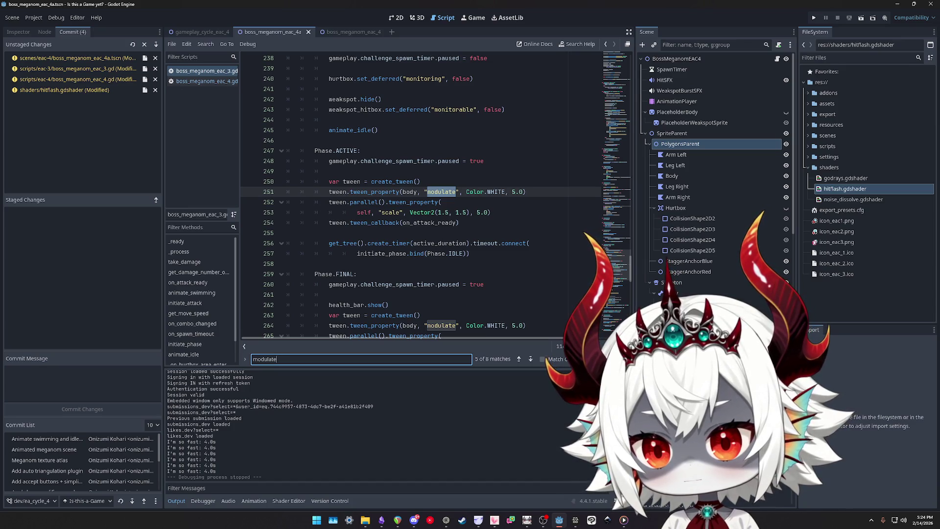
key(Return)
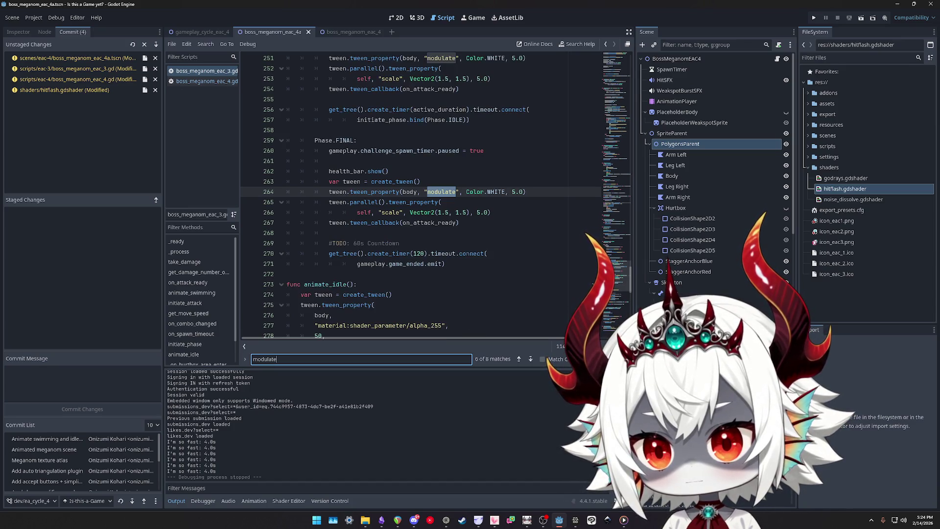
key(Return)
key(Return)
key(Return)
key(Return)
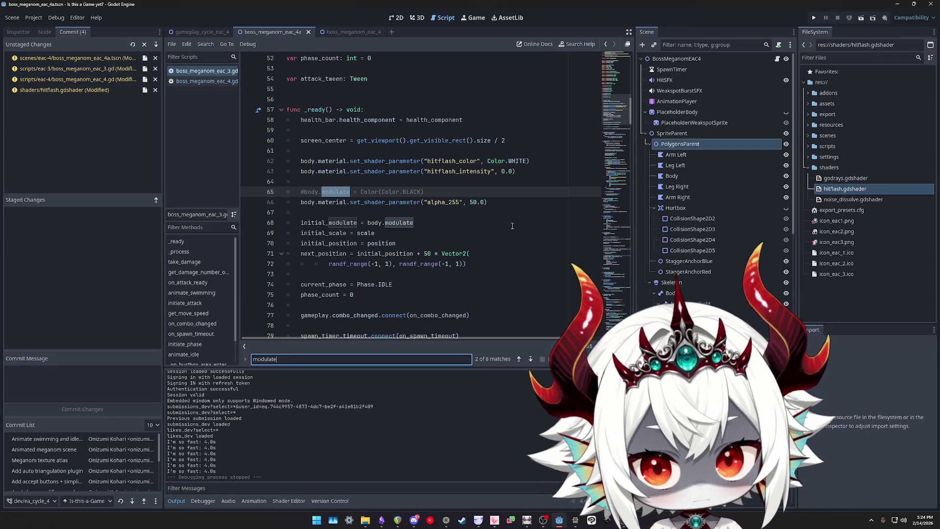
click(438, 192)
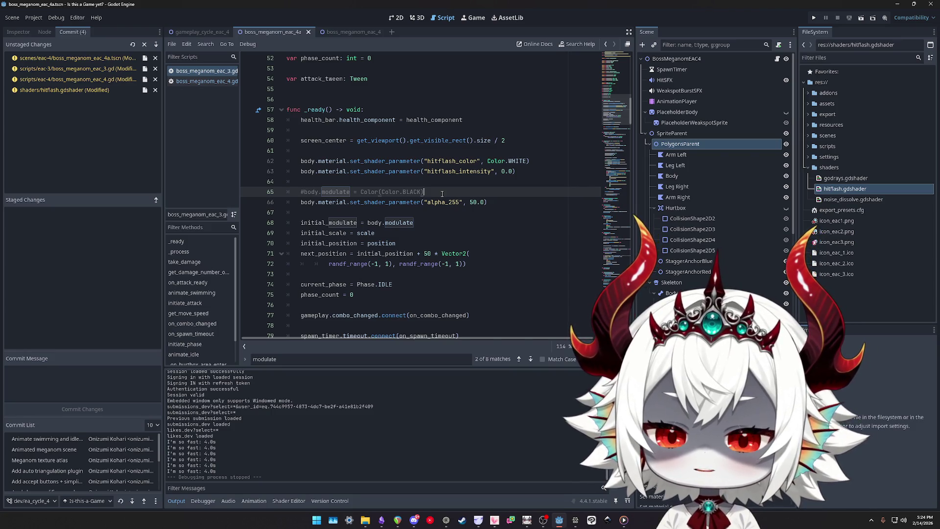
Uncomment _ready's body.modulate = Color(Color.BLACK) line, keeping it above the alpha_255 setting
key(ctrl+k)
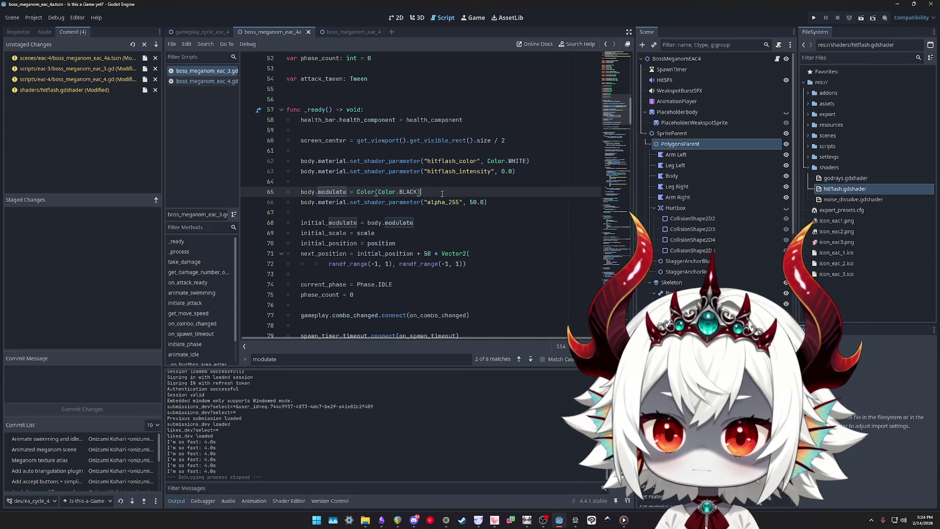
key(alt+Down)
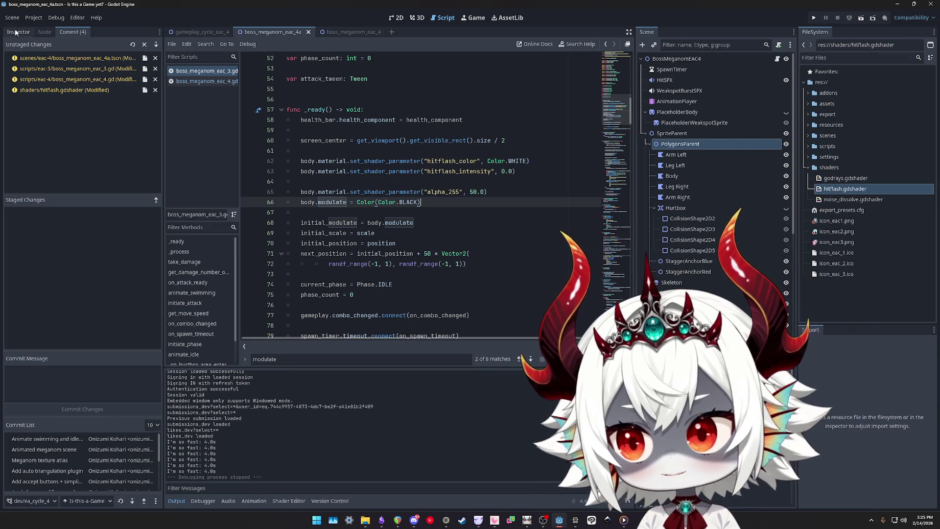
key(alt+Up)
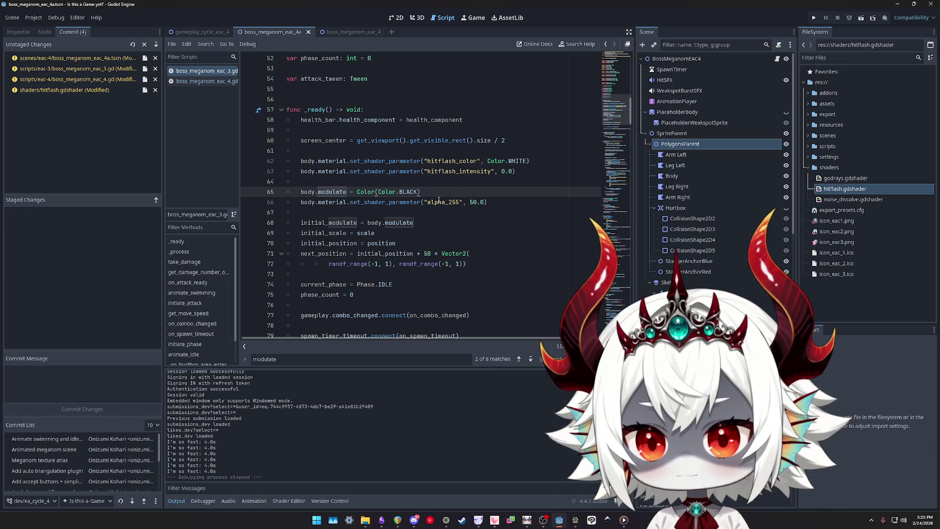
drag(432, 191, 304, 191)
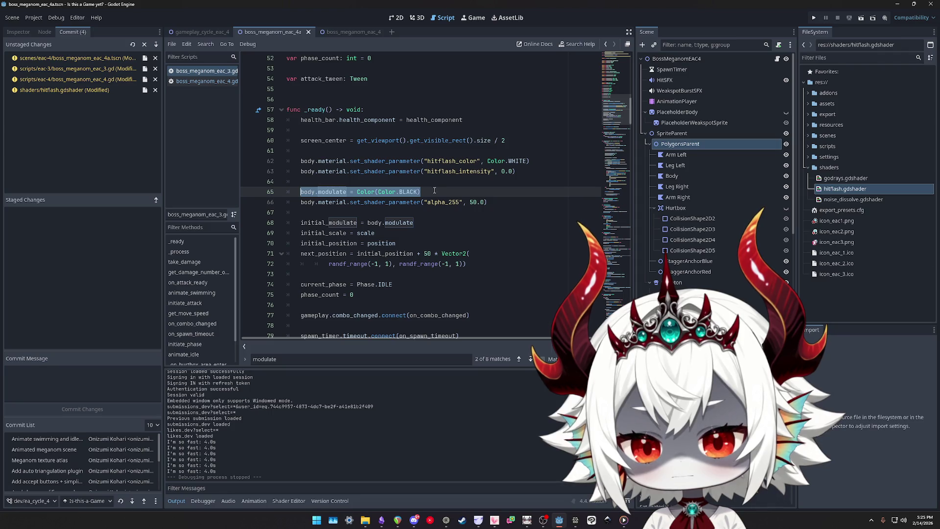
click(438, 201)
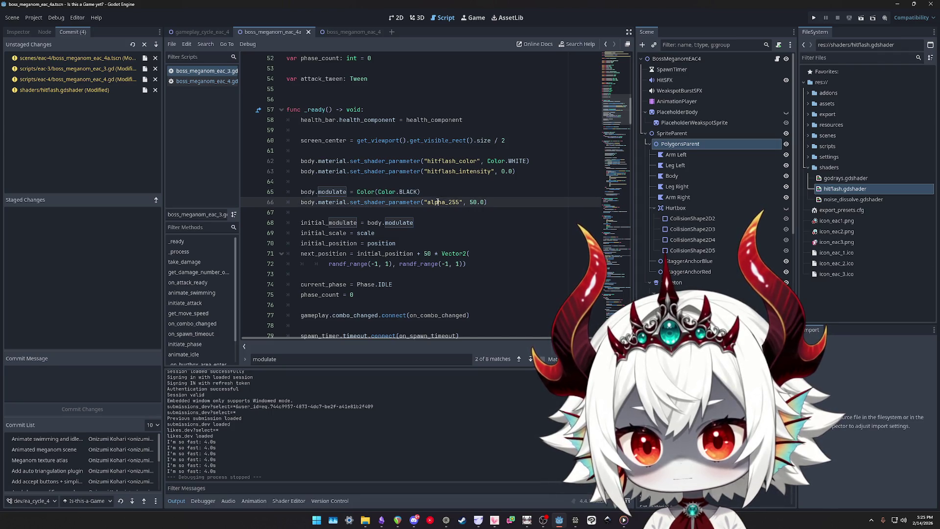
Search for modulate and step through the matches to the Phase.ACTIVE tween on line 251
double_click(442, 161)
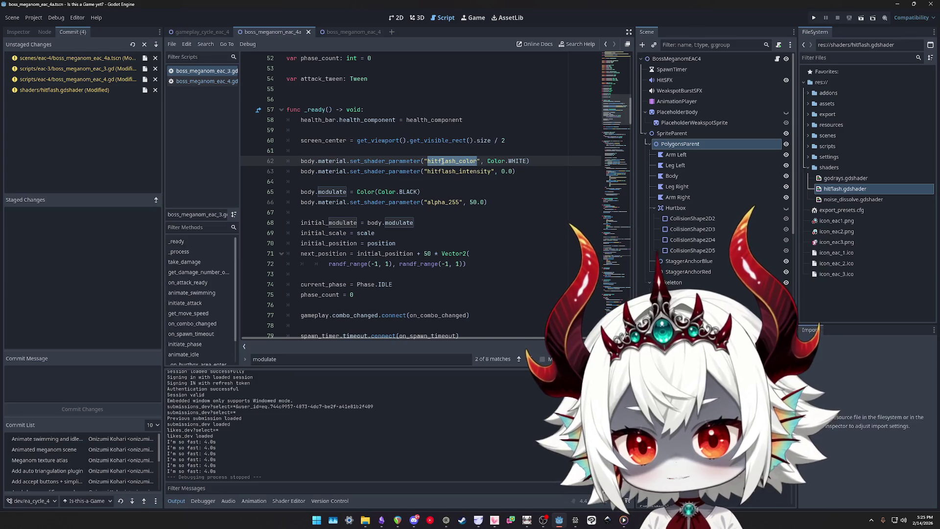
double_click(345, 190)
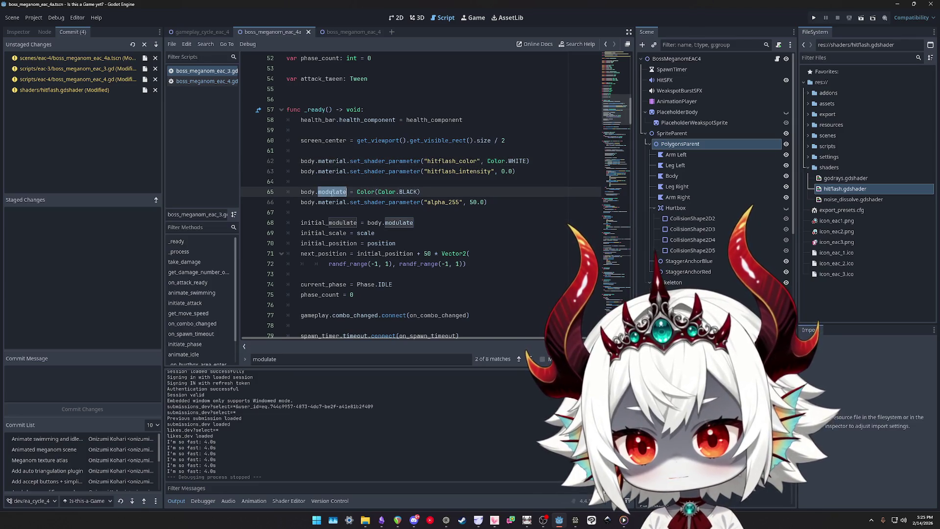
key(ctrl+f)
key(Return)
key(Return)
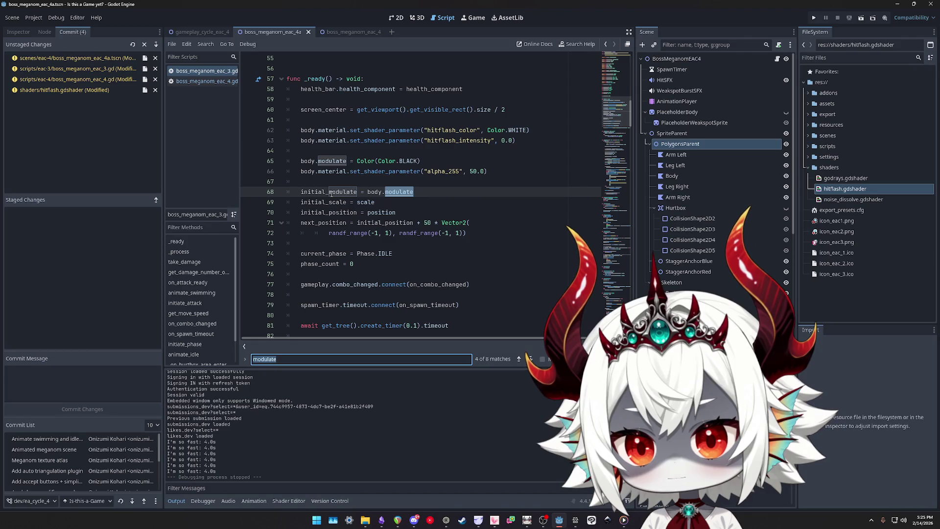
key(Return)
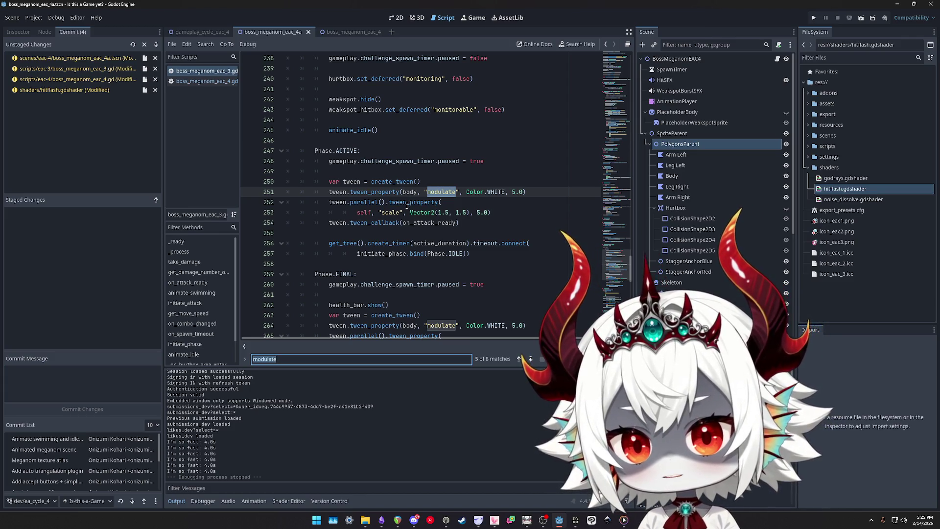
Copy the alpha_255 tween block from animate_idle and return to Phase.ACTIVE's modulate tween
key(Return)
key(Return)
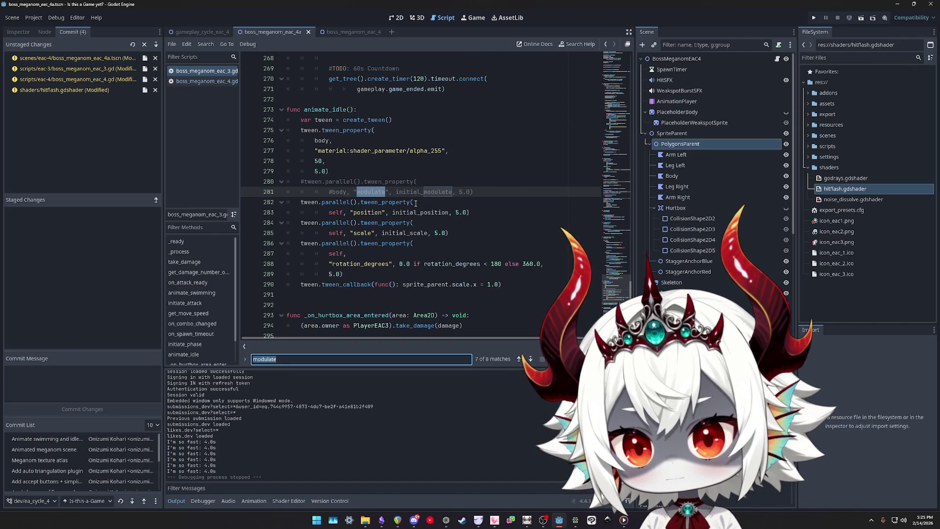
drag(339, 170, 264, 140)
key(ctrl+c)
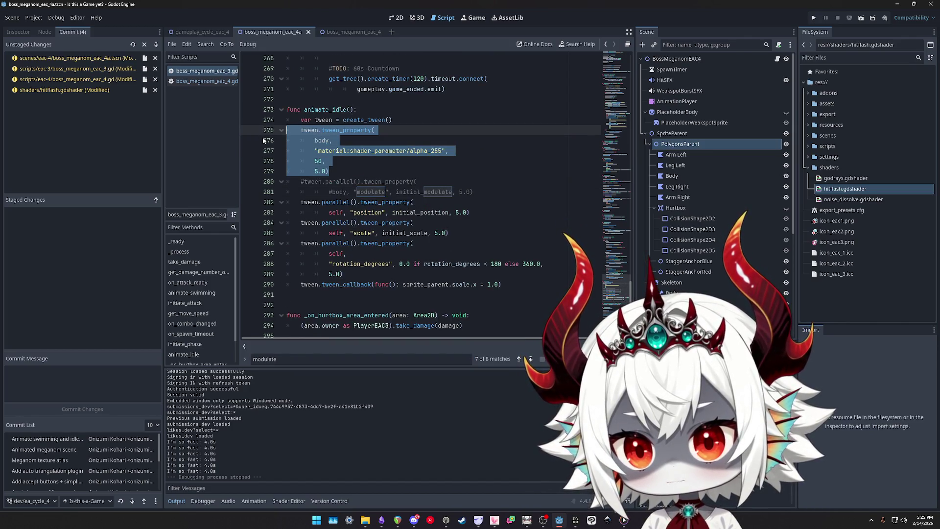
click(370, 192)
key(ctrl+f)
key(Return)
key(Return)
key(Return)
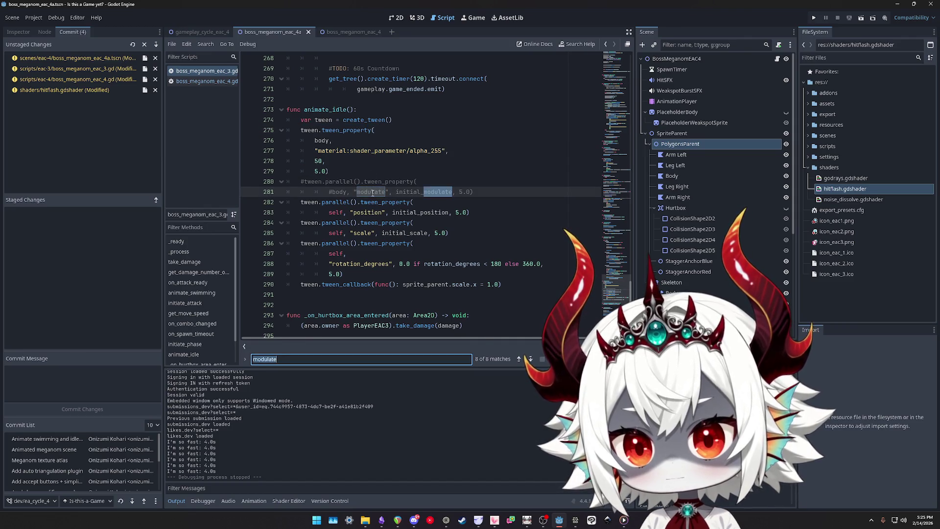
key(Return)
key(Return)
key(Return)
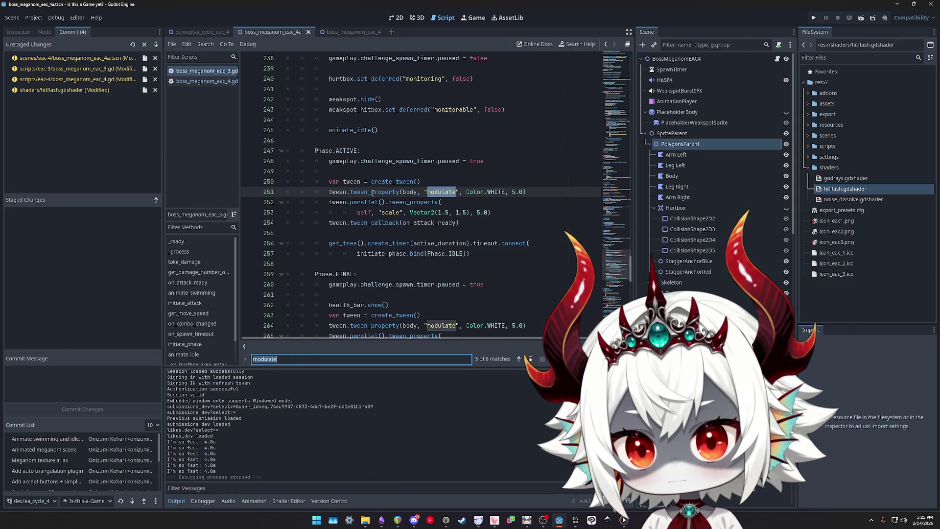
Paste the alpha_255 tween block below line 251 and fix its indentation
click(530, 192)
key(Return)
key(ctrl+v)
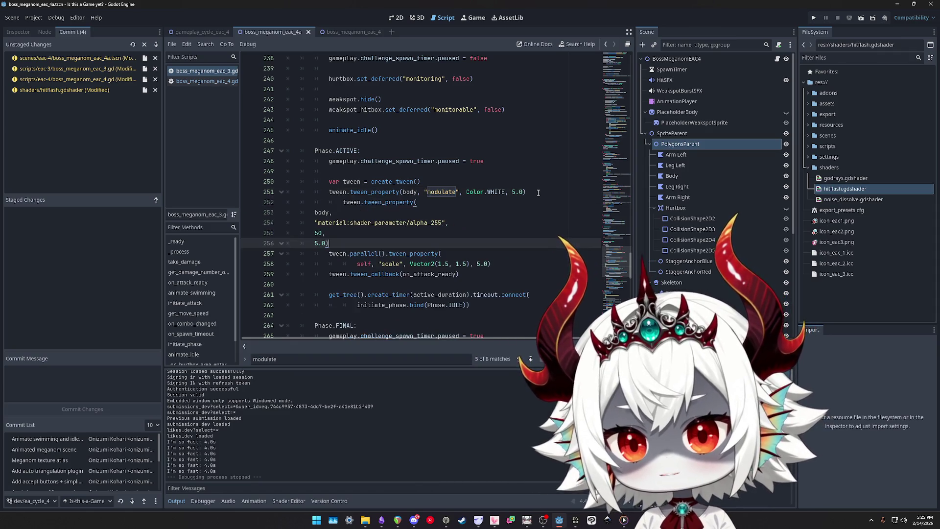
key(shift+Up)
key(shift+Up)
key(shift+Up)
key(shift+Home)
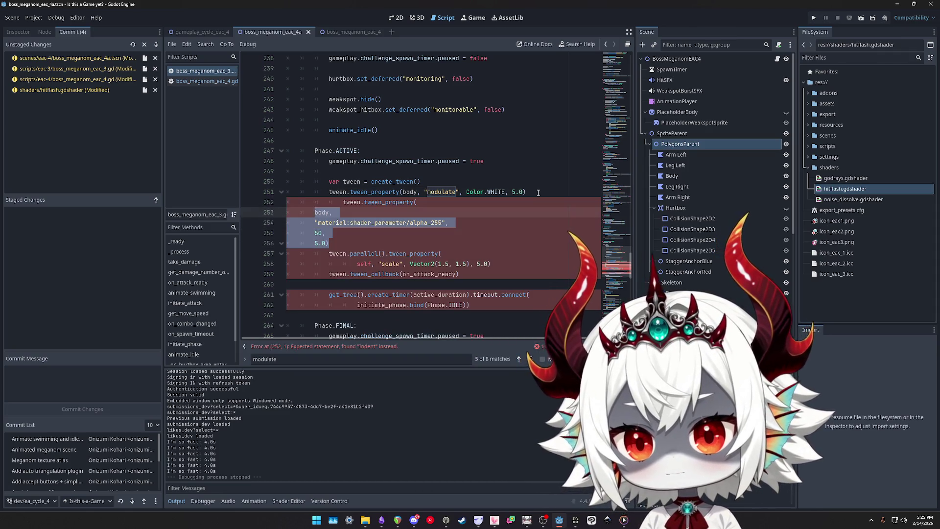
key(Tab)
key(Tab)
key(Tab)
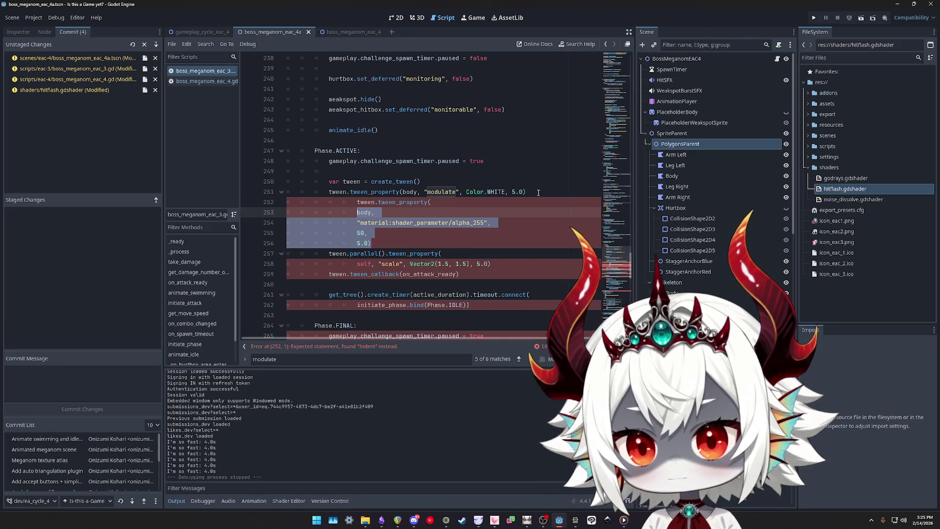
key(End)
click(378, 235)
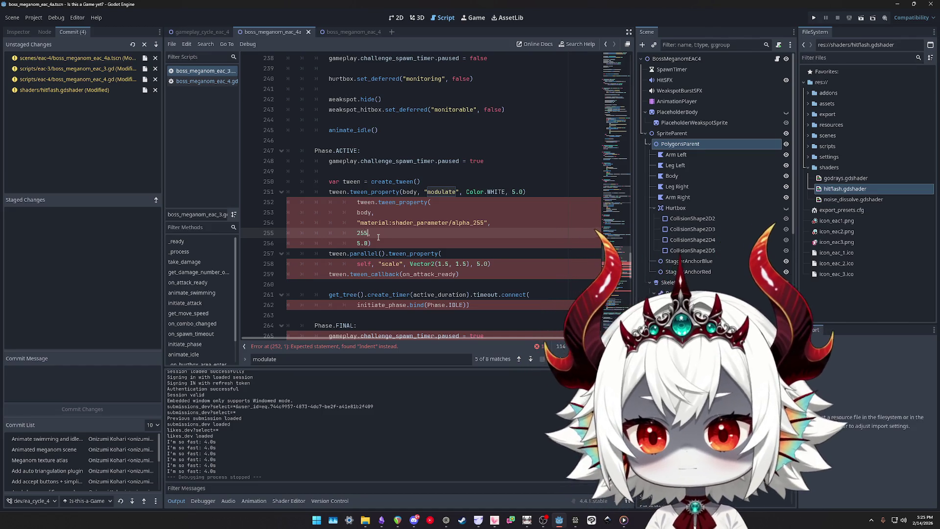
text(.0,)
click(445, 202)
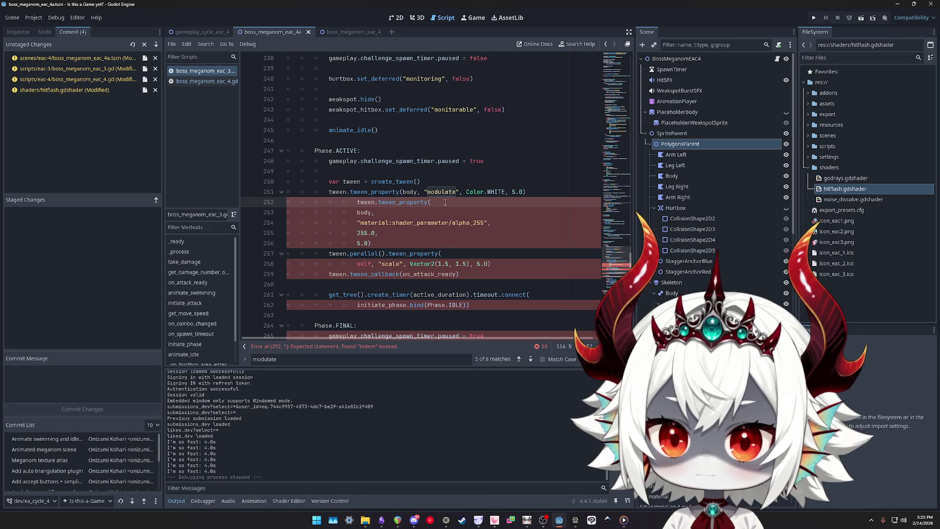
key(shift+Tab)
key(shift+Tab)
Add .parallel() to the new alpha_255 tween so it runs alongside the white fade
click(363, 253)
double_click(363, 254)
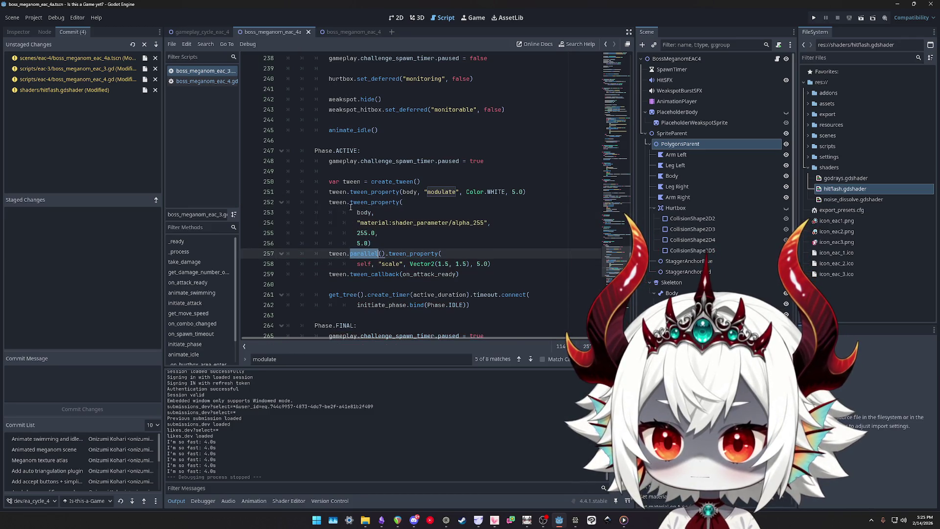
click(351, 205)
text(parallel)
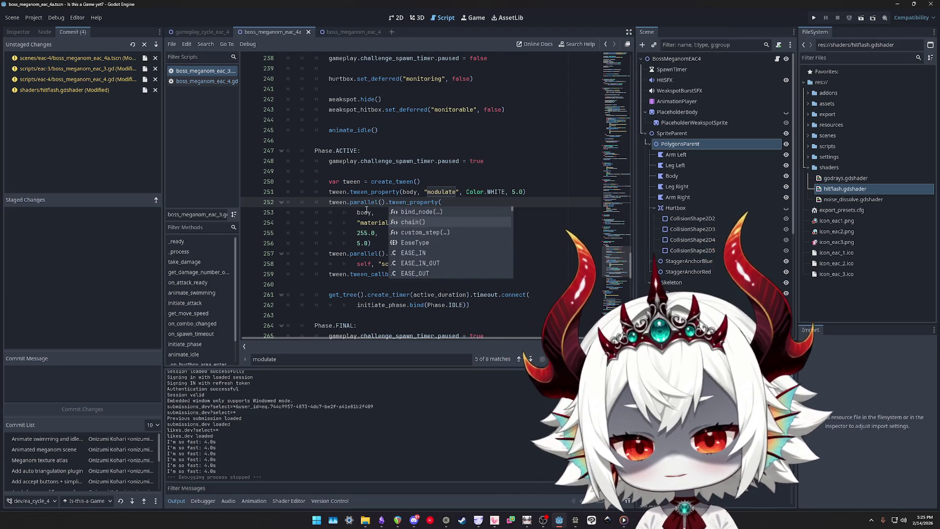
click(489, 170)
Copy the parallel alpha tween block and jump to the modulate tween in Phase.FINAL
double_click(438, 193)
key(ctrl+f)
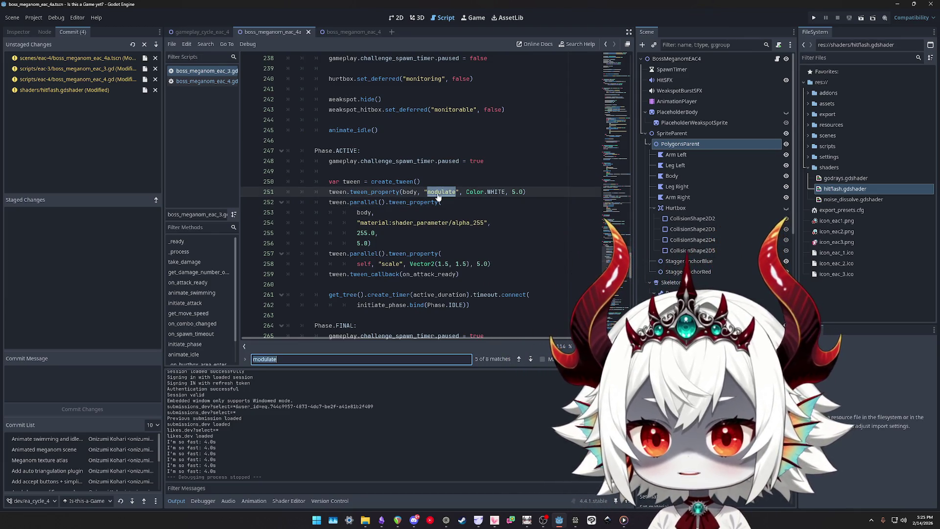
drag(372, 243, 235, 204)
key(ctrl+c)
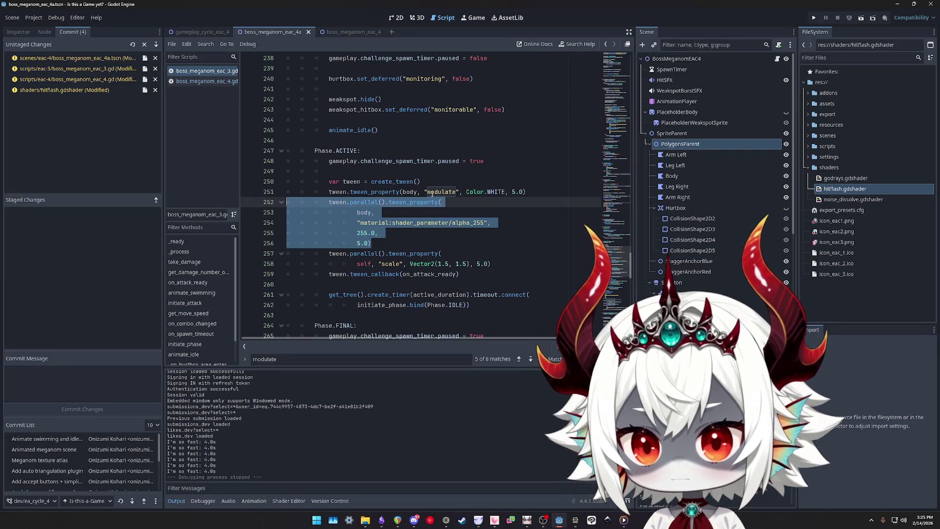
key(ctrl+f)
key(Return)
key(shift+Return)
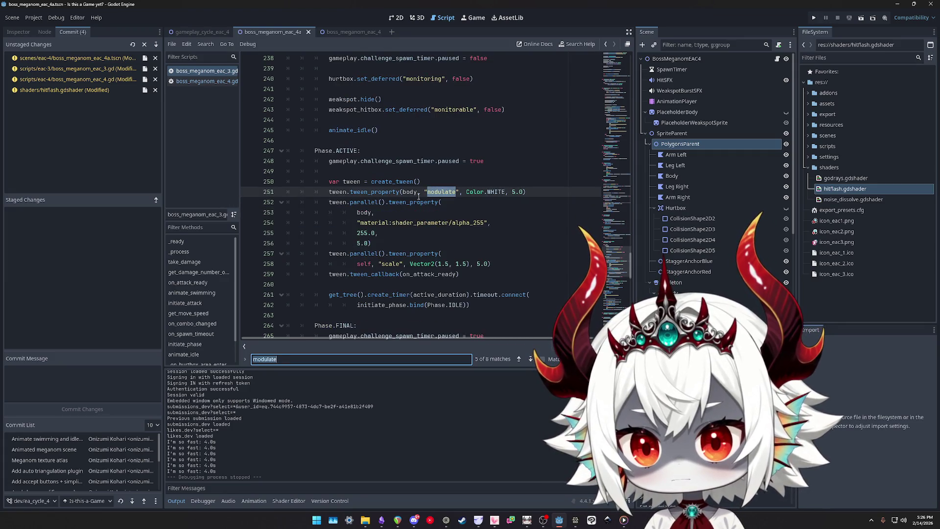
key(Return)
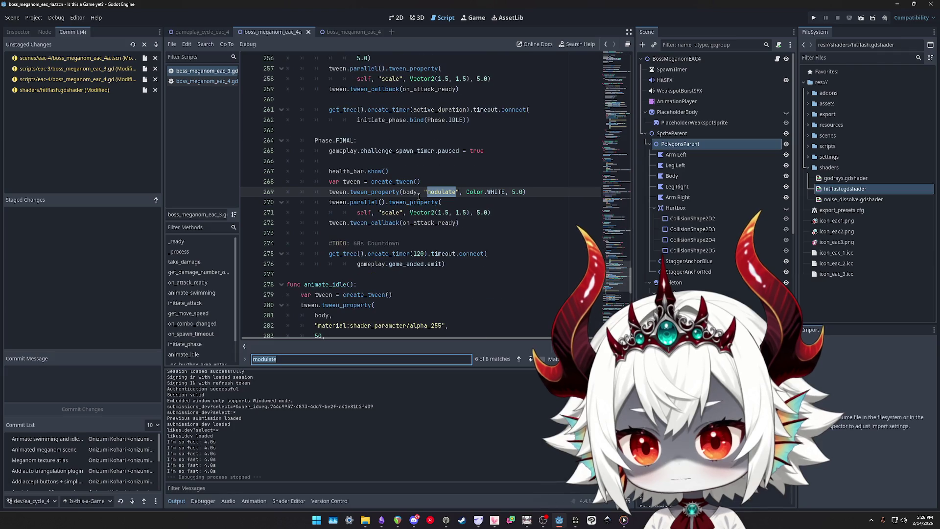
Paste the parallel alpha_255 tween after line 269 in Phase.FINAL, then run the project
click(535, 191)
key(Return)
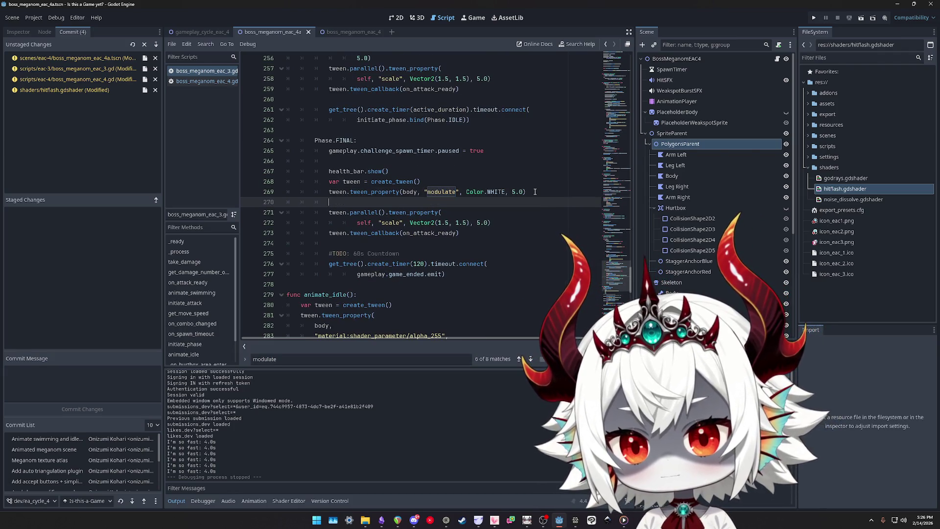
key(ctrl+v)
key(shift+Up)
key(shift+Up)
key(shift+Up)
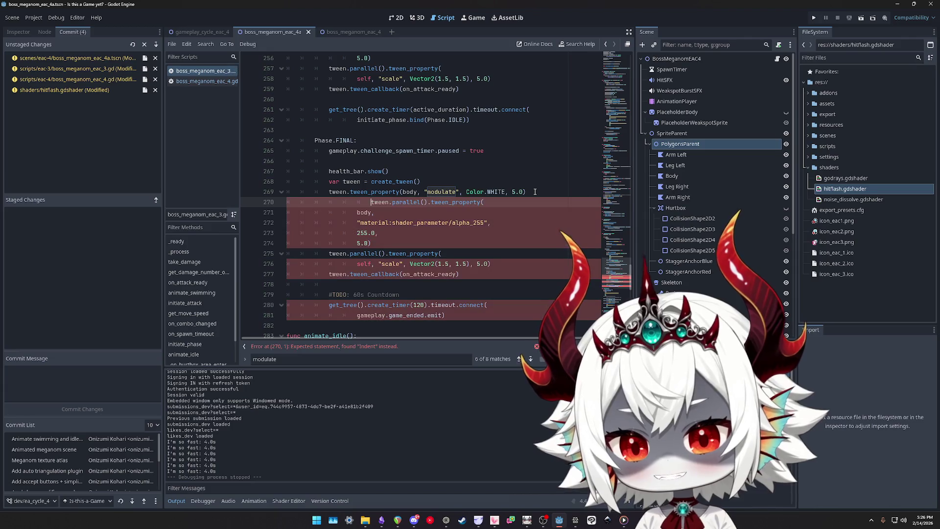
click(472, 208)
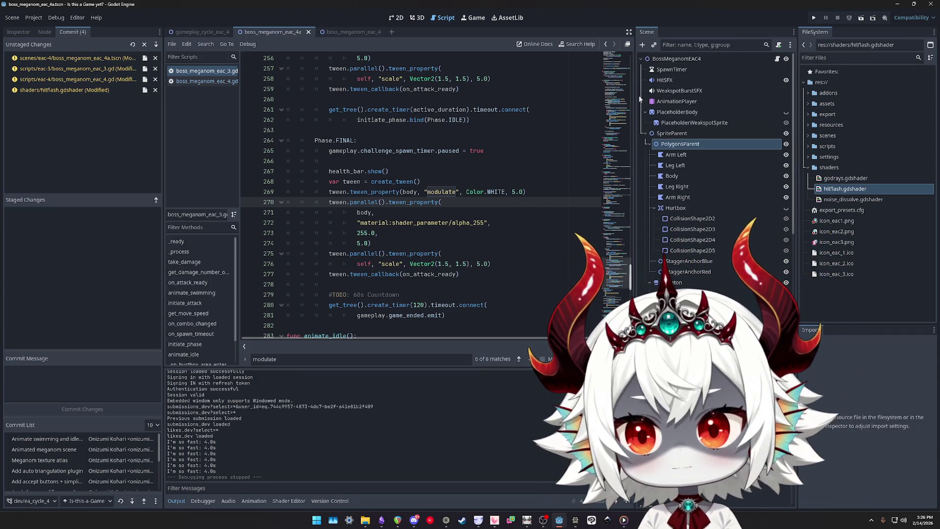
click(813, 18)
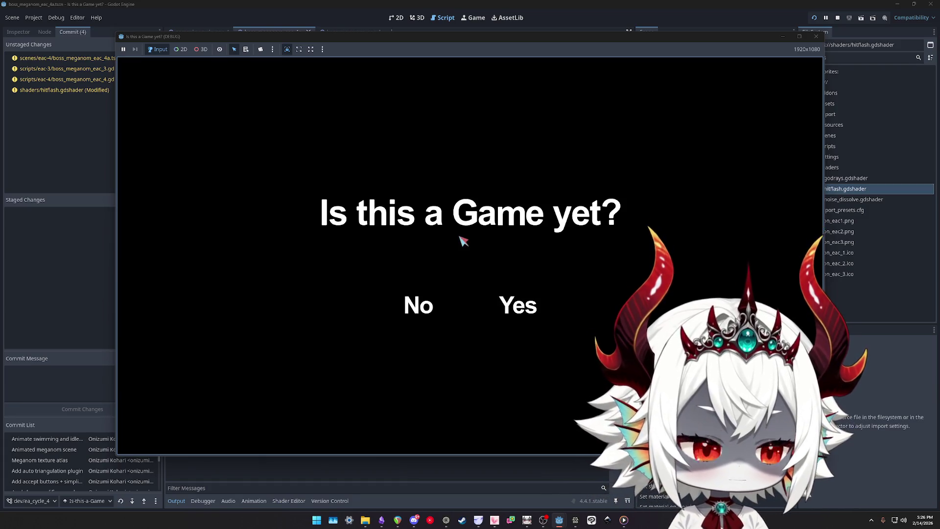
Answer Yes to 'Is this a Game yet?', dismiss the welcome message and start a round
click(405, 307)
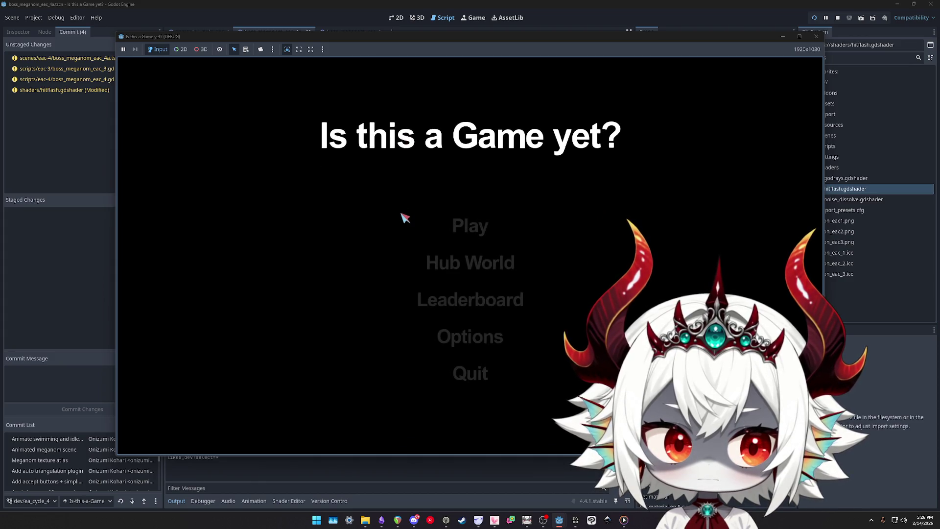
click(479, 375)
click(474, 224)
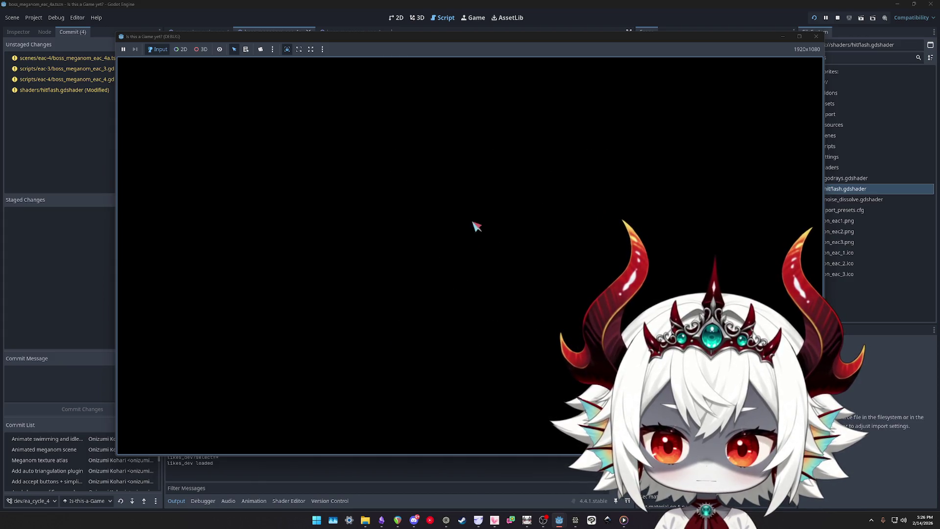
Pop the matching numbered bubble pairs 1 through 19
click(602, 105)
click(336, 398)
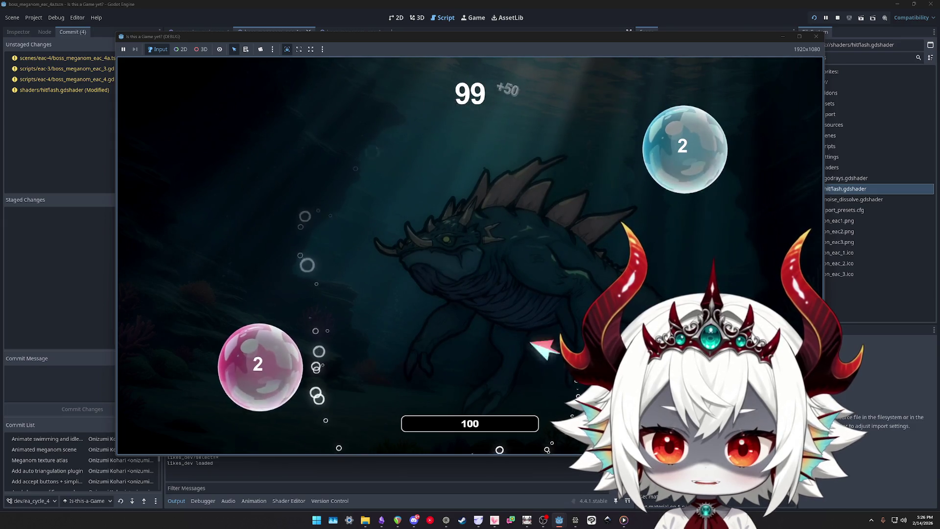
click(676, 142)
click(256, 361)
click(718, 209)
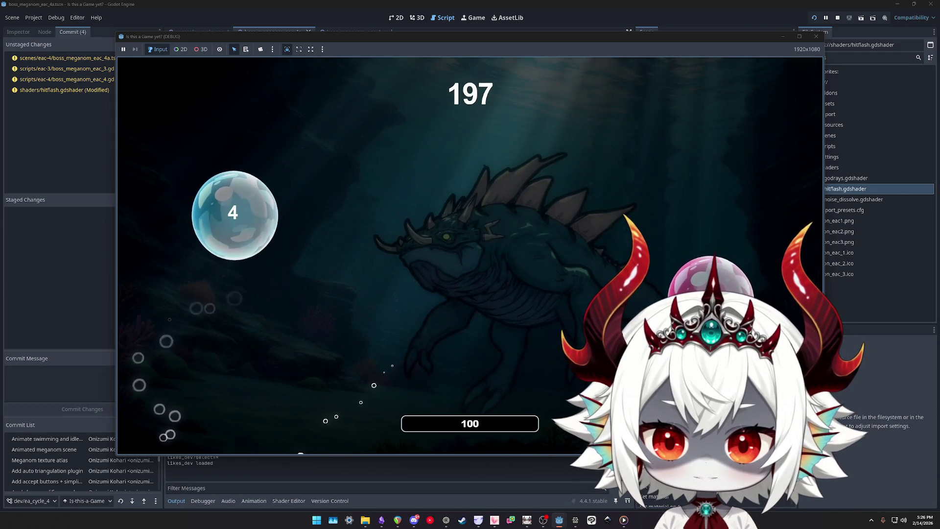
click(231, 209)
click(327, 350)
click(690, 259)
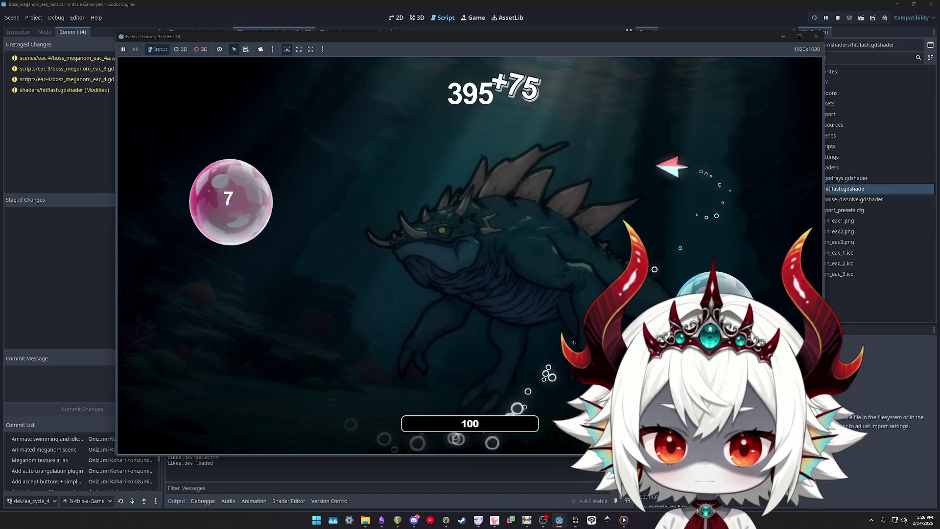
click(228, 186)
click(293, 397)
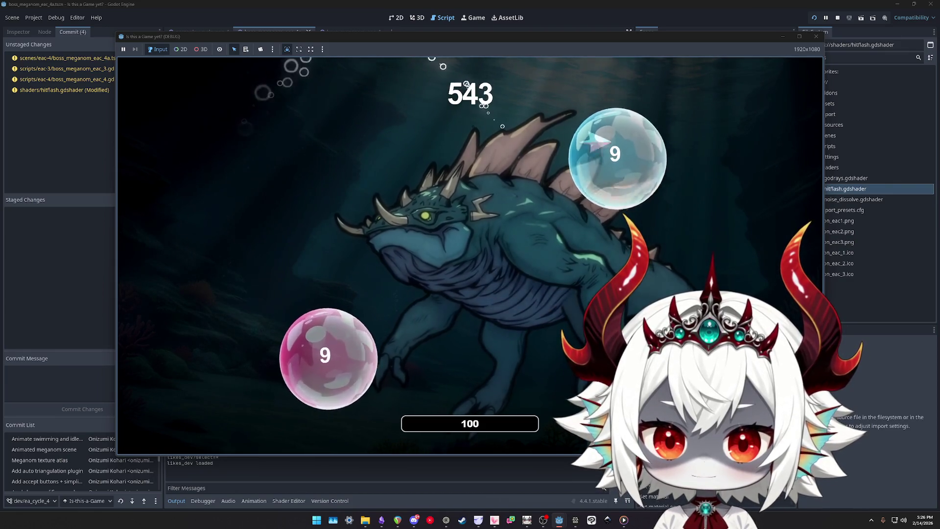
click(617, 151)
click(611, 122)
click(587, 182)
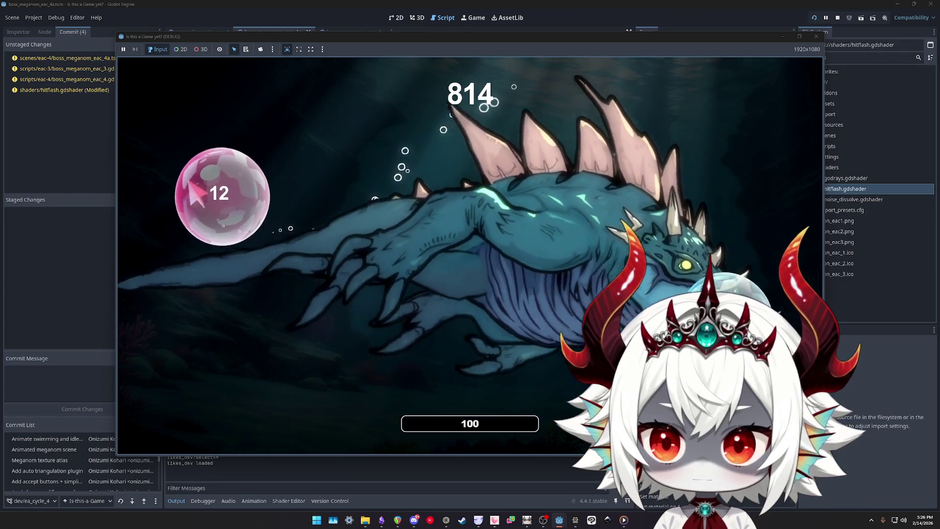
click(196, 190)
click(239, 352)
click(302, 283)
click(331, 176)
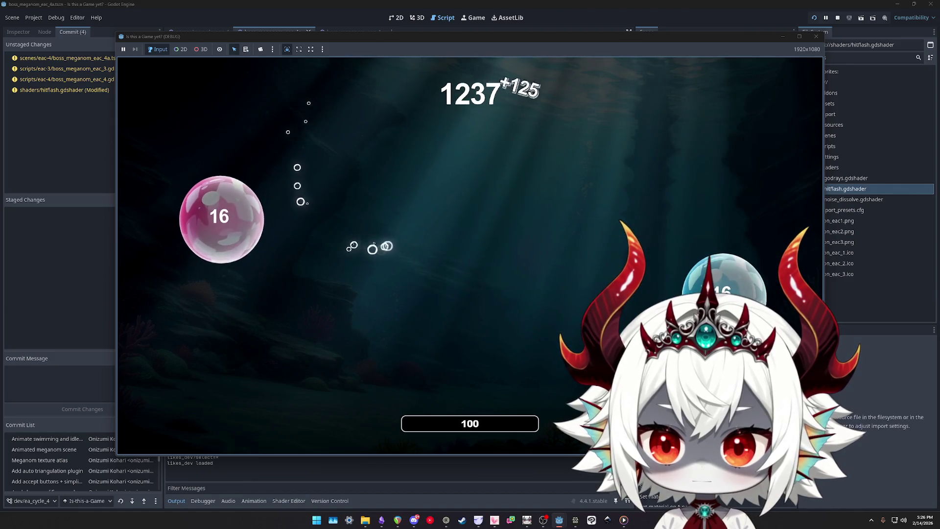
click(219, 218)
click(312, 243)
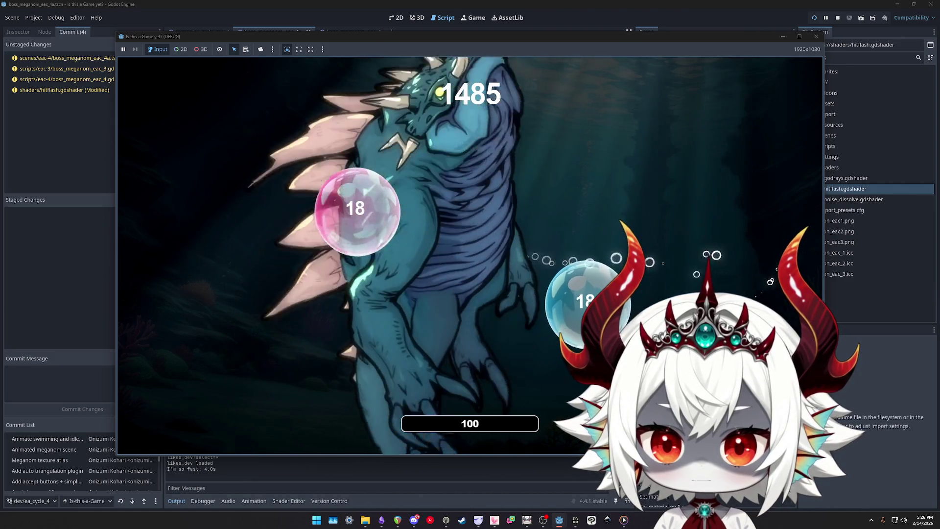
click(602, 312)
click(264, 350)
Pop the remaining bubble pairs 20 through 30
click(671, 187)
click(221, 164)
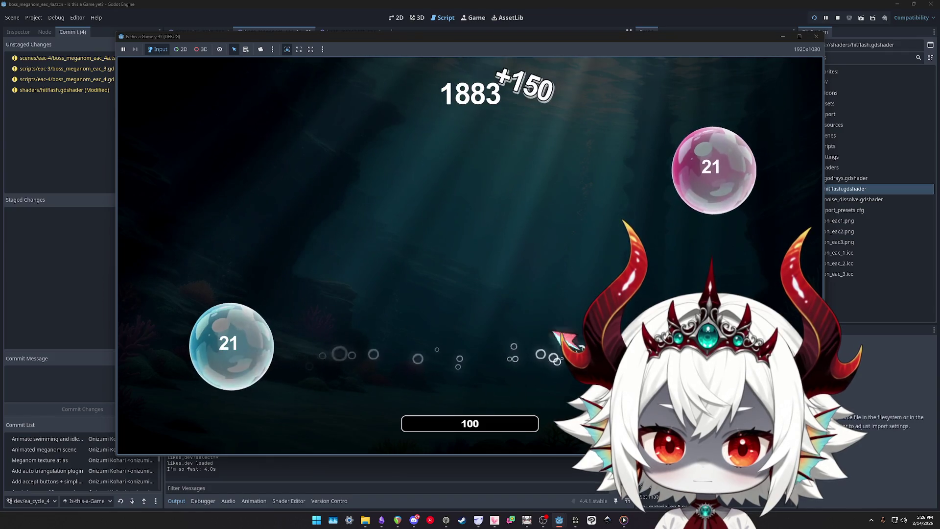
click(231, 343)
click(713, 163)
click(430, 163)
click(495, 333)
click(356, 187)
click(216, 185)
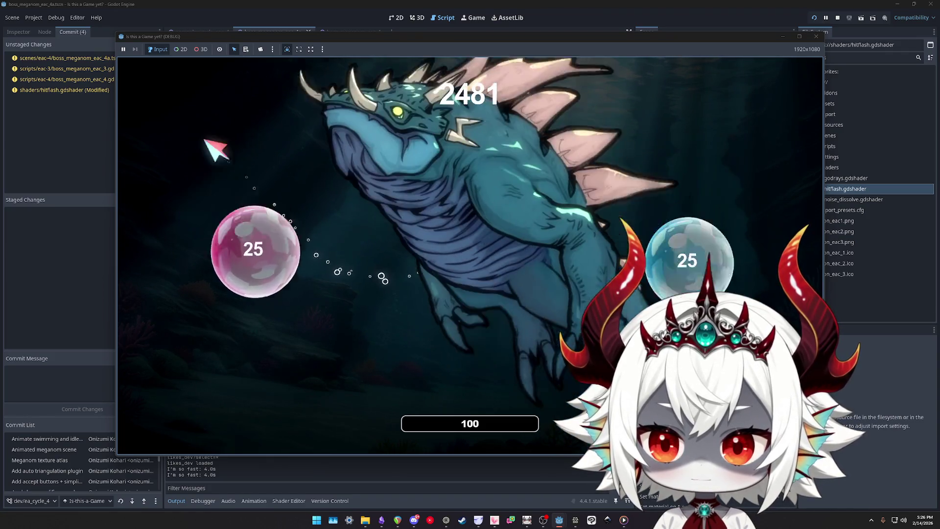
click(628, 154)
click(317, 361)
click(290, 342)
click(651, 168)
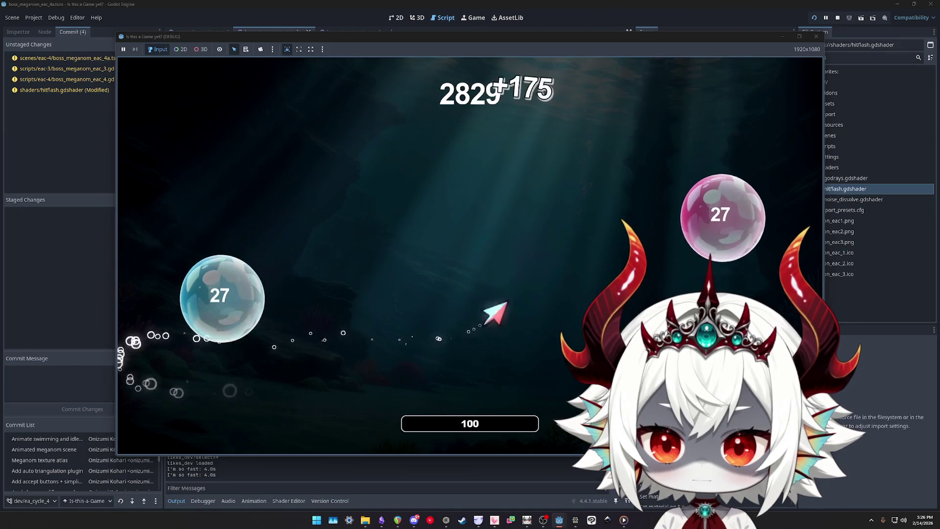
click(713, 209)
click(220, 294)
click(235, 365)
click(267, 181)
click(275, 215)
click(273, 382)
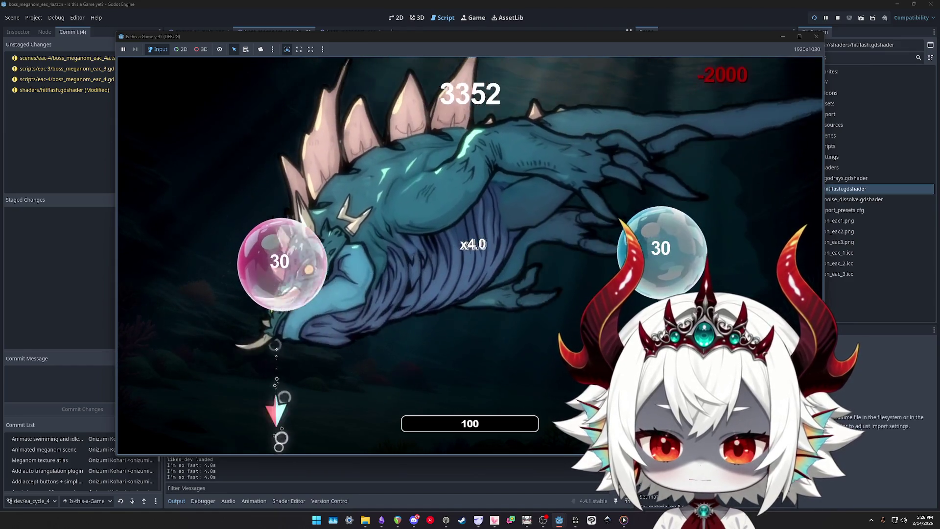
click(447, 384)
click(498, 354)
click(566, 222)
Pop the next wave's bubble pairs 1 through 16, then close the game window
click(535, 210)
click(671, 133)
click(272, 375)
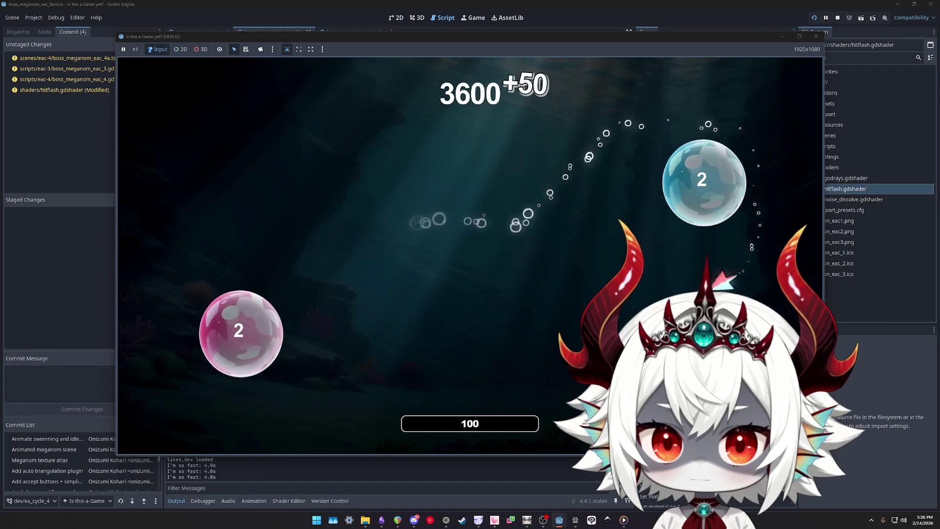
click(240, 332)
click(698, 178)
click(290, 292)
click(311, 205)
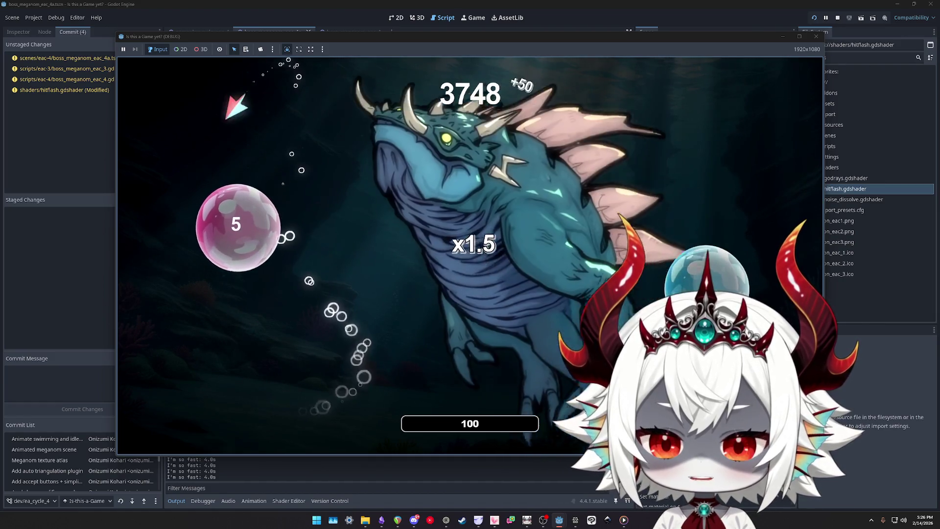
click(235, 222)
click(656, 254)
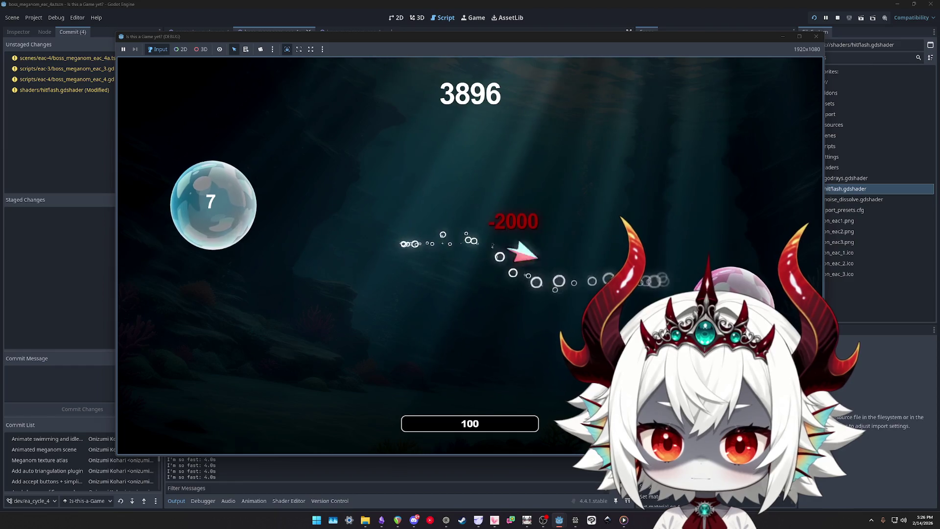
click(695, 252)
click(281, 200)
click(227, 209)
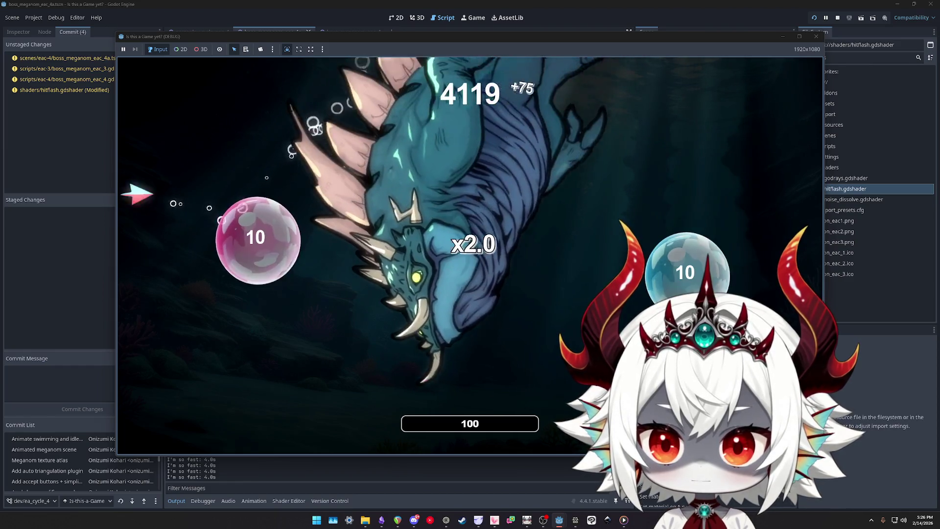
click(216, 220)
click(260, 283)
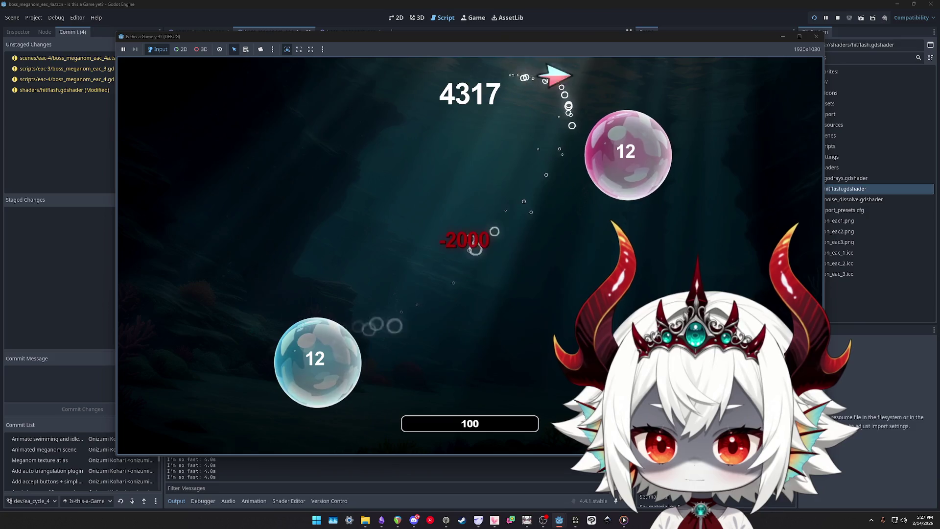
click(562, 177)
click(252, 205)
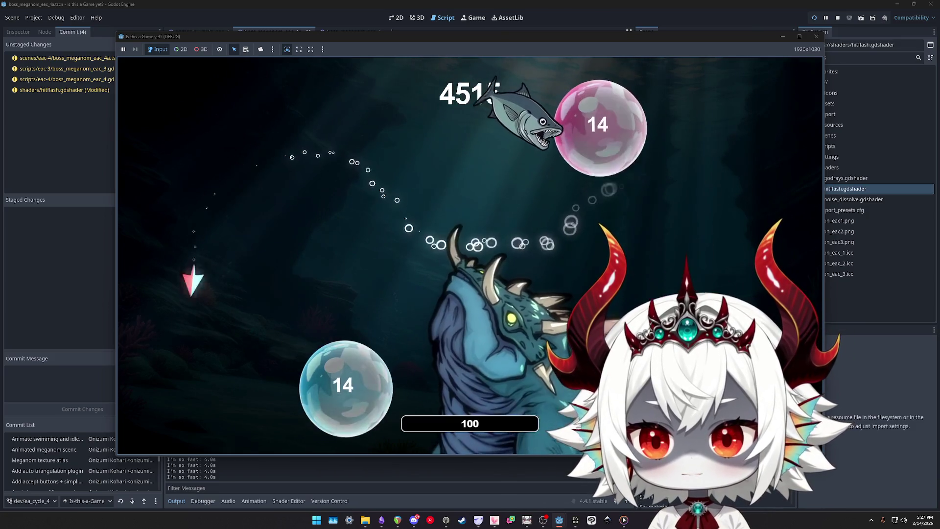
click(332, 372)
click(504, 163)
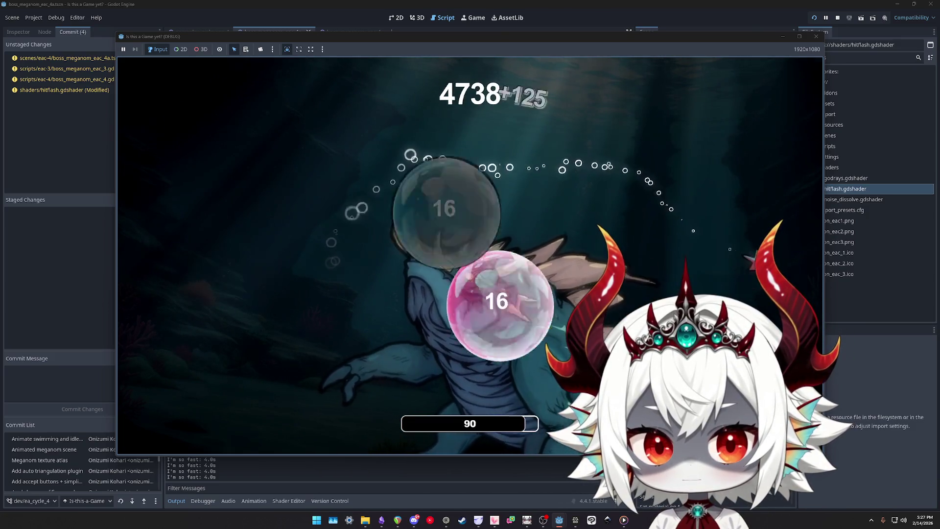
click(575, 109)
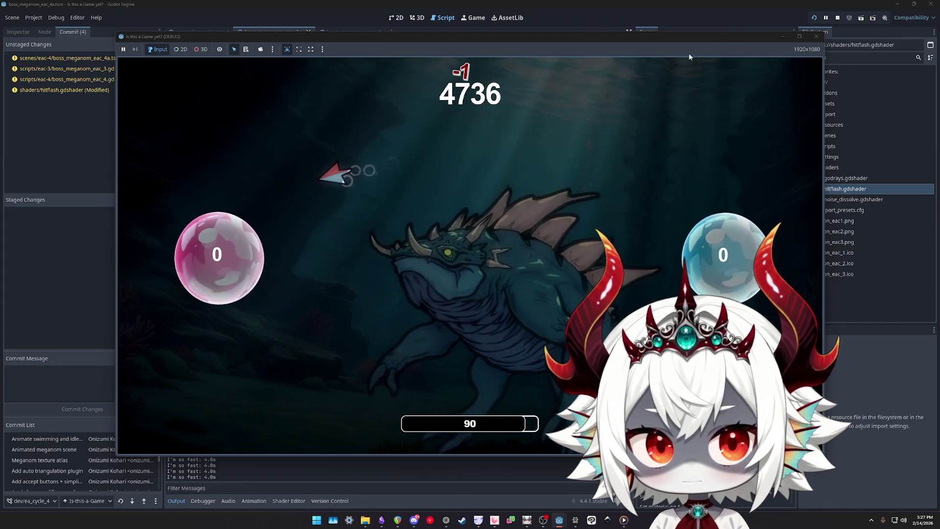
click(816, 36)
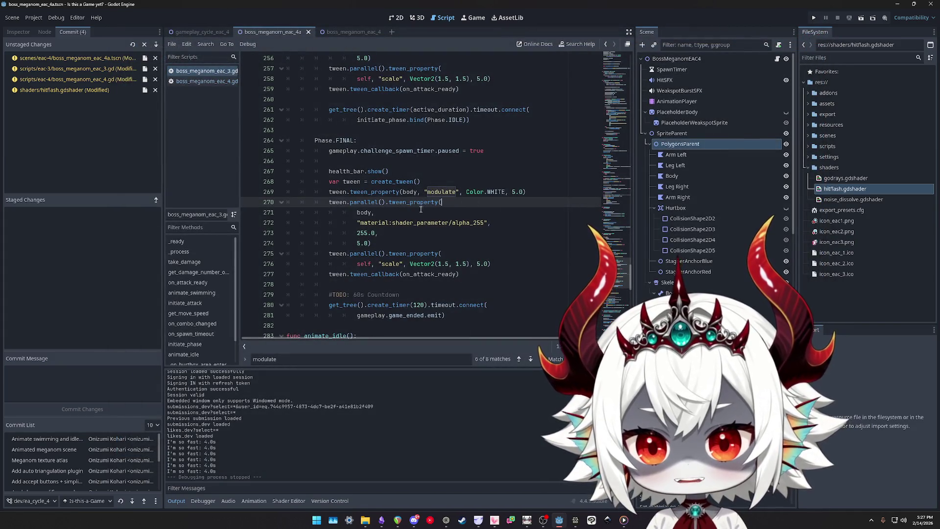
Review the ACTIVE alpha tween and the FINAL phase tween block on lines 268–277
click(489, 174)
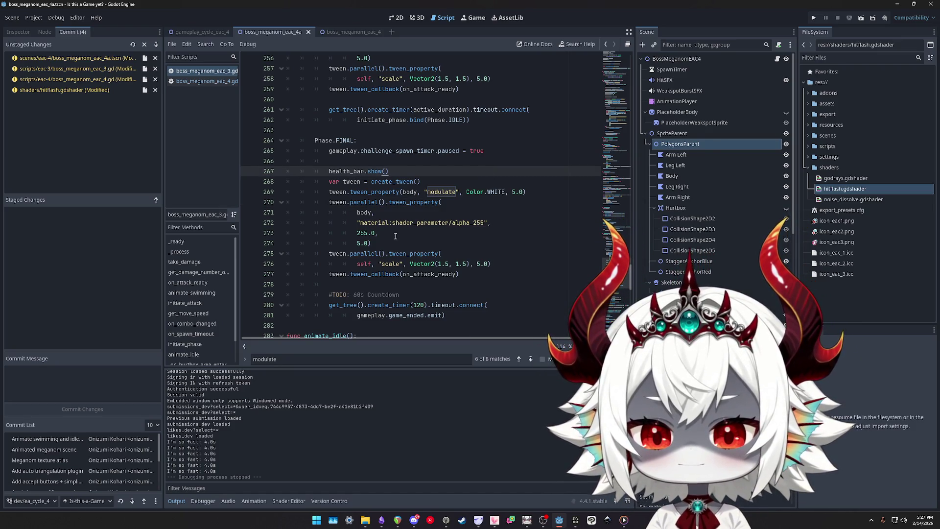
drag(407, 239, 407, 237)
click(367, 192)
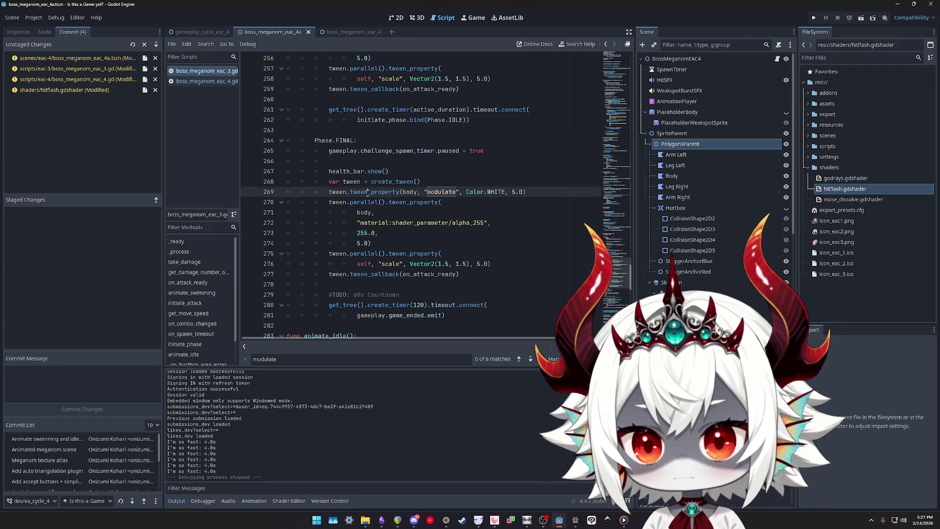
click(373, 181)
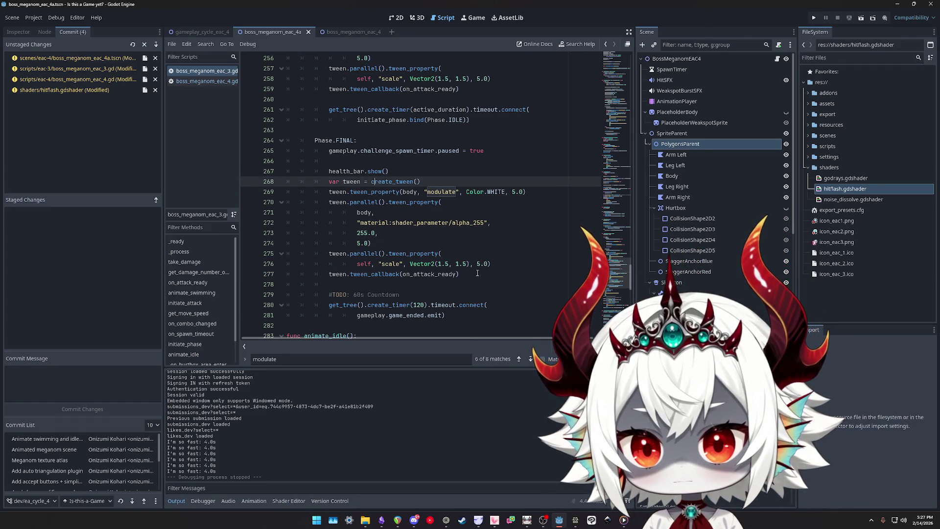
mouse_move(472, 272)
mouse_down()
mouse_move(362, 218)
mouse_move(327, 183)
mouse_up()
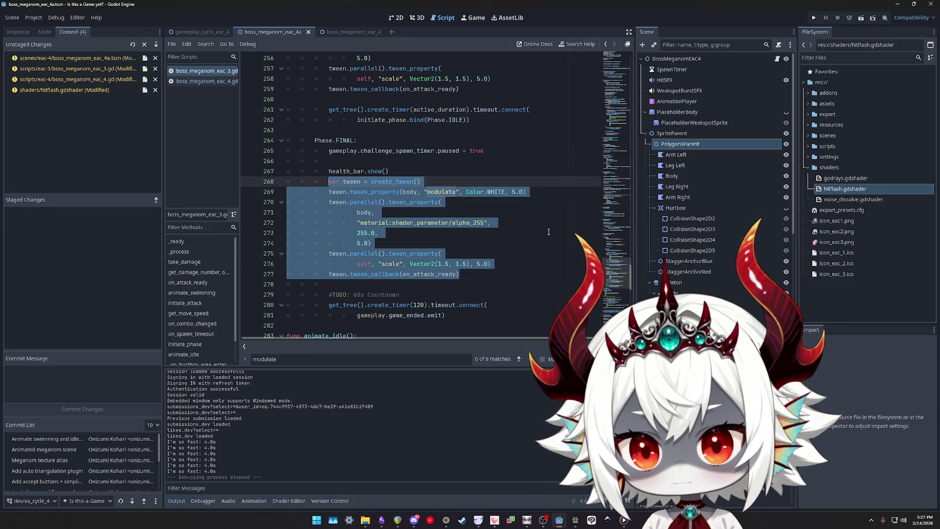
click(432, 191)
click(440, 223)
click(393, 264)
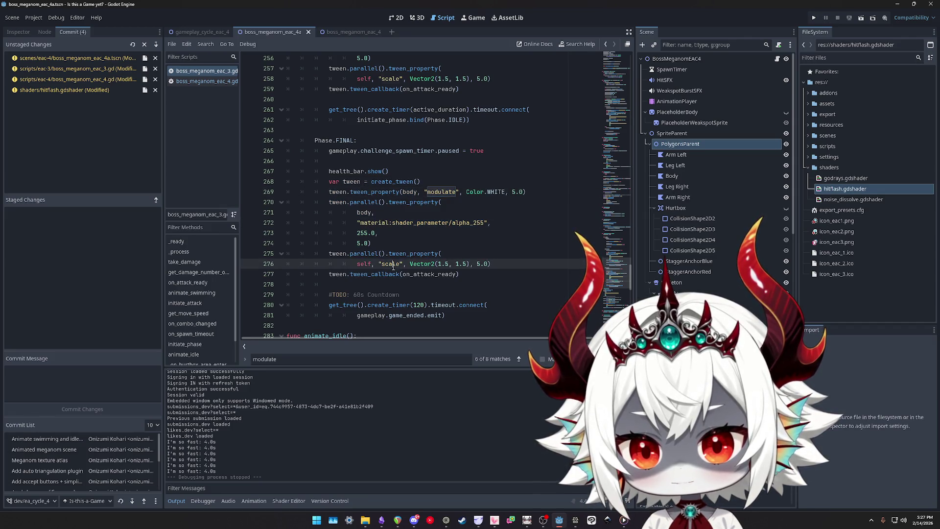
double_click(374, 274)
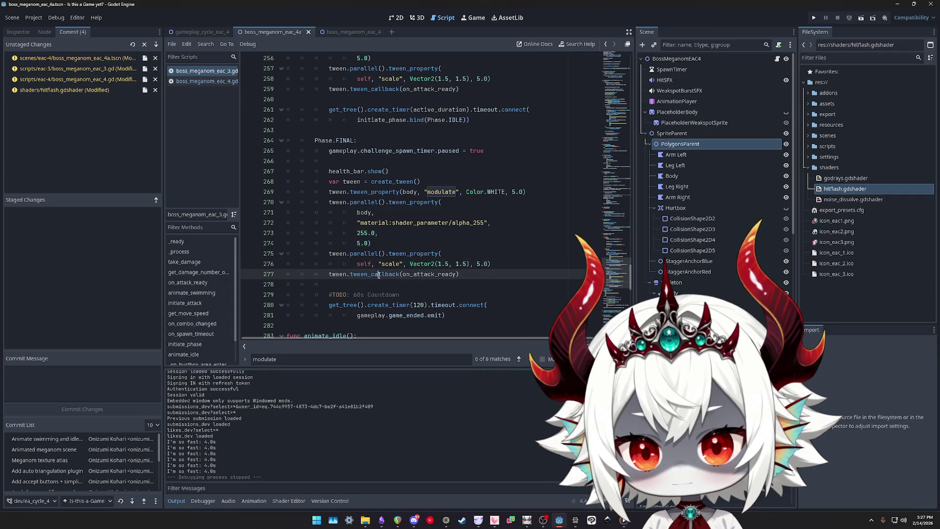
click(436, 193)
Find 'modulate' to reach line 251, then add a blank line above var tween = create_tween()
key(ctrl+f)
key(shift+Return)
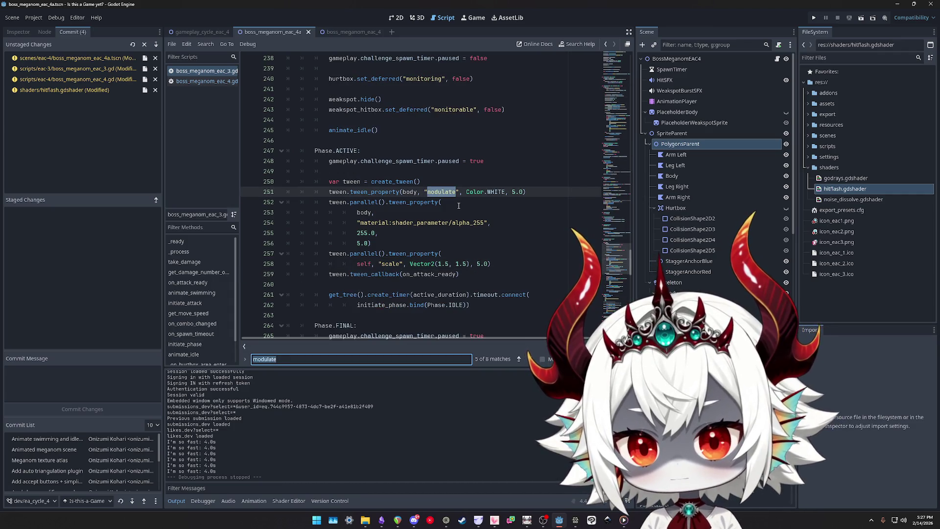
key(Return)
key(shift+Return)
key(Return)
key(shift+Return)
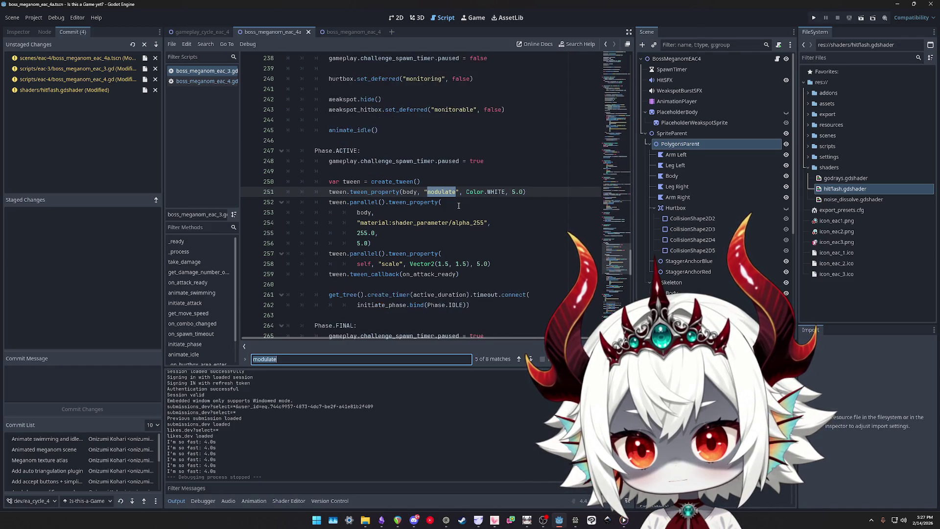
key(Return)
key(shift+Return)
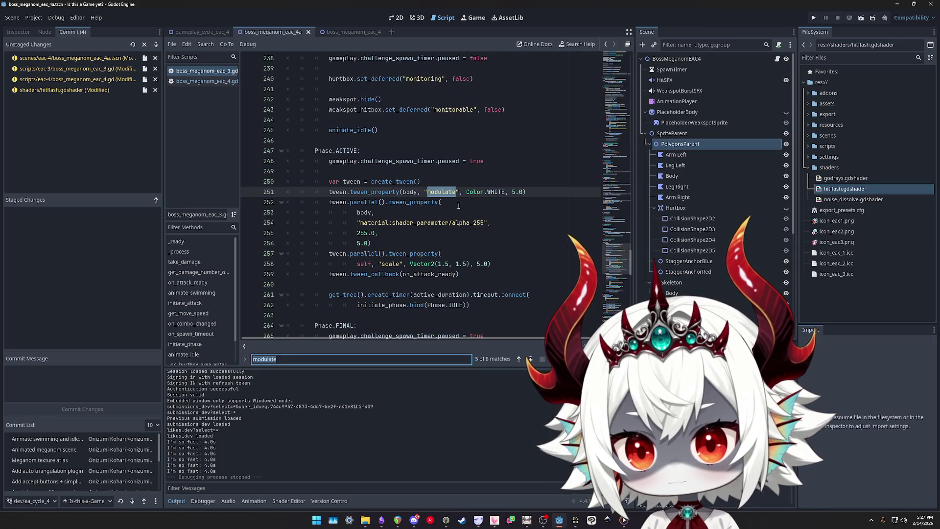
click(432, 181)
key(Return)
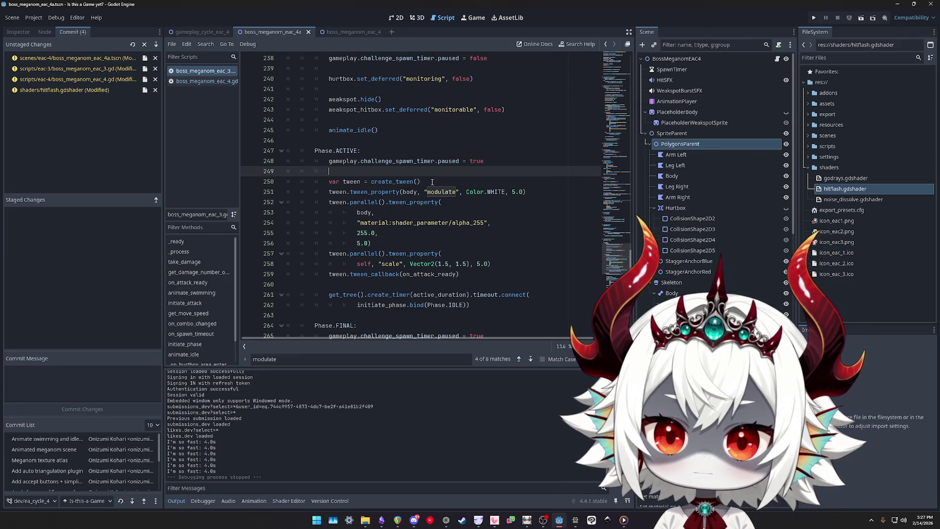
key(alt+Up)
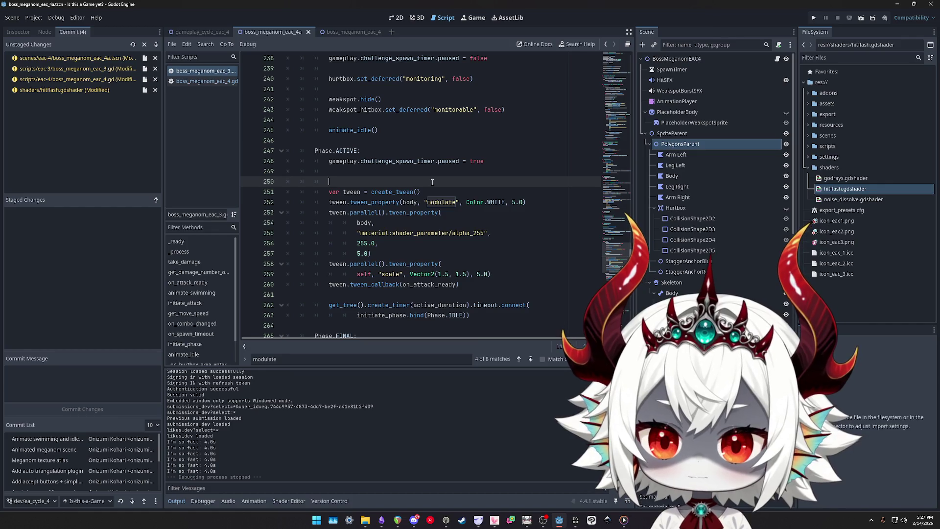
Add an animate_active() call in Phase.ACTIVE and cut the old tween code beneath it
text(animate)
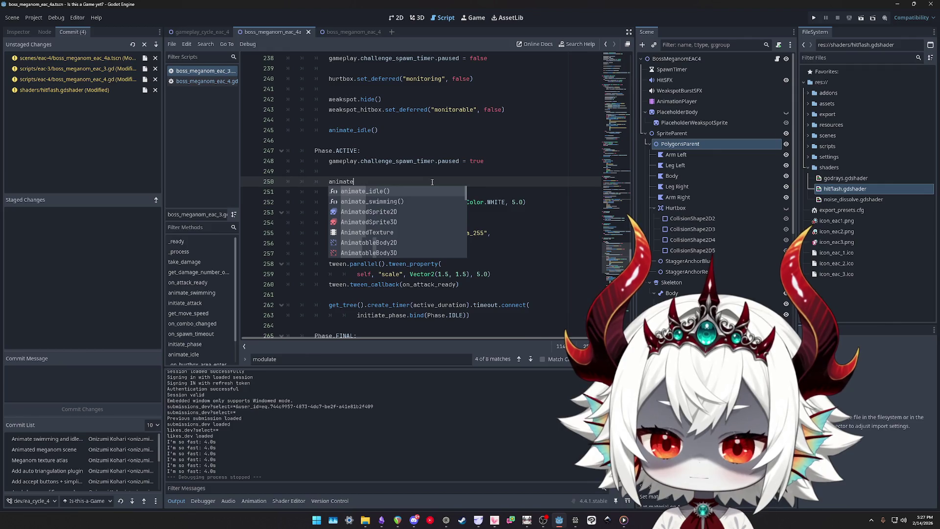
text(_)
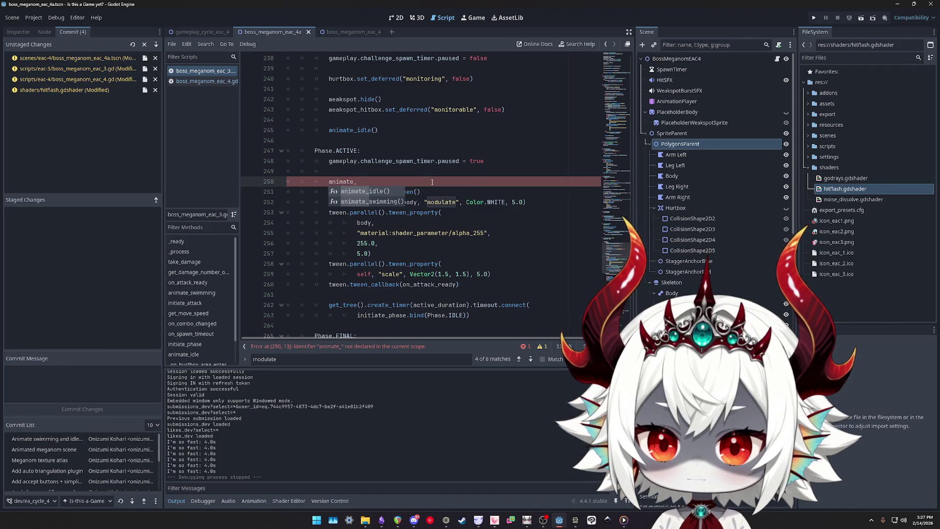
text(active())
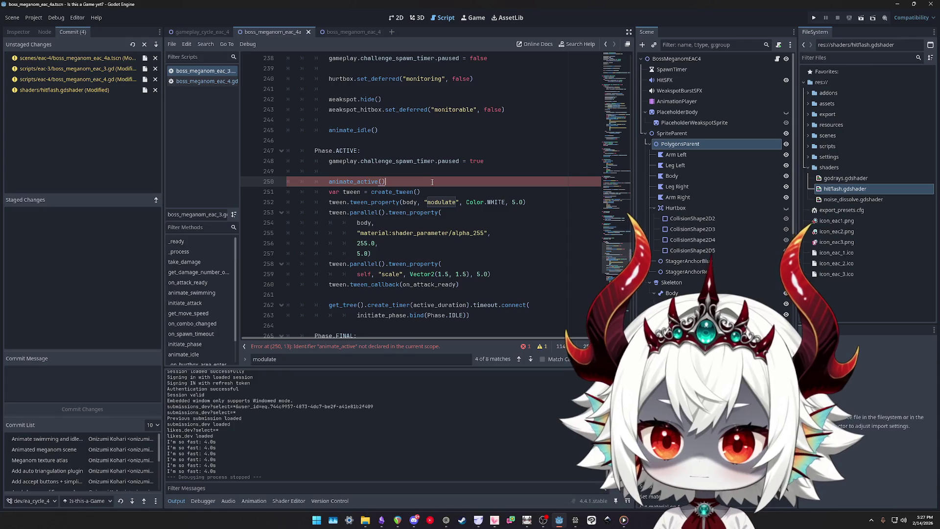
scroll(432, 182, down, 6)
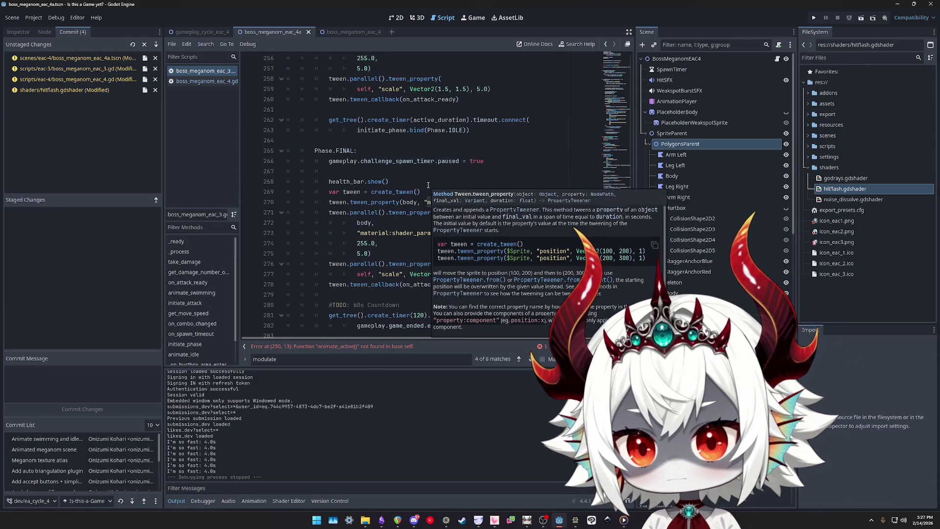
scroll(427, 185, up, 6)
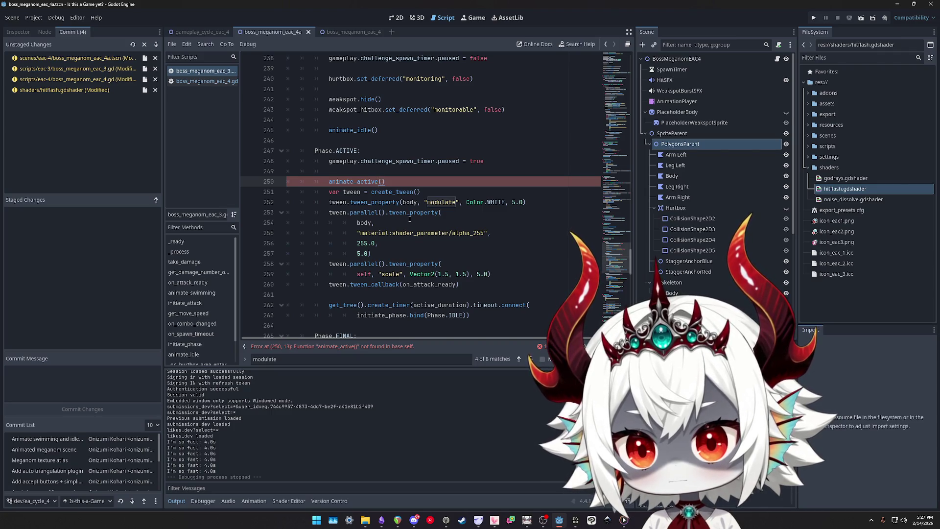
key(shift+Home)
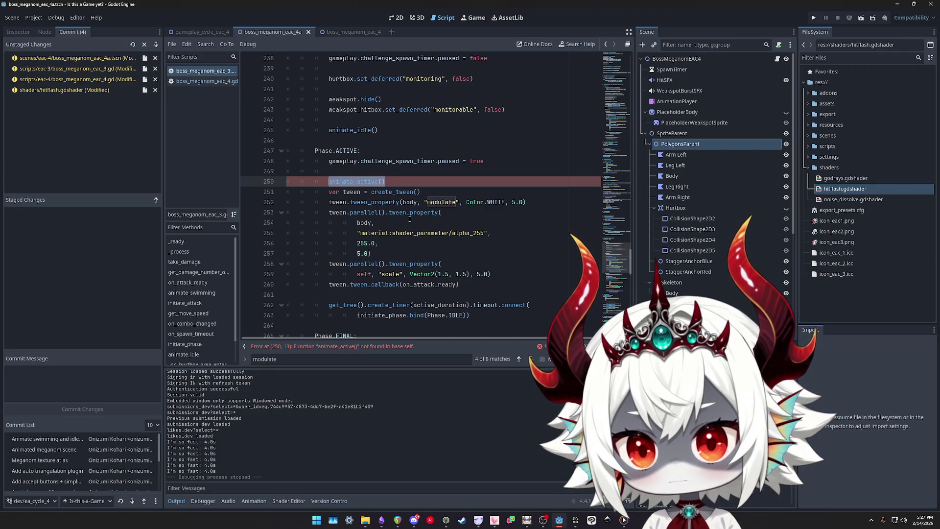
key(End)
mouse_move(469, 284)
mouse_down()
mouse_move(416, 228)
mouse_move(362, 195)
mouse_up()
key(ctrl+x)
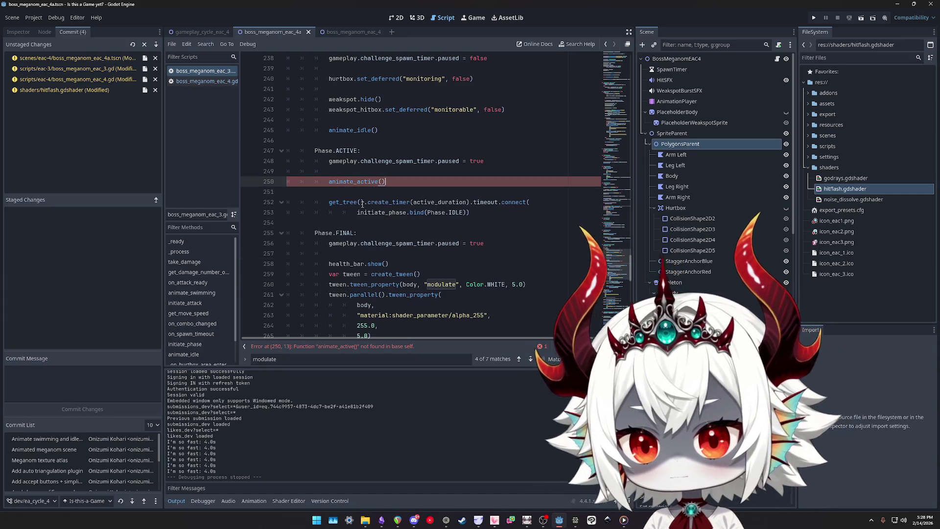
Declare a new func animate_active(): above animate_idle
scroll(333, 205, down, 3)
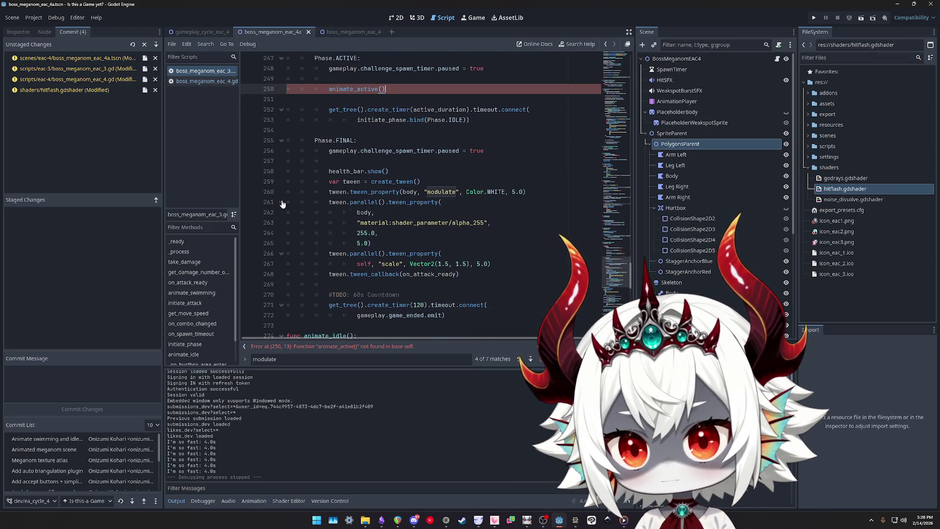
scroll(289, 204, up, 5)
scroll(306, 204, down, 3)
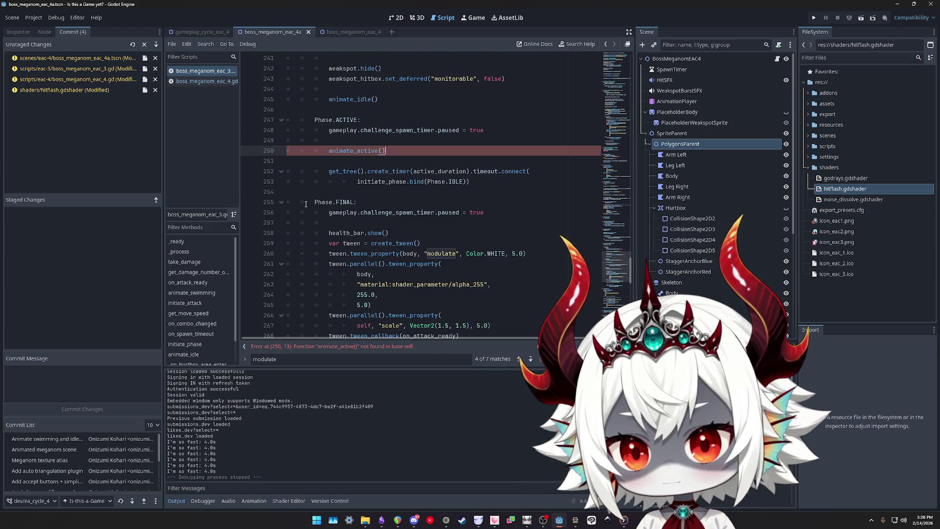
scroll(304, 203, down, 4)
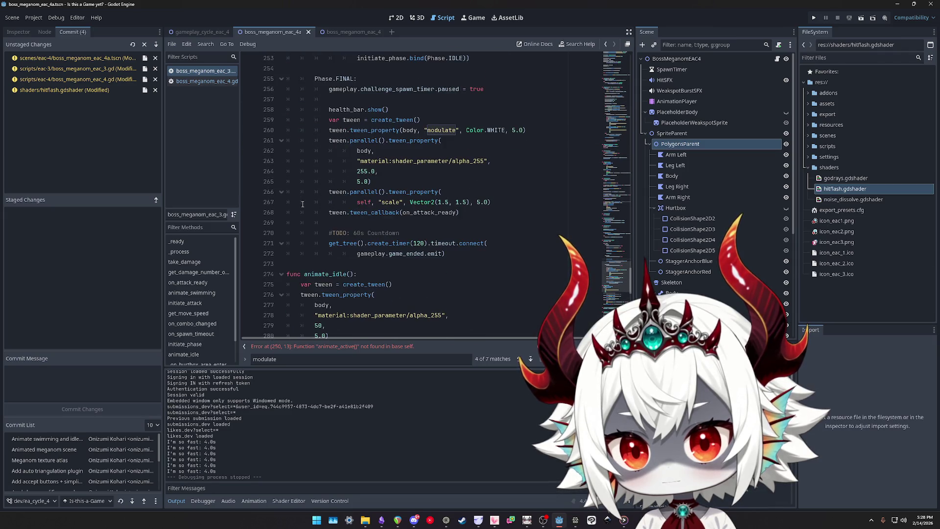
click(311, 261)
key(Return)
key(Return)
key(Return)
key(Up)
text(func animate_ac)
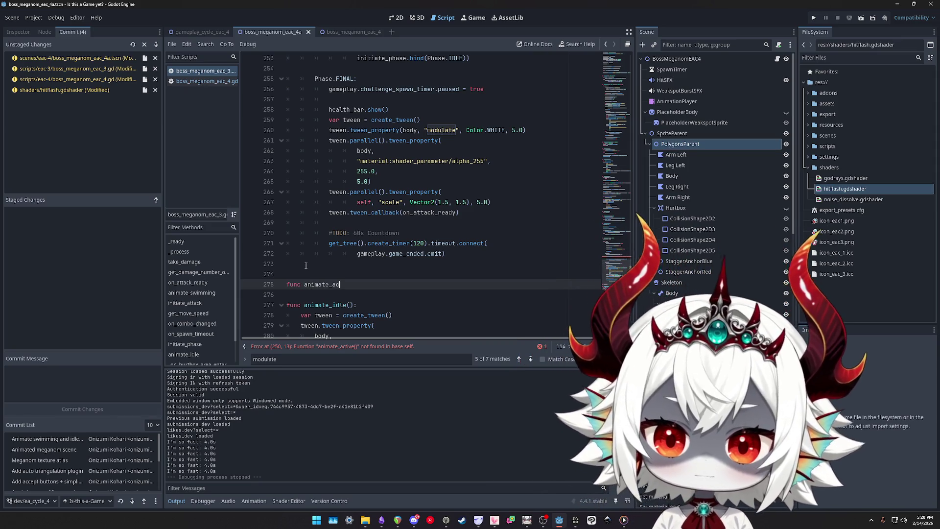
text(tive():)
key(Return)
key(Return)
key(Return)
key(Up)
key(Up)
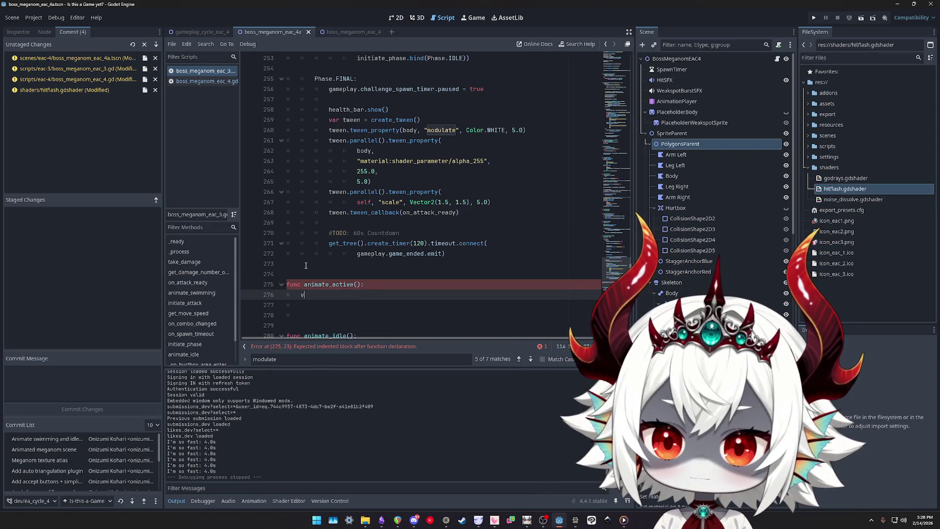
Paste the tween code into animate_active, dedent it one level and remove the extra blank line
key(ctrl+v)
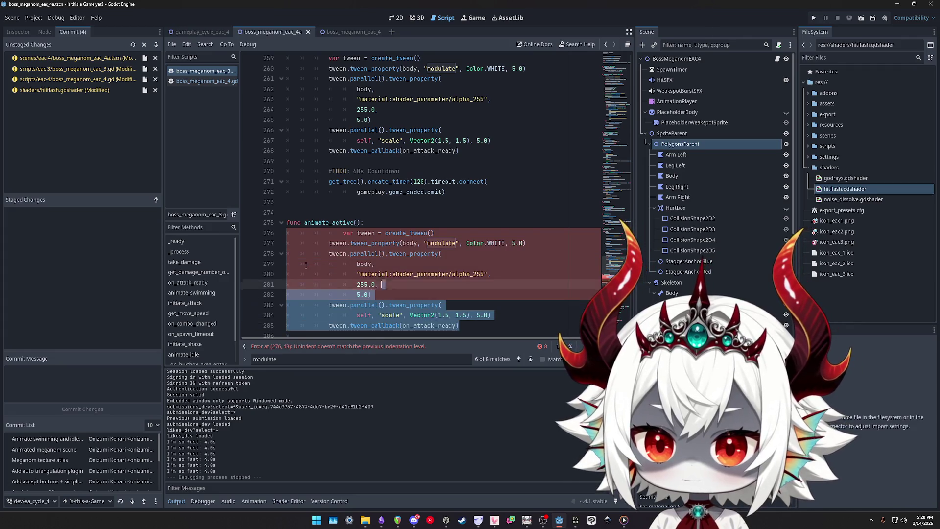
key(Up)
key(shift+Tab)
key(shift+Tab)
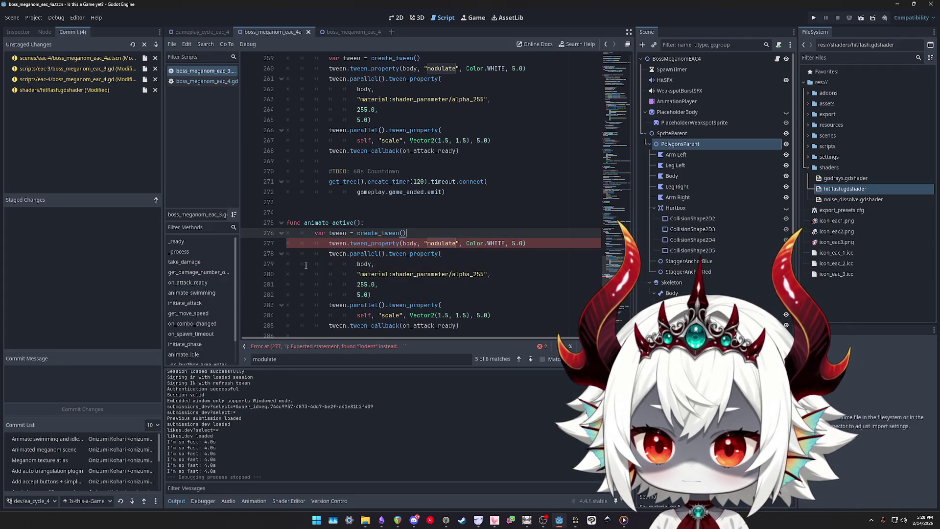
key(Home)
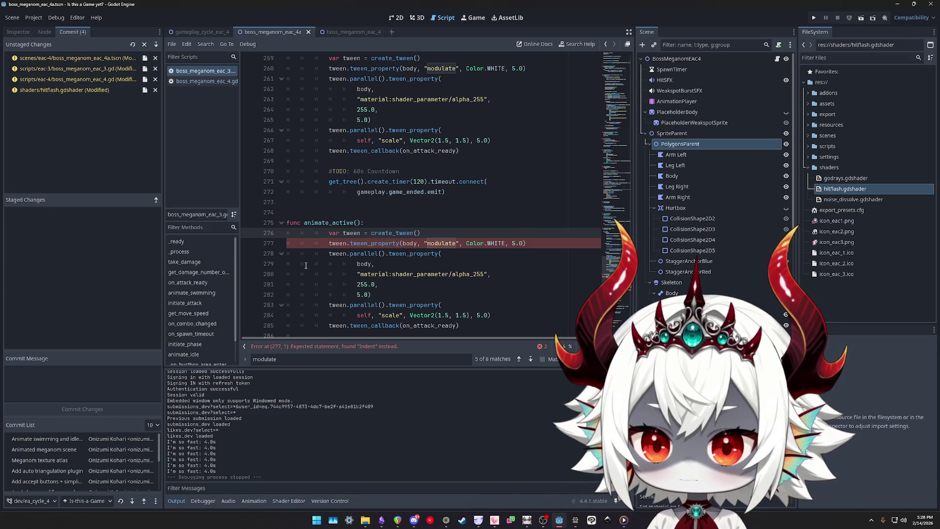
key(shift+Down)
key(shift+Down)
key(shift+Down)
key(shift+Down)
key(shift+Down)
key(shift+Down)
key(shift+Tab)
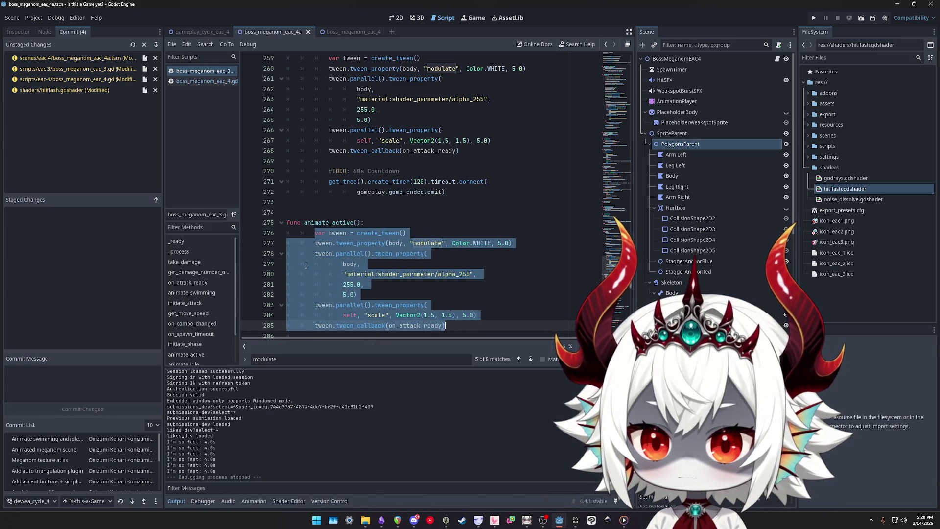
scroll(305, 266, down, 2)
click(329, 288)
key(BackSpace)
key(BackSpace)
key(BackSpace)
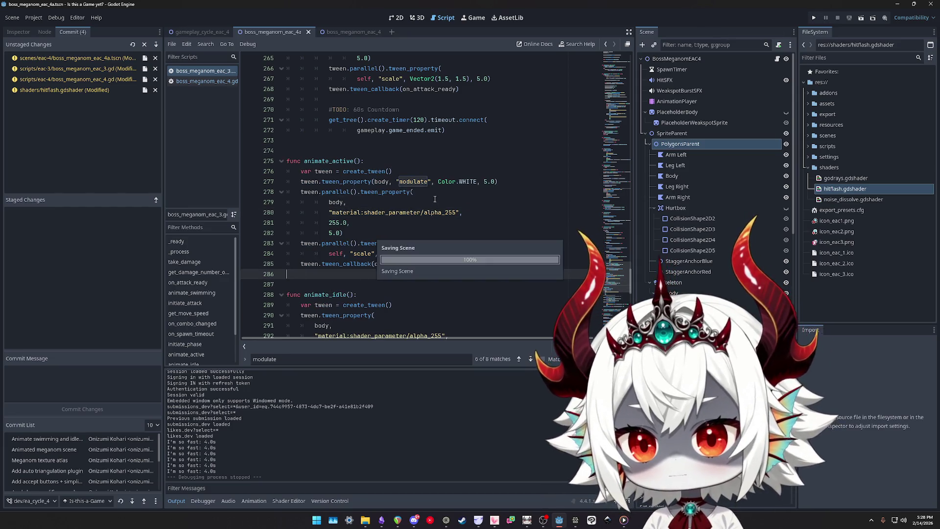
Replace the duplicated tween code in Phase.FINAL with an animate_active() call
scroll(368, 276, up, 5)
double_click(328, 315)
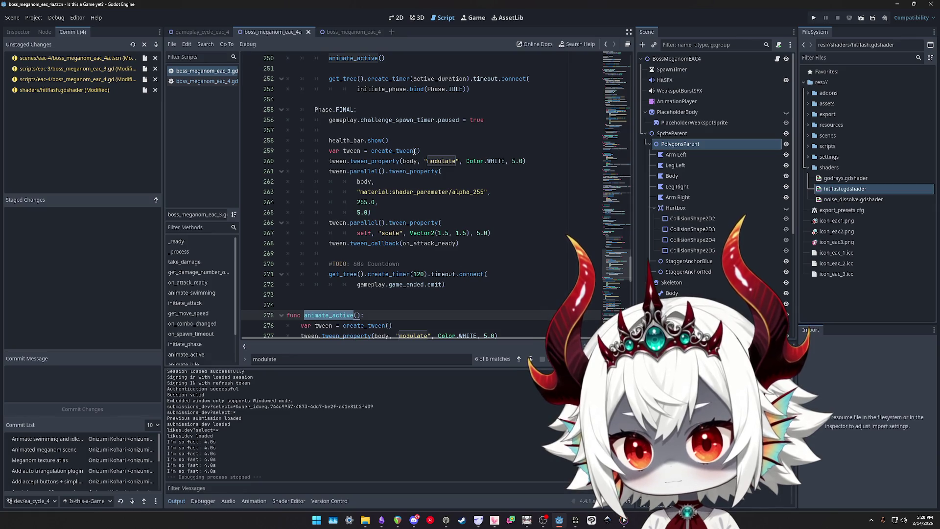
drag(465, 244, 326, 152)
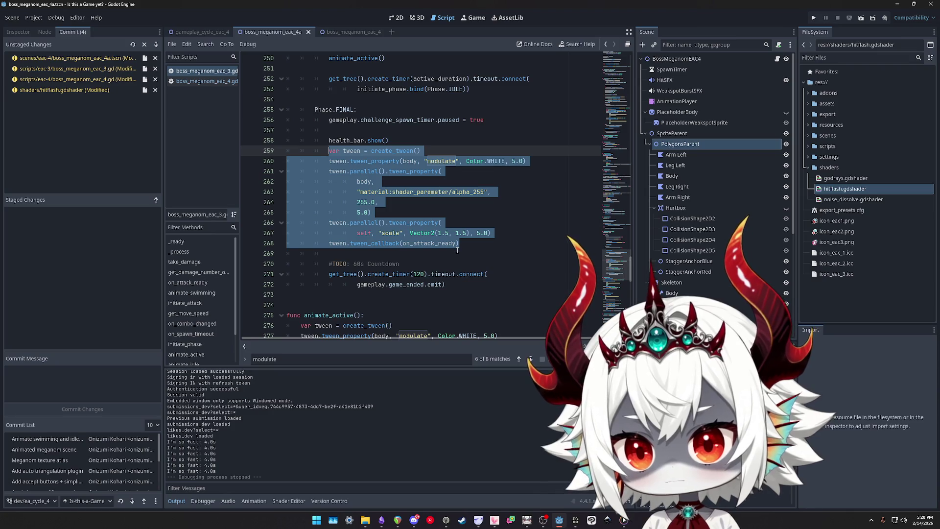
key(ctrl+v)
text(())
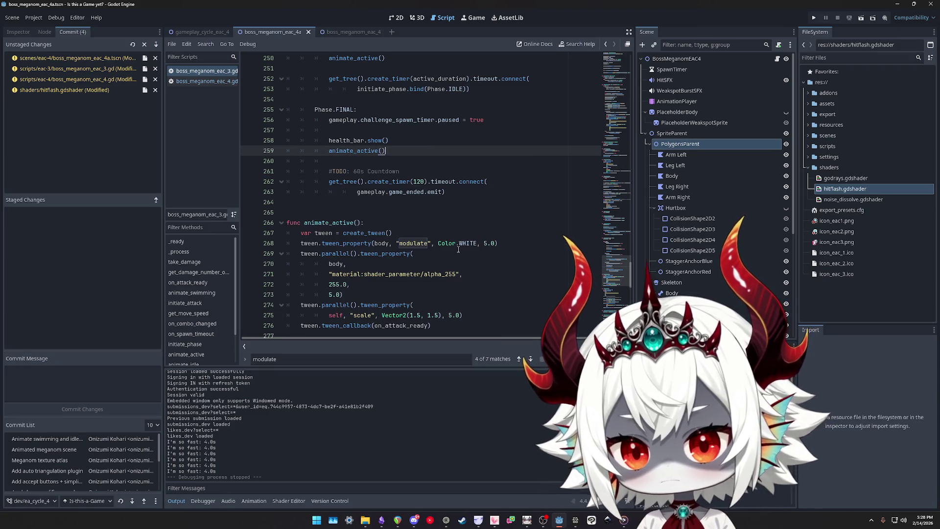
scroll(472, 245, up, 4)
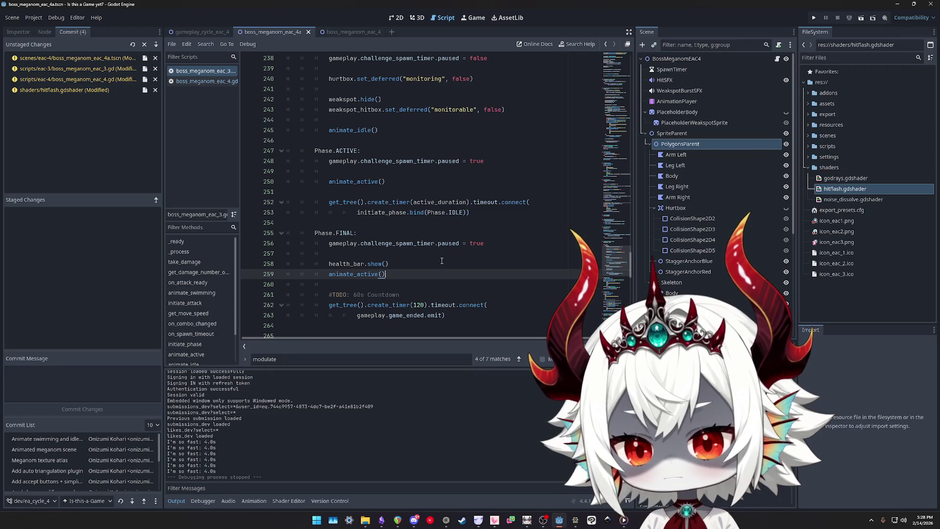
click(428, 181)
scroll(473, 210, up, 1)
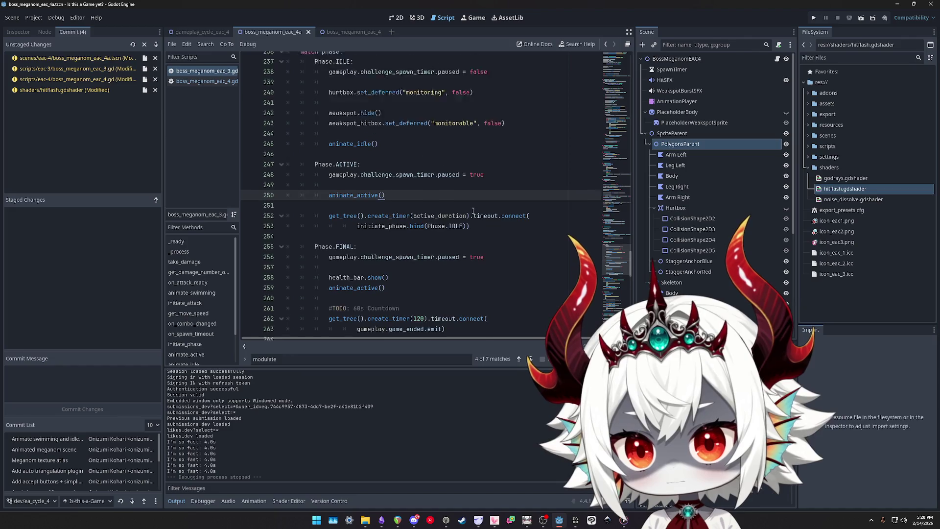
scroll(473, 211, up, 3)
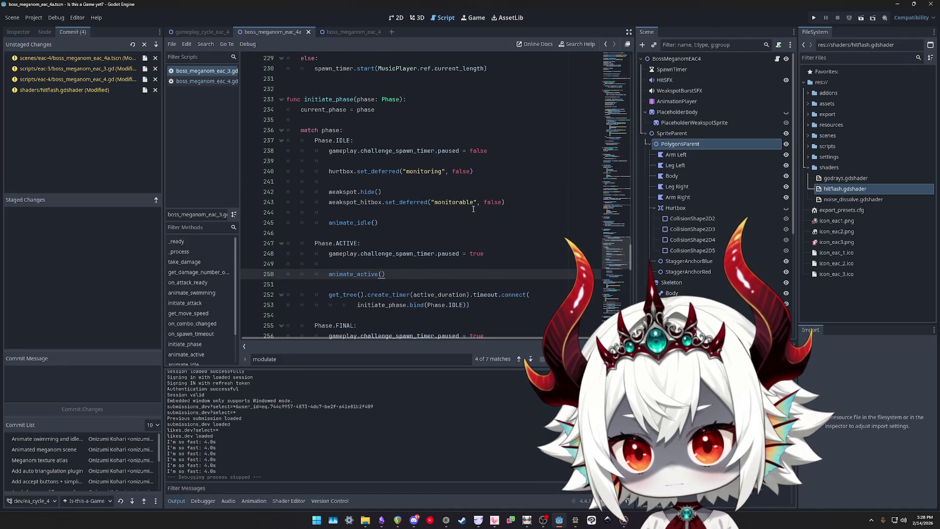
scroll(473, 209, up, 15)
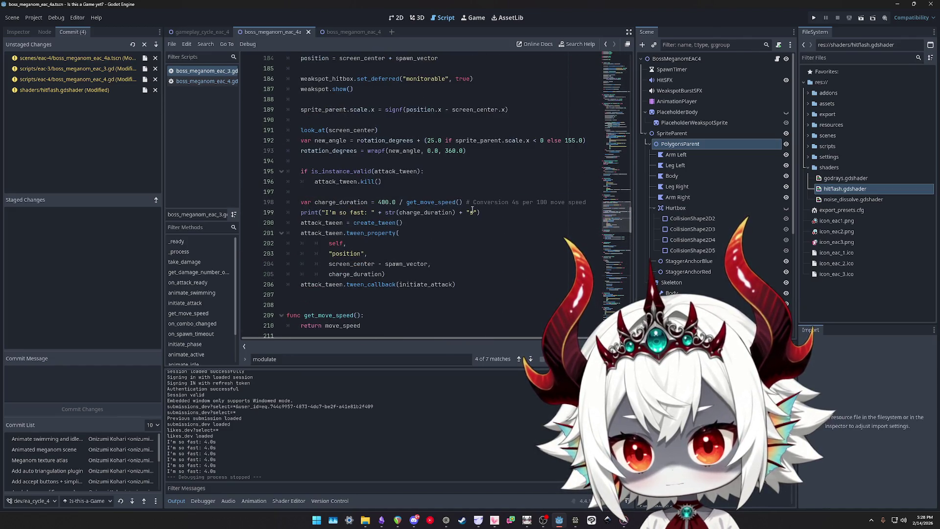
scroll(460, 218, up, 9)
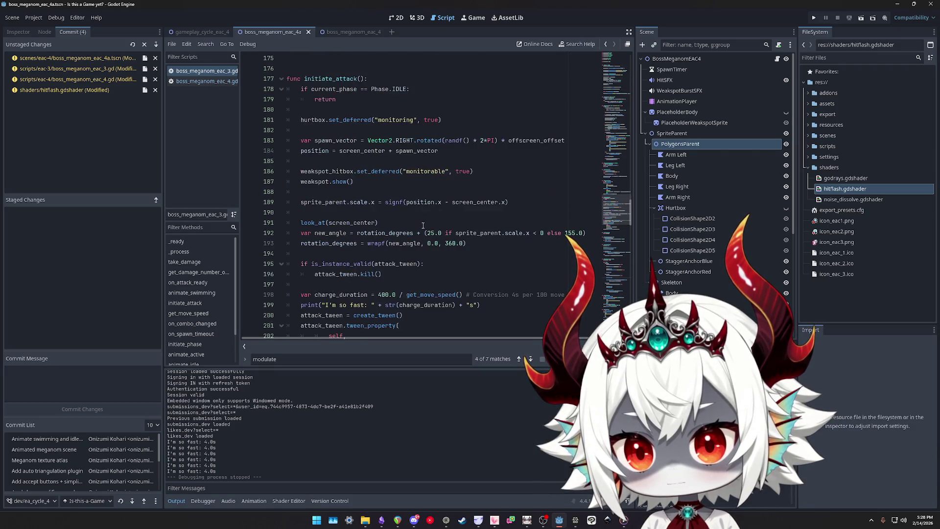
scroll(455, 224, up, 3)
scroll(456, 223, up, 13)
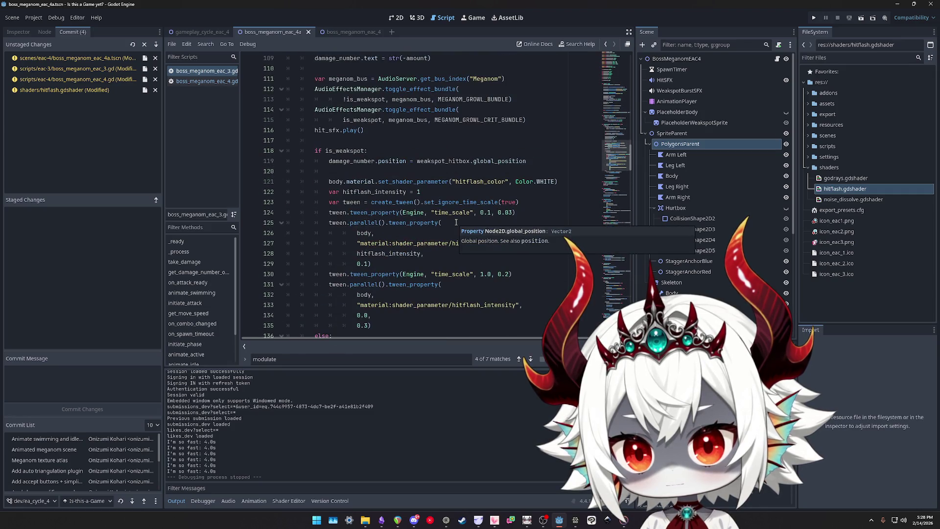
click(437, 242)
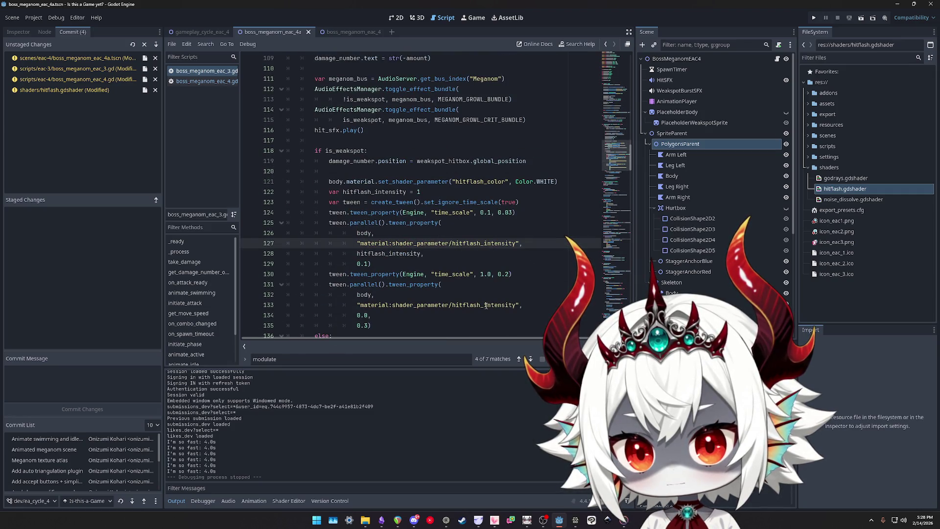
scroll(491, 247, up, 16)
key(F3)
key(ctrl+f)
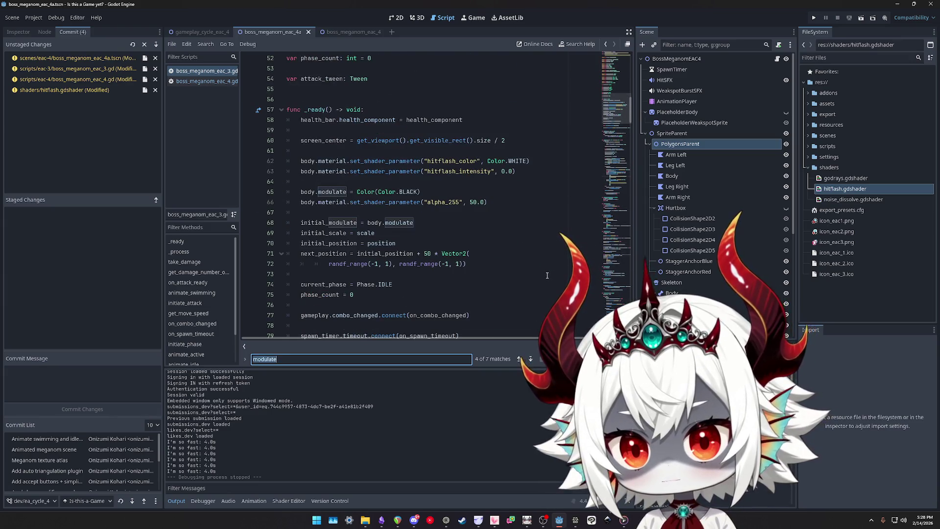
Find the commented modulate tween in eac_3's animate_idle and uncomment it
key(Return)
key(Return)
key(Return)
key(shift+Return)
key(Return)
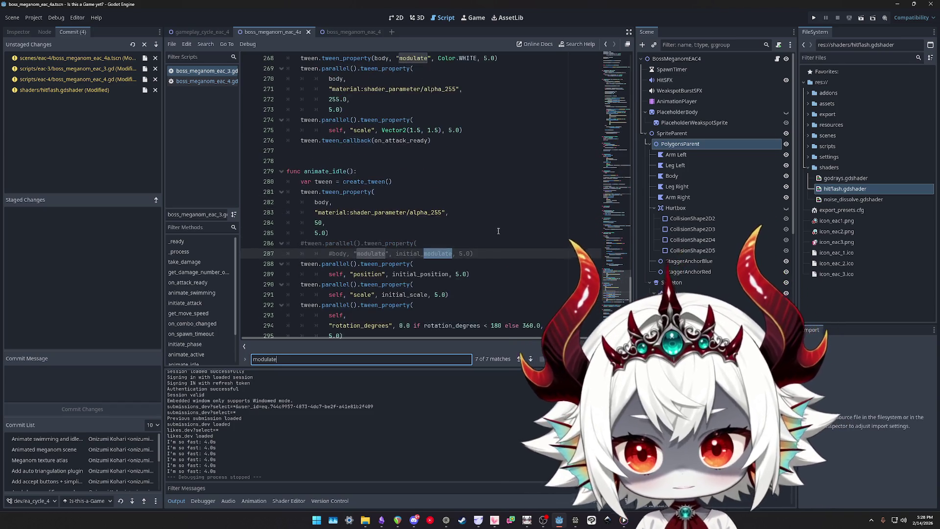
key(shift+Return)
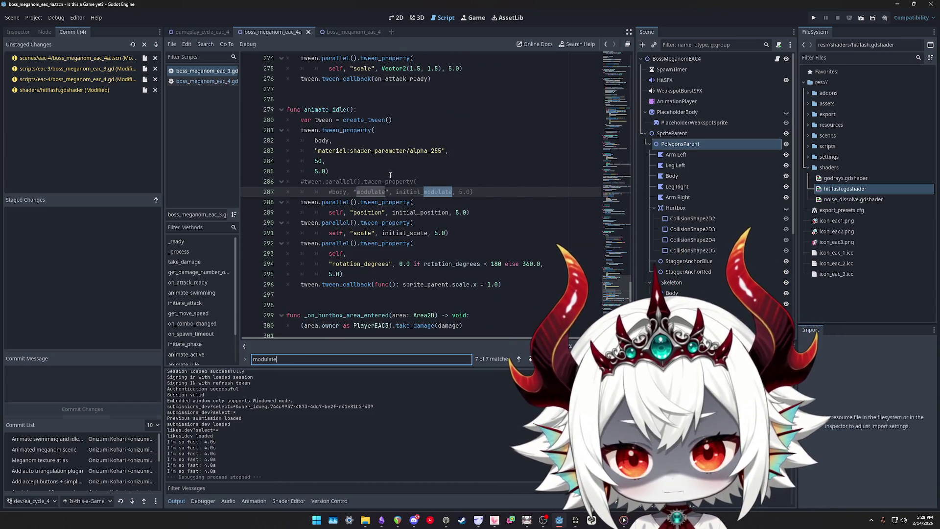
double_click(322, 109)
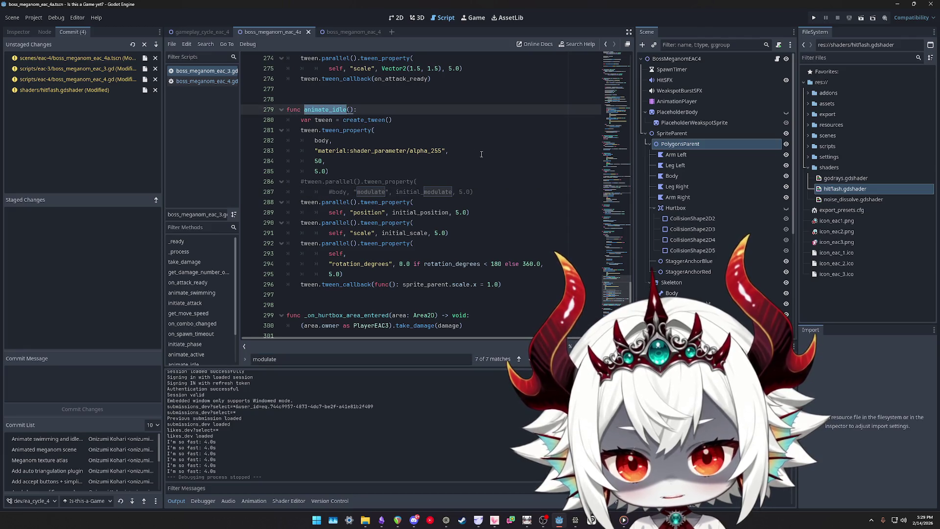
click(494, 194)
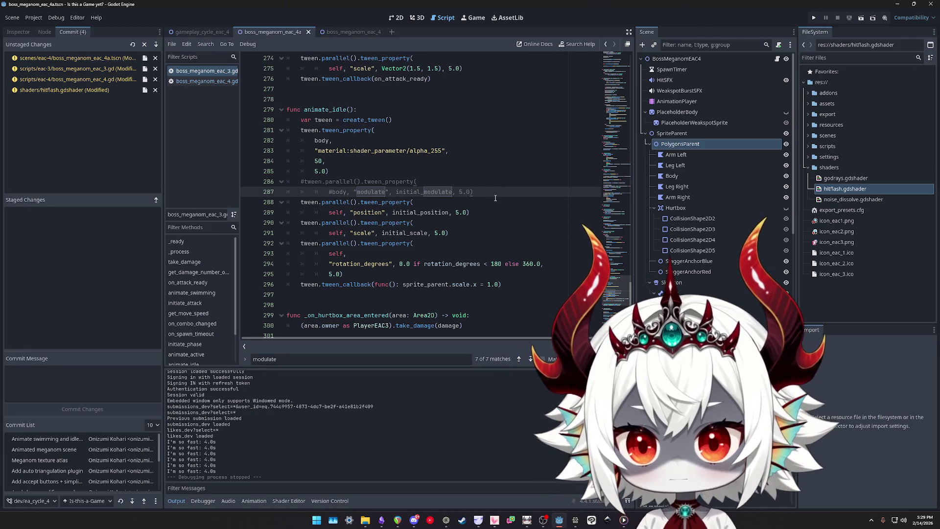
key(shift+Up)
key(shift+Home)
key(ctrl+k)
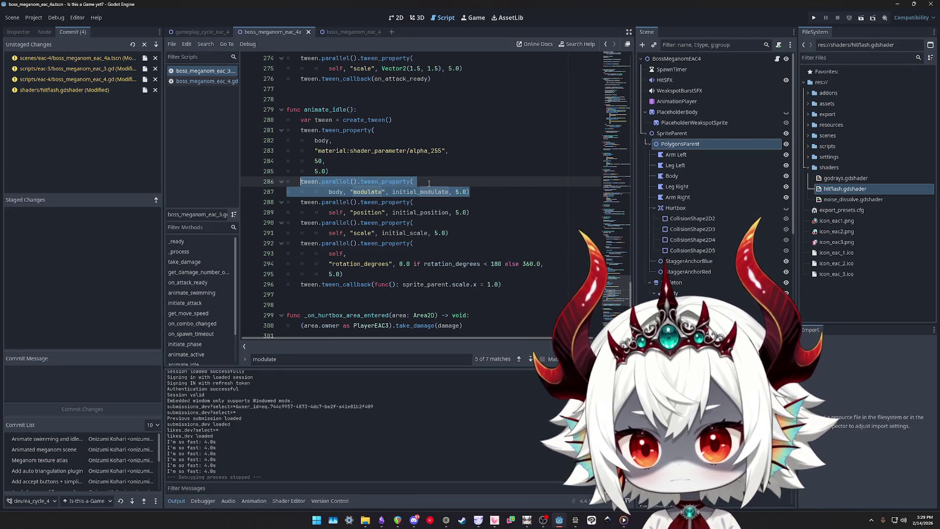
click(477, 186)
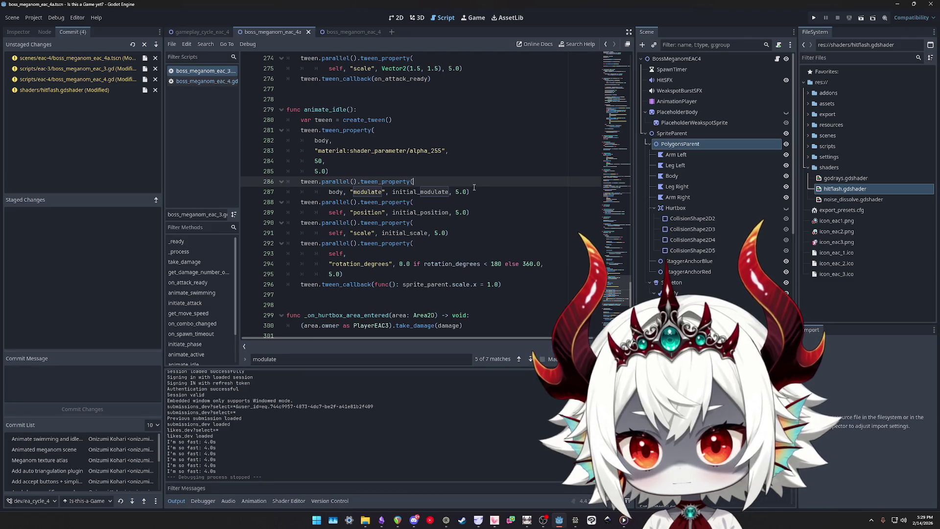
In boss_meganom_eac_4.gd, add blank lines between animate_swimming and animate_idle
click(205, 83)
scroll(399, 208, down, 5)
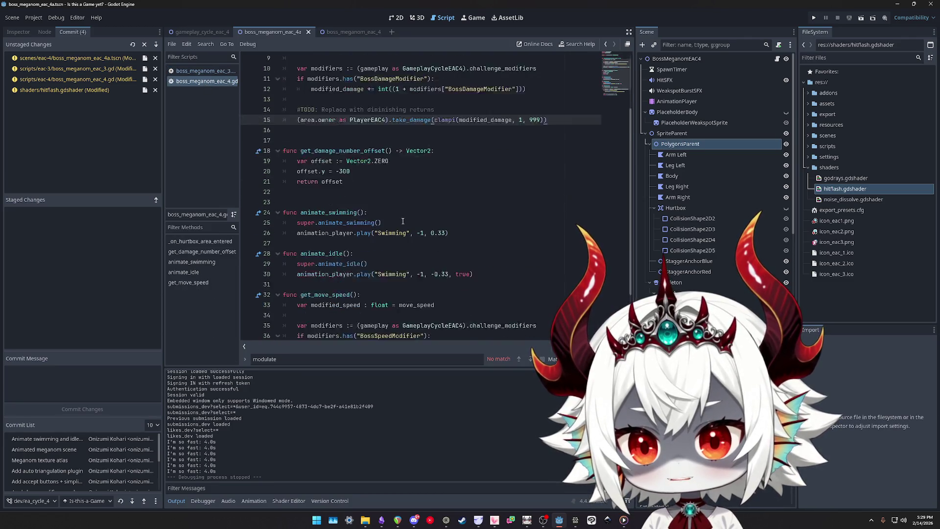
click(320, 222)
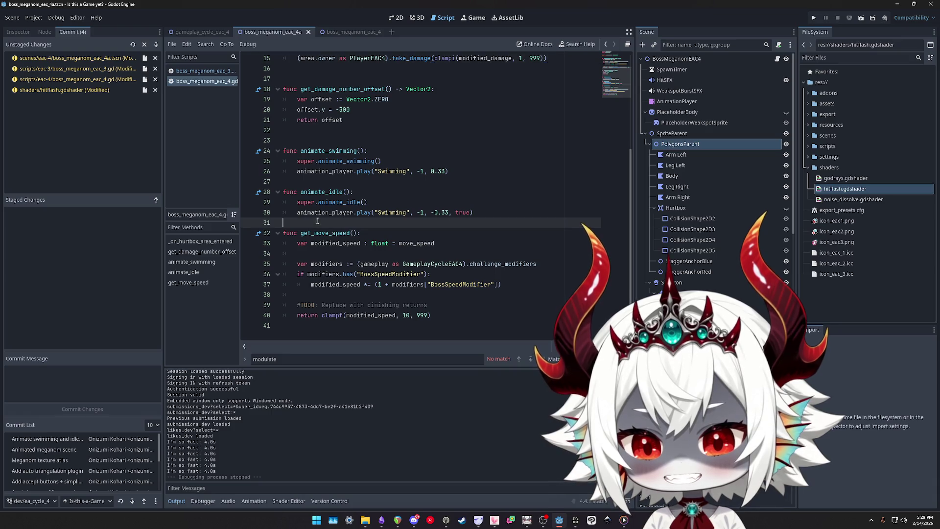
key(Return)
click(340, 182)
key(Return)
Back in eac_3, delete the alpha_255 shader tween block from animate_idle
click(203, 70)
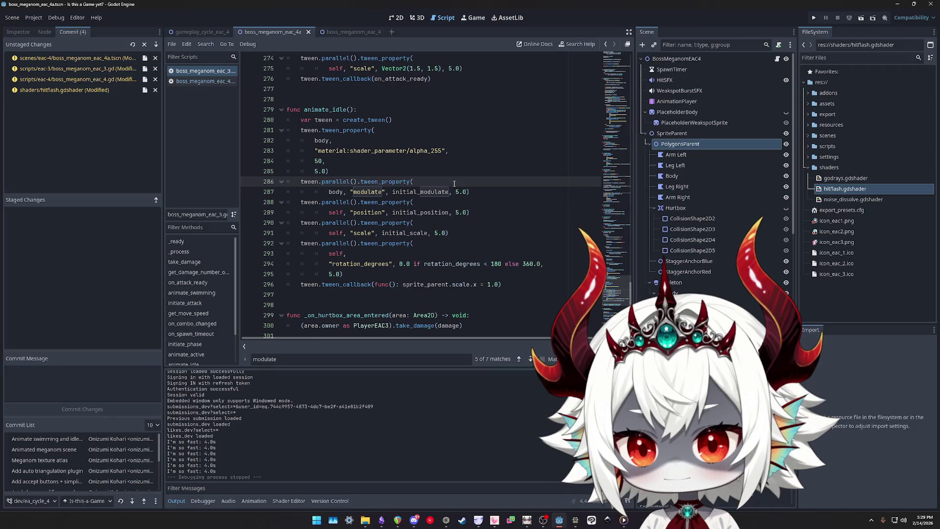
drag(342, 171, 233, 131)
key(ctrl+c)
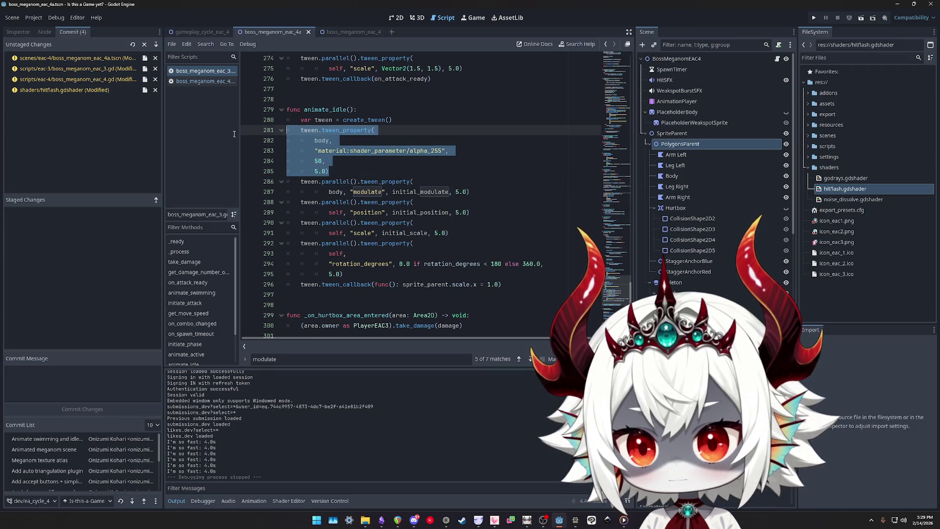
key(Delete)
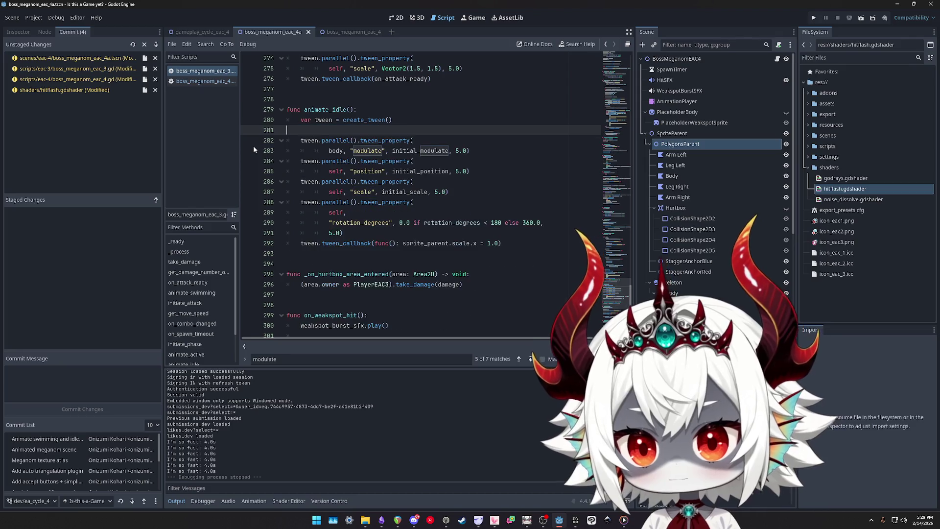
key(Delete)
key(Delete)
key(Delete)
key(Delete)
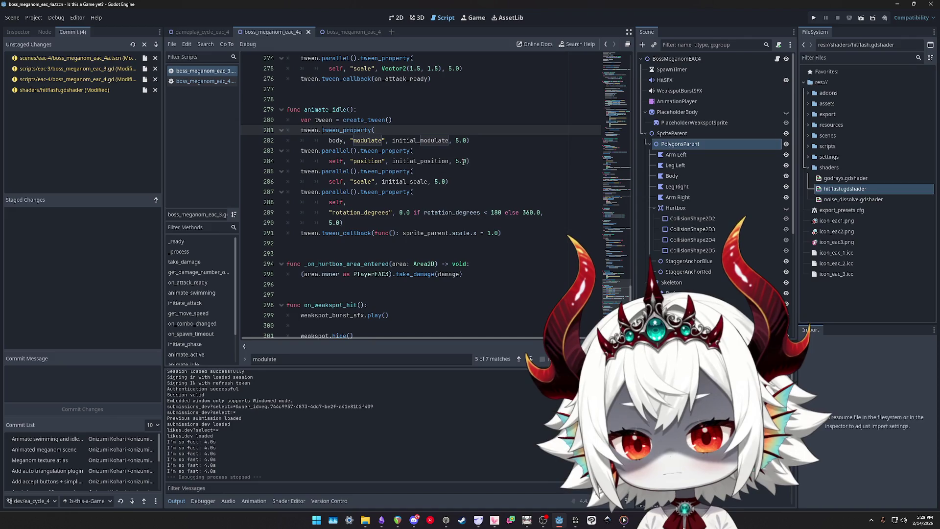
Paste the alpha_255 tween back below the modulate tween as a parallel() tween, reindenting its arguments
click(198, 83)
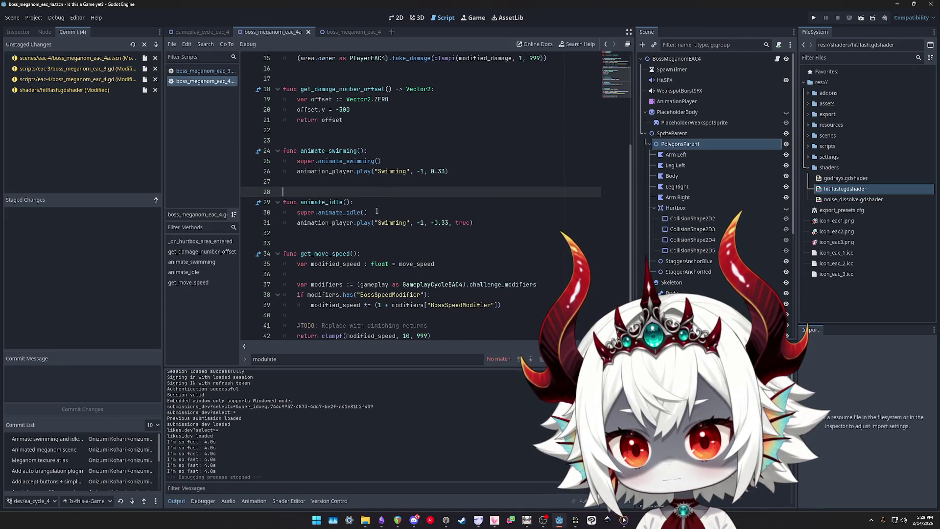
click(205, 71)
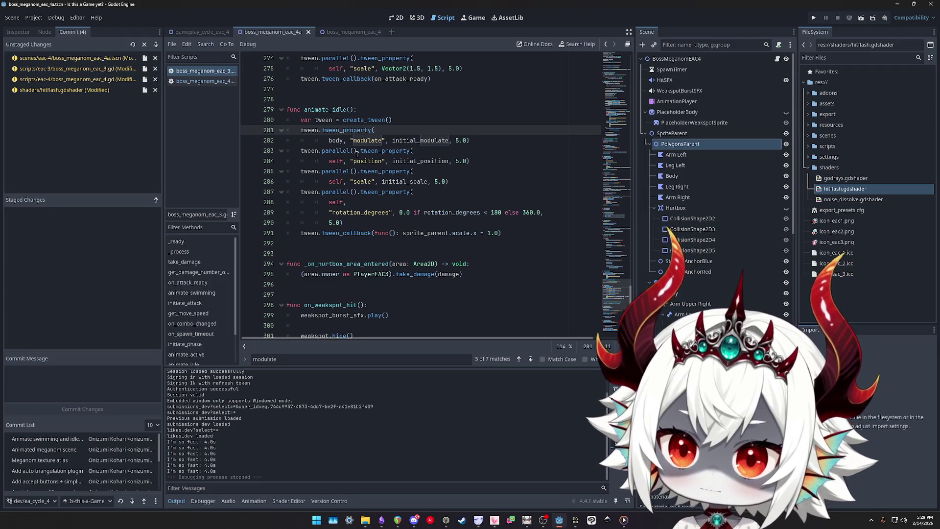
click(469, 141)
key(Return)
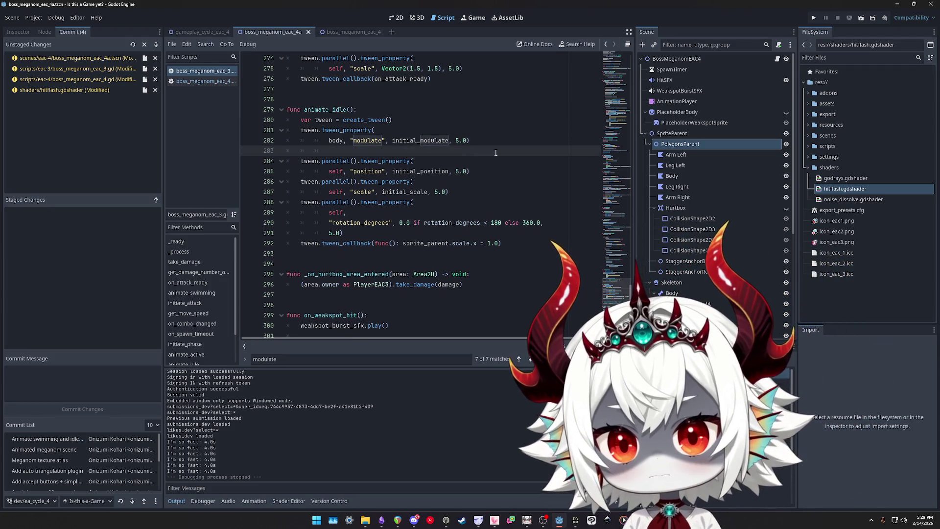
key(ctrl+v)
key(Up)
key(Up)
key(Up)
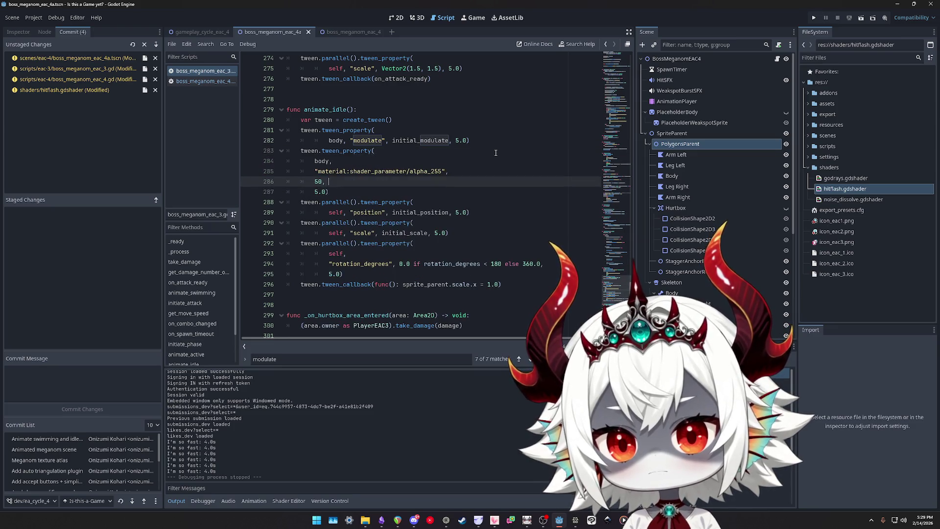
text(parallel().)
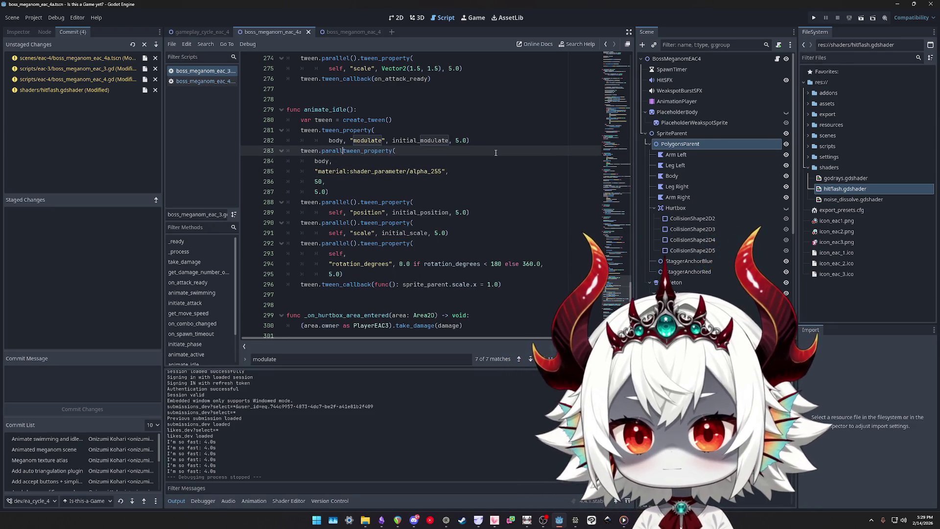
text(.)
key(Escape)
key(Down)
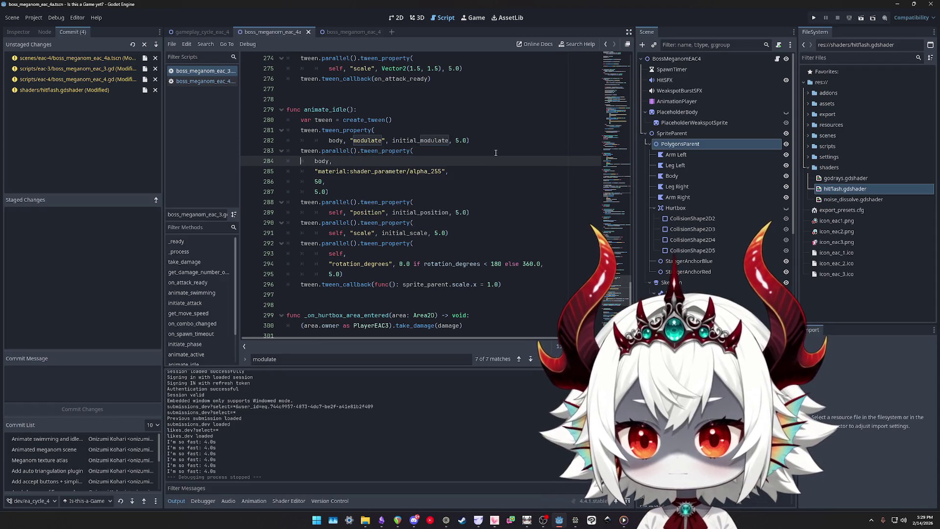
key(shift+Down)
key(shift+Down)
key(shift+Down)
key(shift+Tab)
key(Tab)
key(Tab)
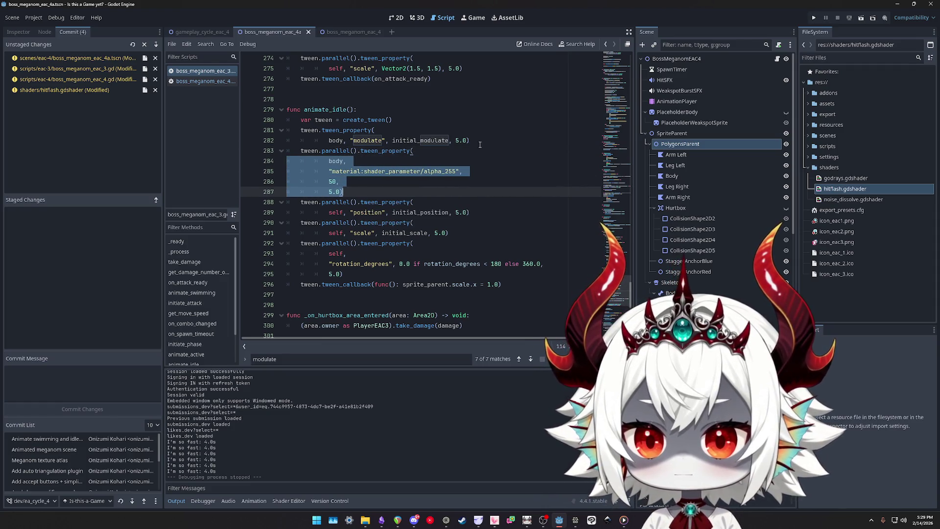
Delete the re-added alpha_255 tween block from eac_3's animate_idle again
mouse_move(504, 284)
mouse_down()
mouse_move(479, 253)
mouse_move(288, 119)
mouse_up()
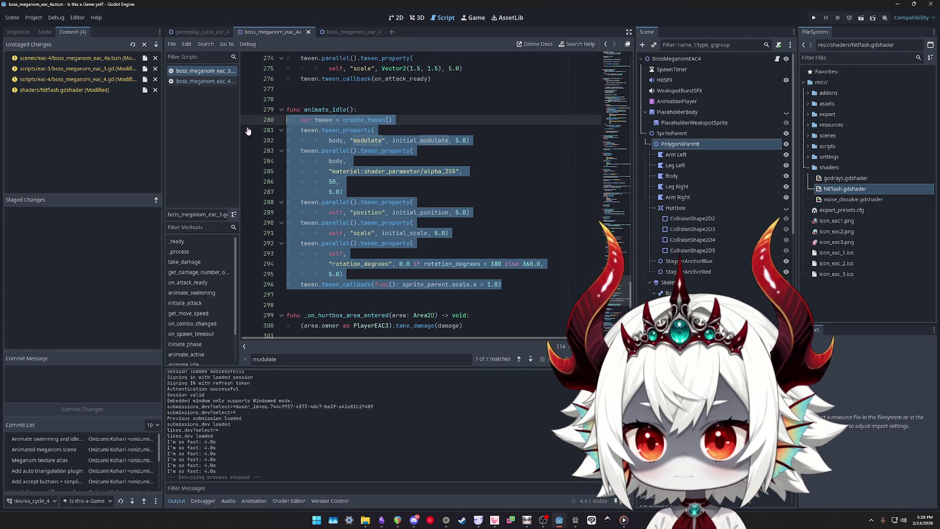
drag(357, 187, 234, 154)
key(Delete)
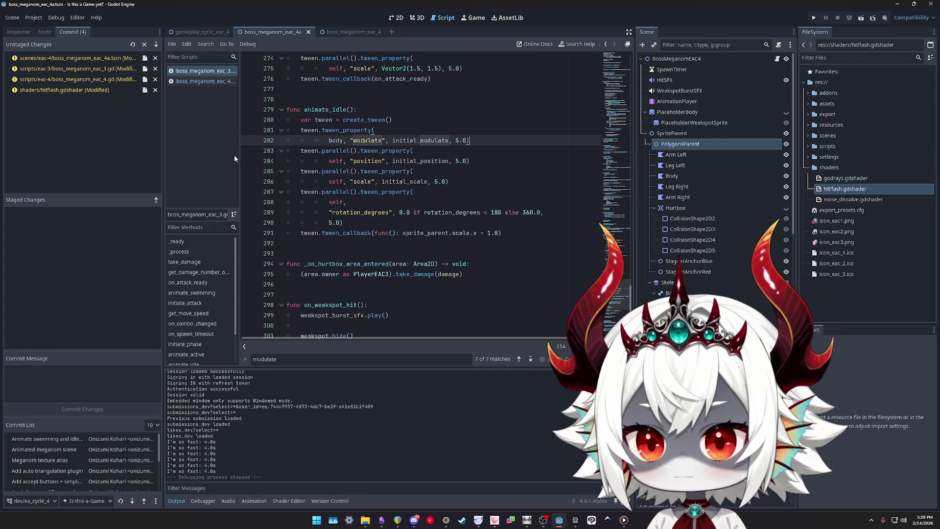
click(208, 82)
click(388, 204)
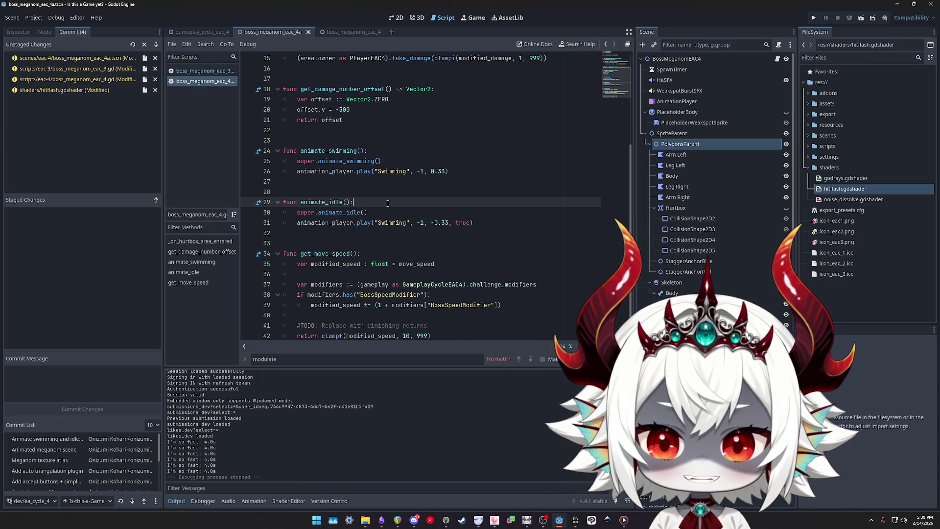
Replace super.animate_idle() in eac_4 with the tween code copied from eac_3's animate_idle
click(210, 71)
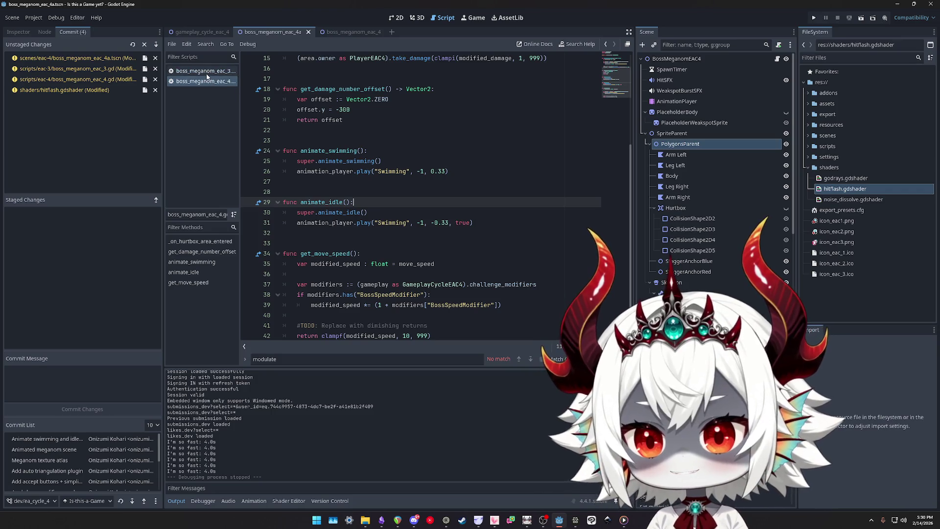
click(386, 129)
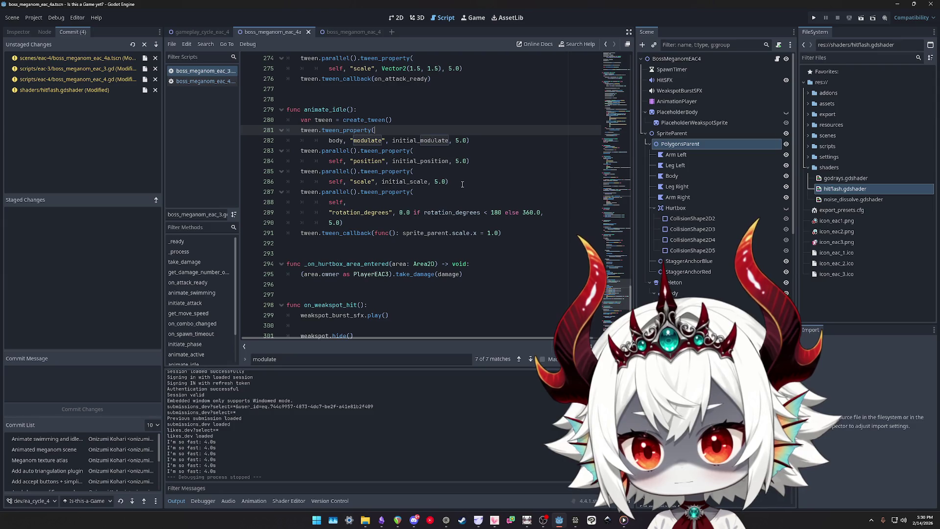
click(203, 81)
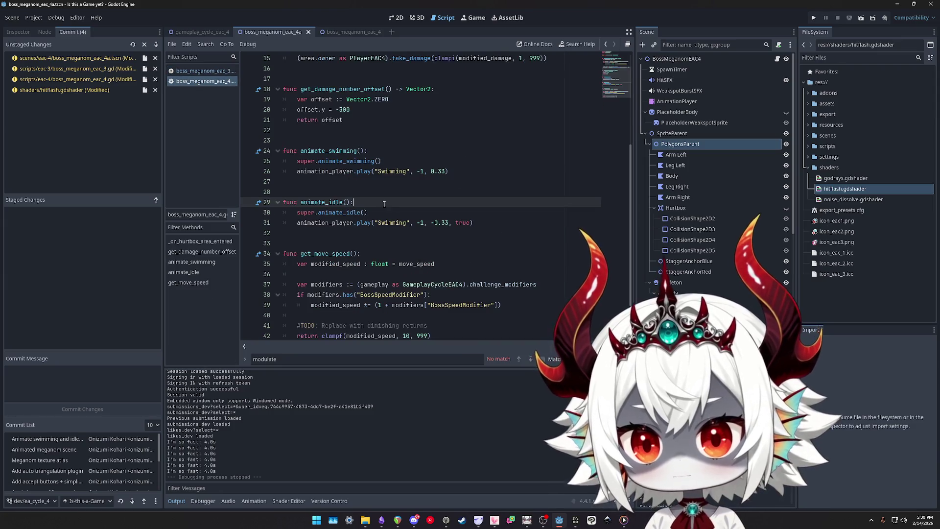
key(Down)
key(Down)
key(ctrl+shift+k)
key(Up)
key(End)
key(shift+Home)
text(var tween = create_tween() 	tween.tween_property( 			body, "modulate", initial_modulate, 5.0) 	tween.parallel().tween_property( 			body, 			"material:shader_parameter/alpha_255", 			50, 			5.0) 	tween.parallel().tween_property( 			self, "position", initial_position, 5.0) 	tween.parallel().tween_property( 			self, "scale", initial_scale, 5.0) 	tween.parallel().tween_property( 			self, 			"rotation_degrees", 0.0 if rotation_degrees < 180 else 360.0, 			5.0) 	tween.tween_callback(func(): sprite_parent.scale.x = 1.0))
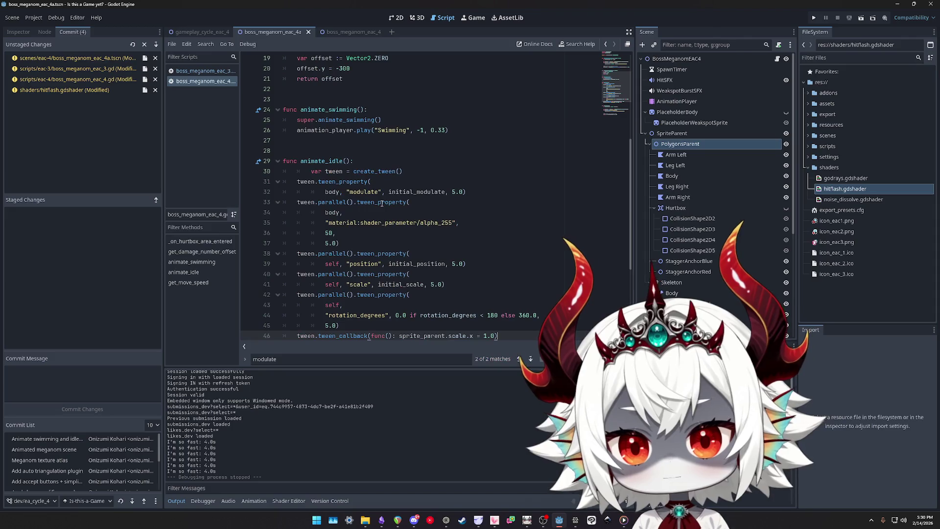
key(Return)
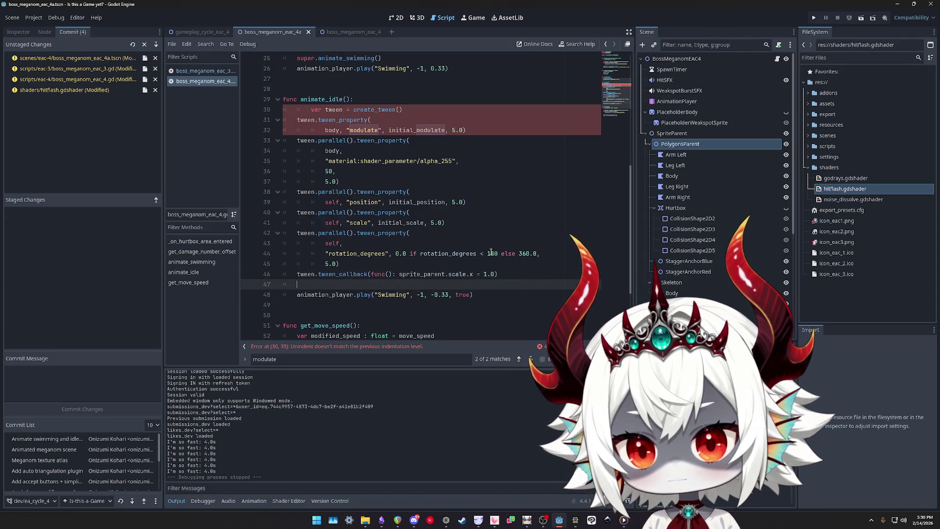
Fix the indentation error on line 30 and save the scripts
click(416, 109)
key(shift+Tab)
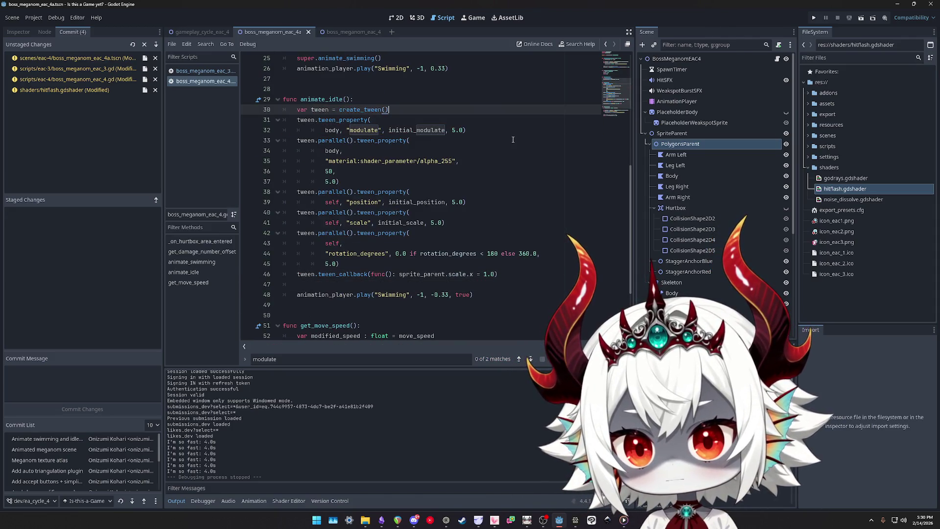
key(ctrl+s)
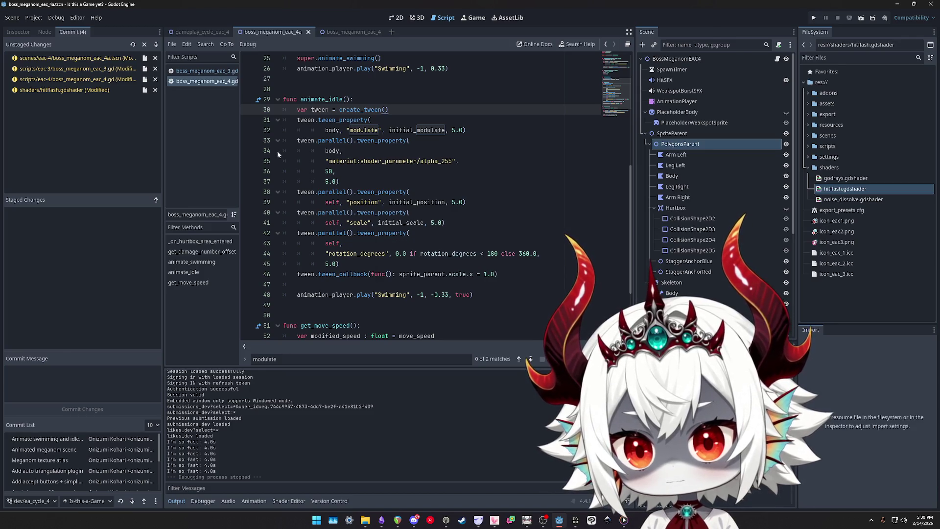
click(206, 71)
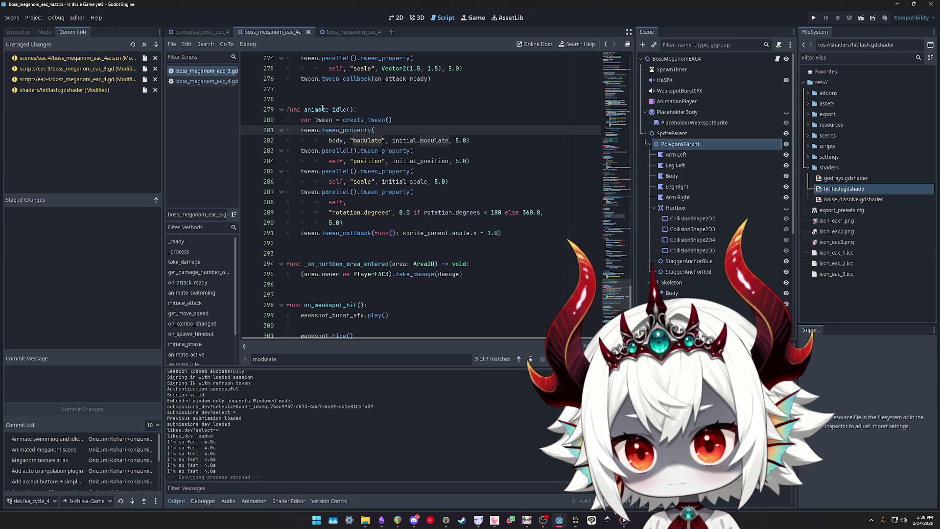
Select and copy the entire animate_active function in boss_meganom_eac_3.gd
scroll(406, 172, up, 1)
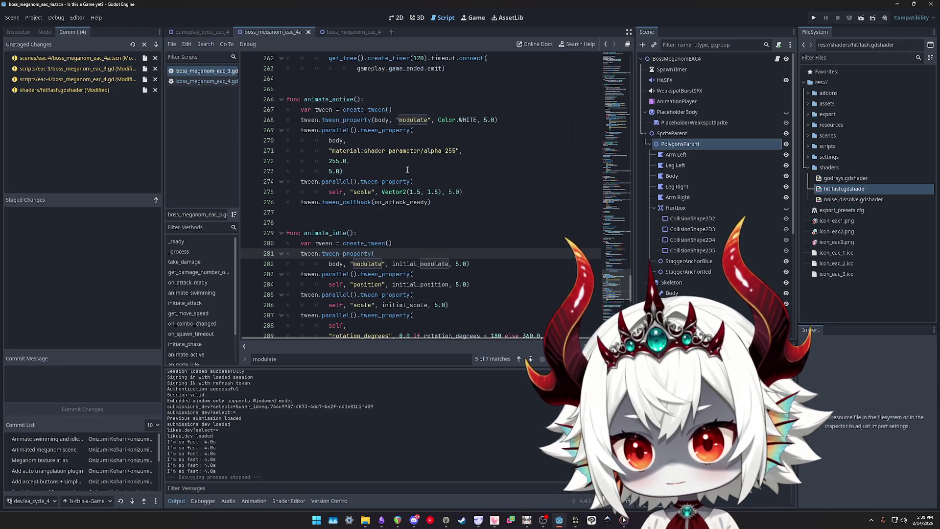
scroll(406, 171, up, 3)
click(201, 82)
click(206, 71)
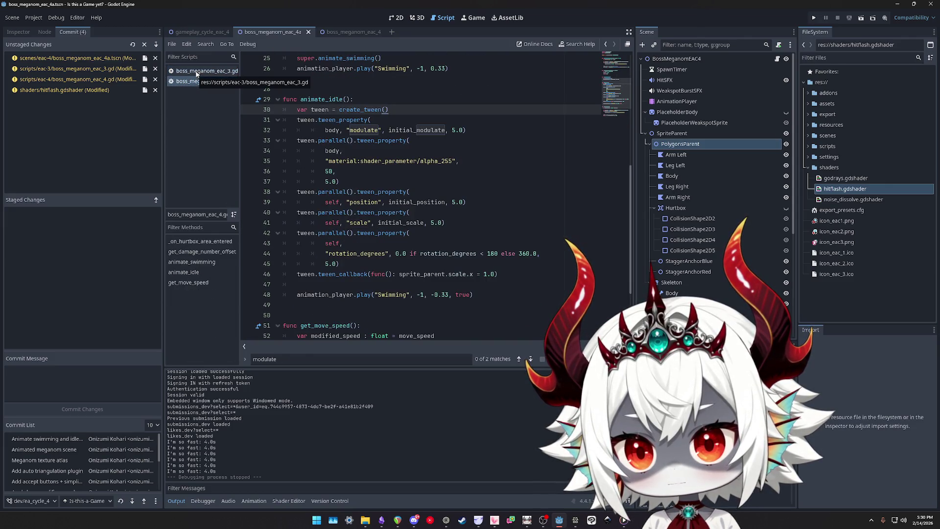
click(195, 72)
click(197, 82)
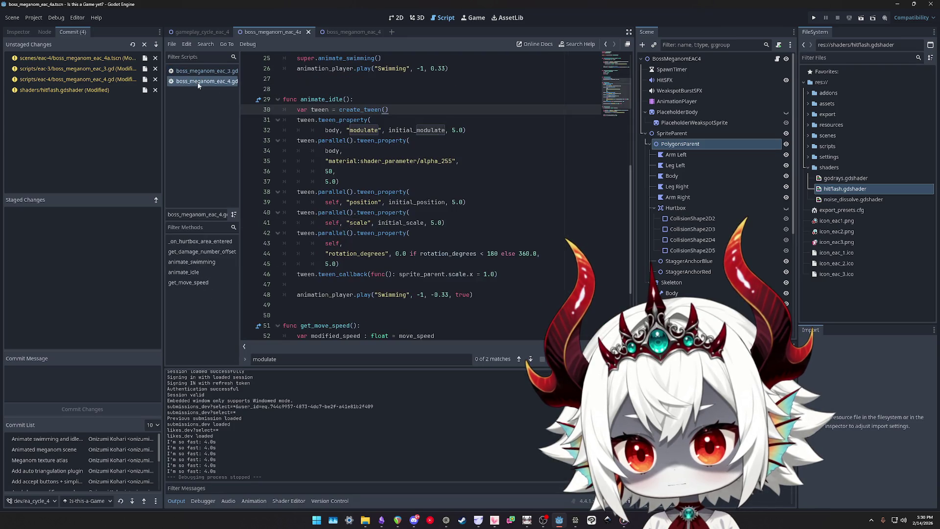
click(195, 72)
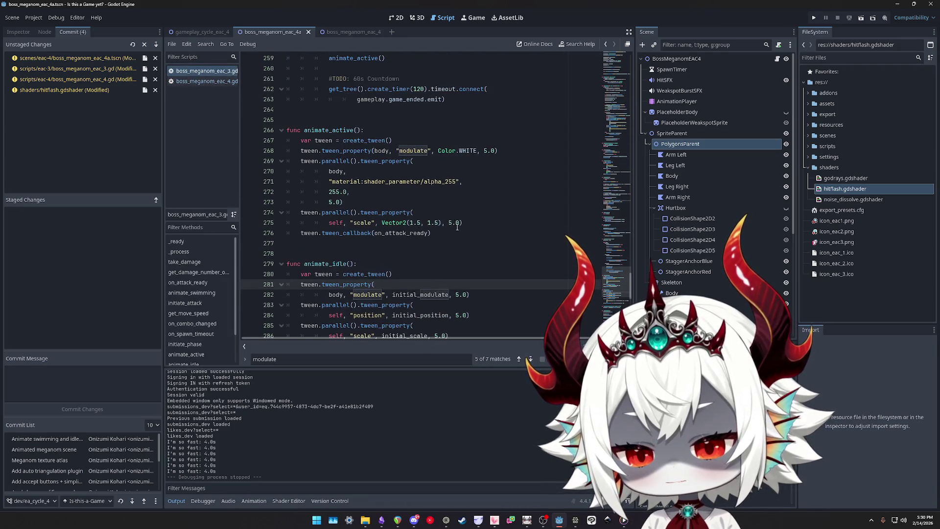
mouse_move(447, 235)
mouse_down()
mouse_move(294, 151)
mouse_move(254, 145)
mouse_up()
mouse_move(468, 237)
mouse_down()
mouse_move(274, 142)
mouse_move(243, 137)
mouse_up()
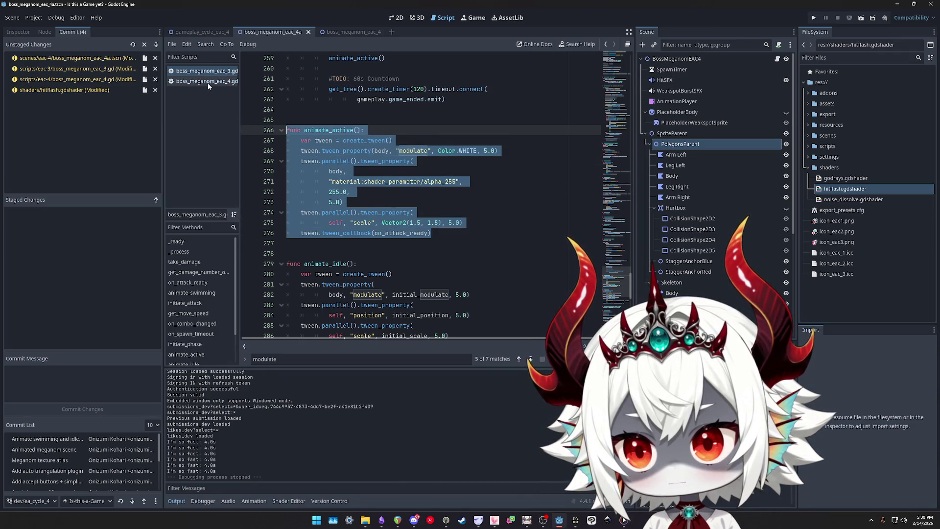
Paste animate_active above animate_idle in boss_meganom_eac_4.gd
click(208, 81)
click(345, 88)
key(Return)
key(Return)
click(345, 87)
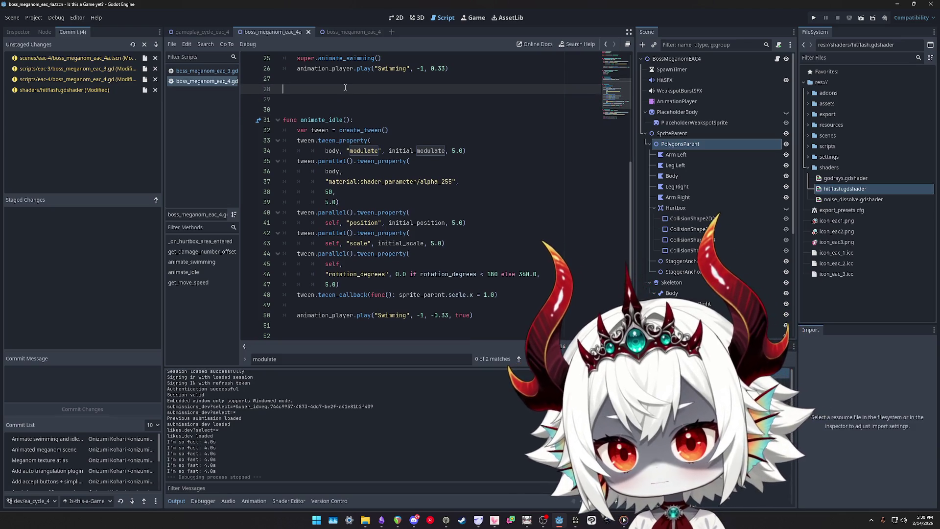
text(func animate_active(): 	var tween = create_tween() 	tween.tween_property(body, "modulate", Color.WHITE, 5.0) 	tween.parallel().tween_property( 		body, 		"material:shader_parameter/alpha_255", 		255.0, 		5.0) 	tween.parallel().tween_property( 		self, "scale", Vector2(1.5, 1.5), 5.0) 	tween.tween_callback(on_attack_ready))
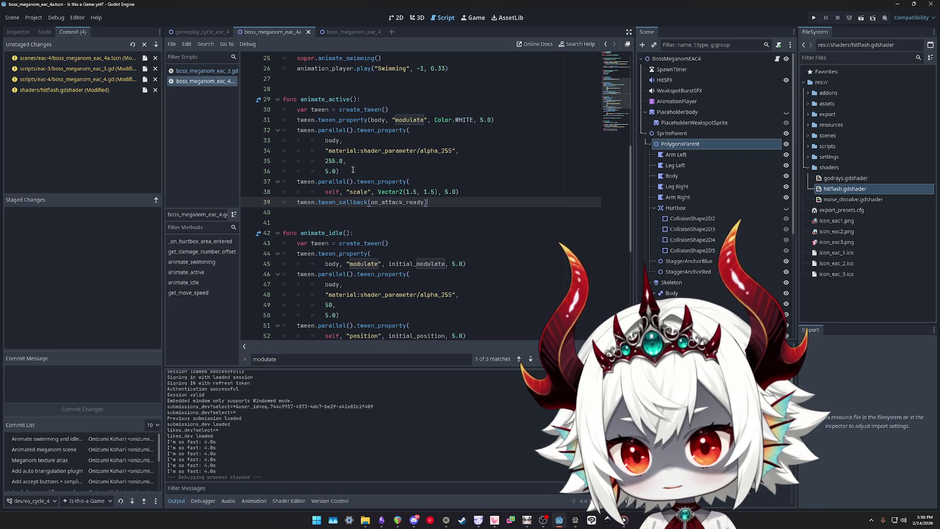
Delete the parallel alpha_255 tween from eac_3's animate_active and save
click(199, 71)
drag(344, 202, 243, 171)
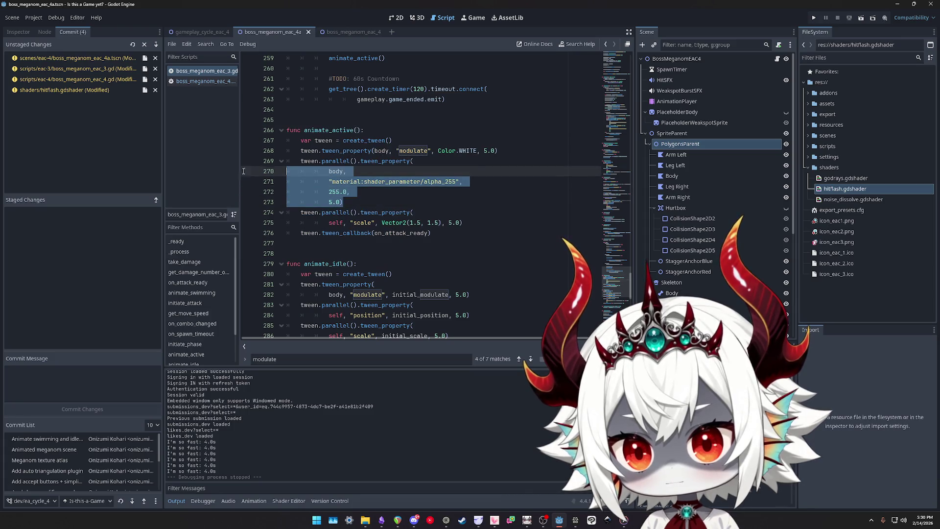
key(shift+Up)
key(shift+Left)
key(BackSpace)
key(ctrl+s)
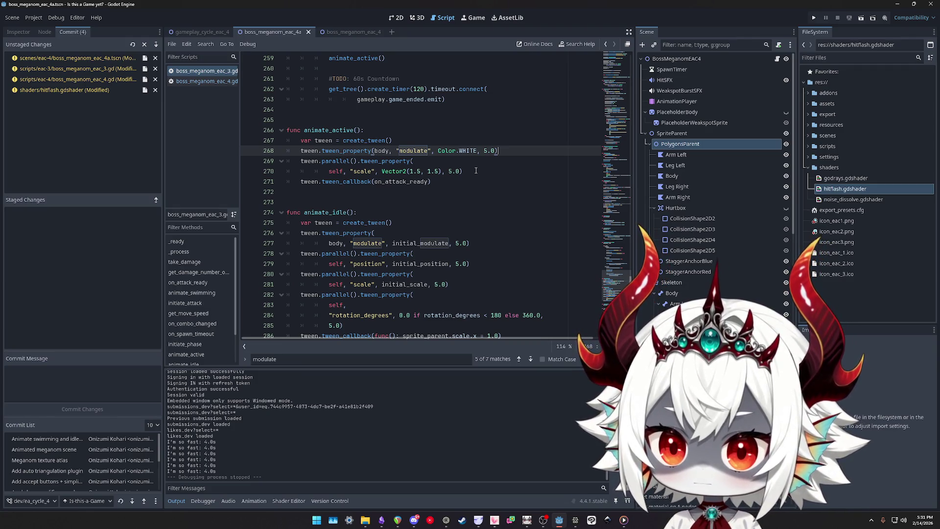
scroll(441, 179, up, 5)
scroll(441, 179, up, 7)
scroll(338, 128, down, 5)
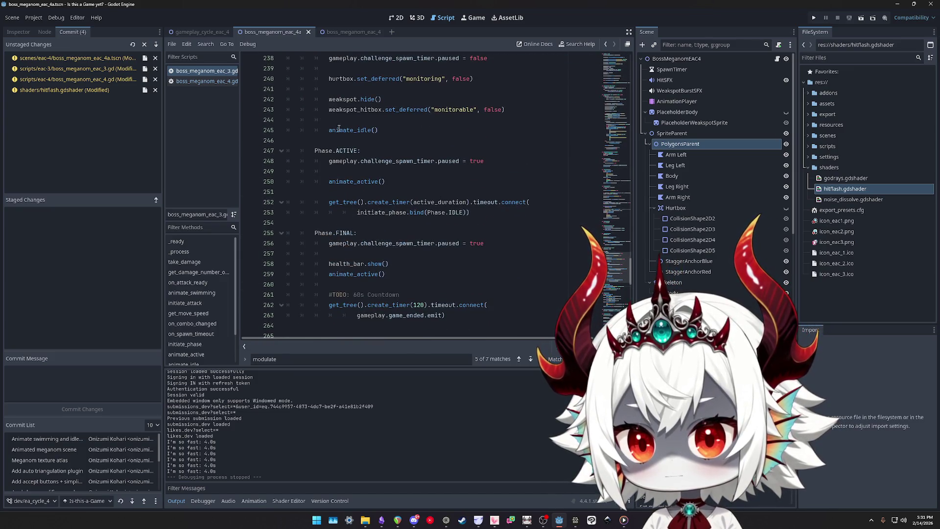
scroll(338, 128, down, 10)
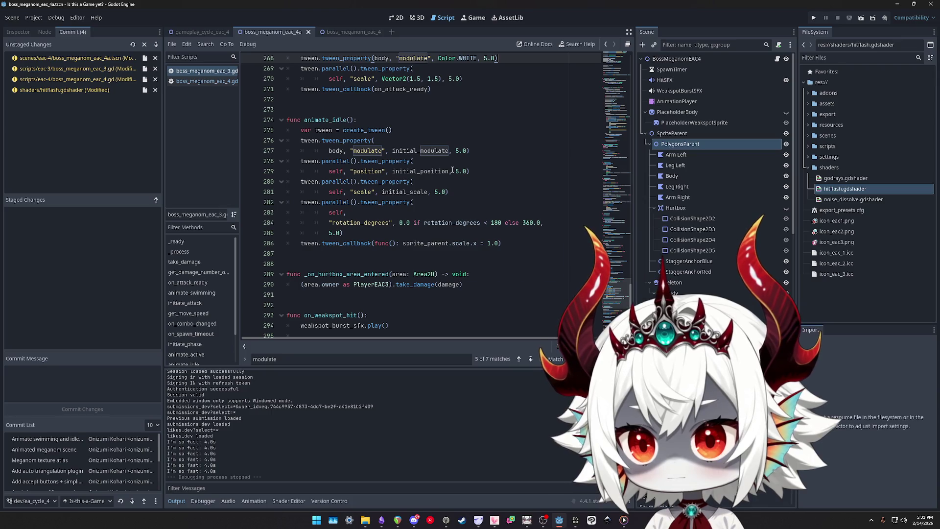
scroll(503, 189, up, 20)
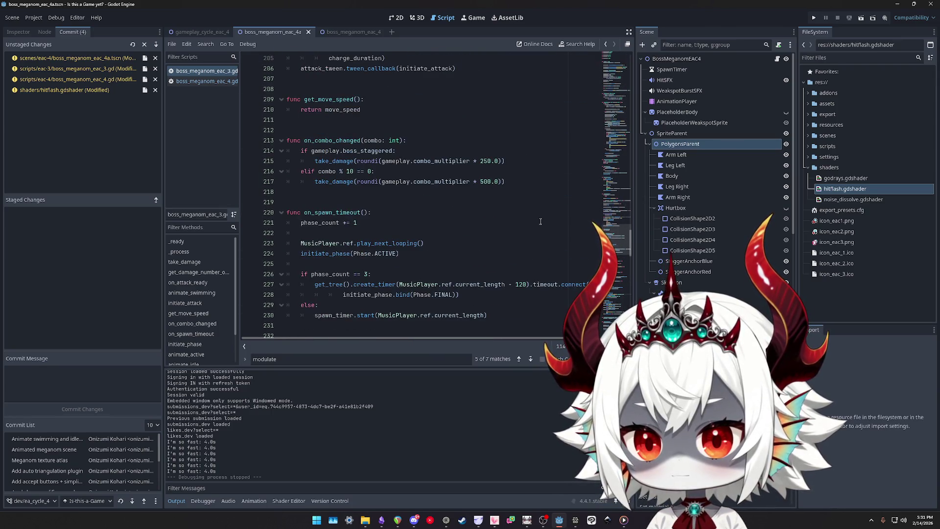
click(612, 237)
scroll(613, 237, up, 8)
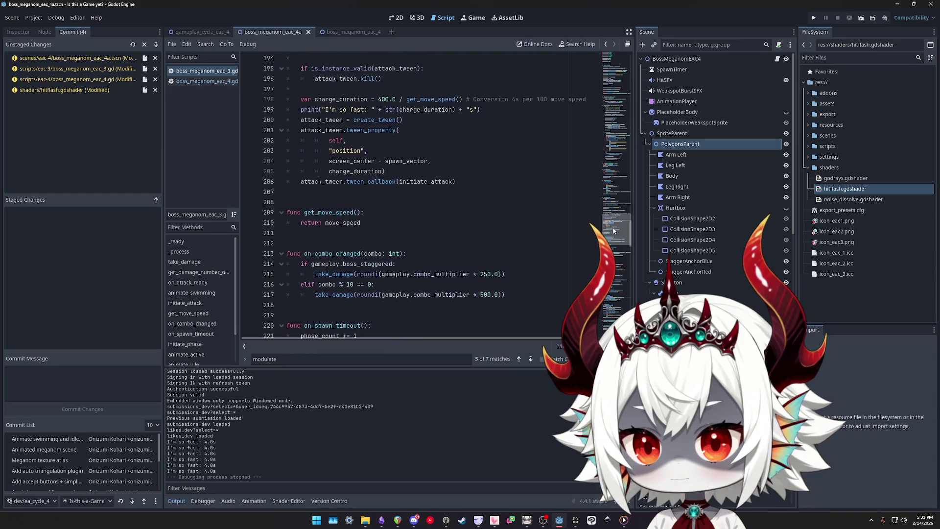
key(ctrl+f)
text(modul)
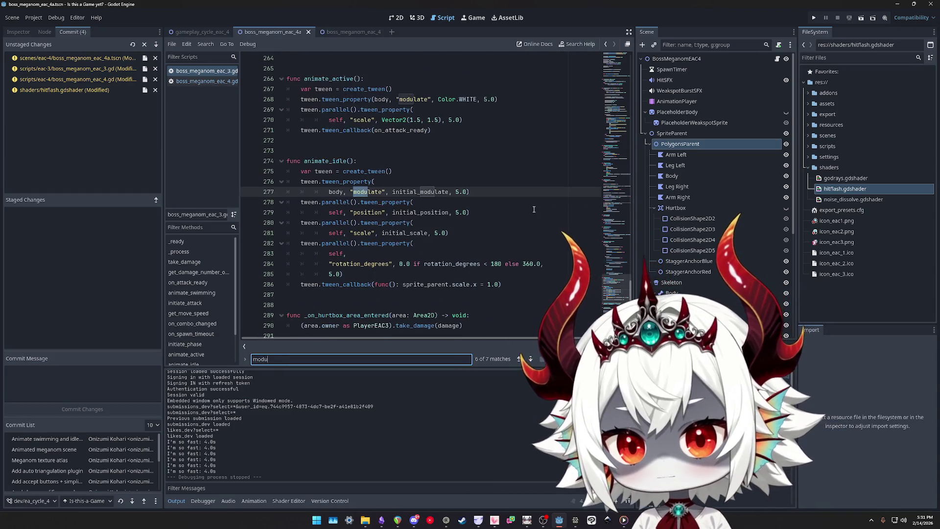
key(Return)
key(Return)
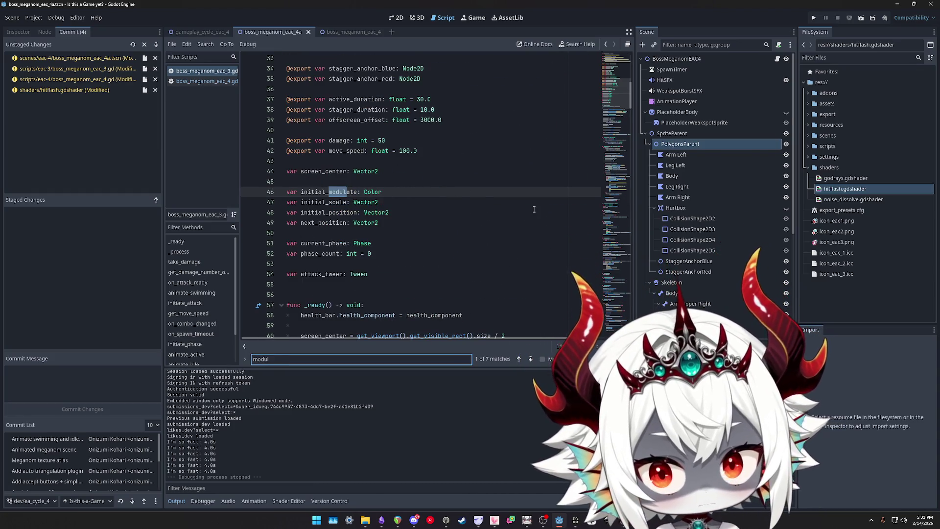
key(Return)
key(Return)
key(Return)
key(Return)
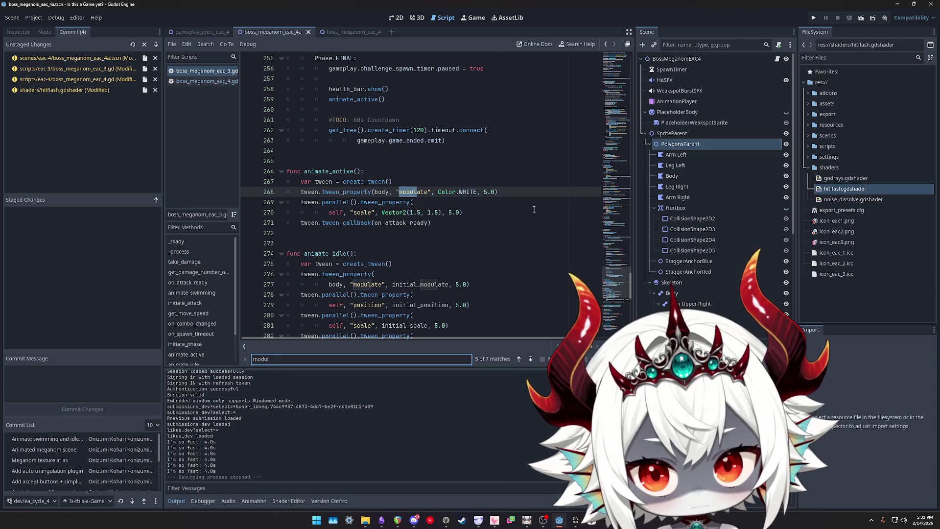
key(Return)
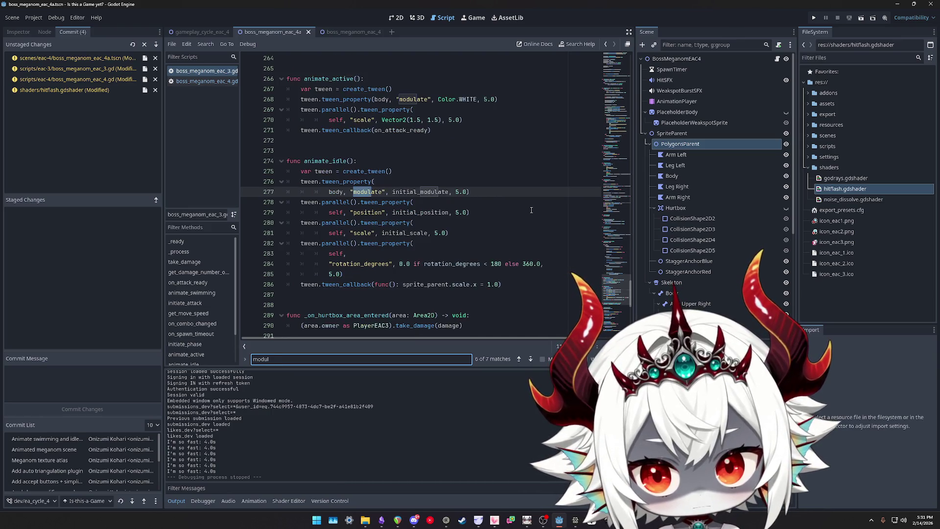
key(Return)
key(Return)
key(shift+Return)
key(shift+Return)
key(shift+Return)
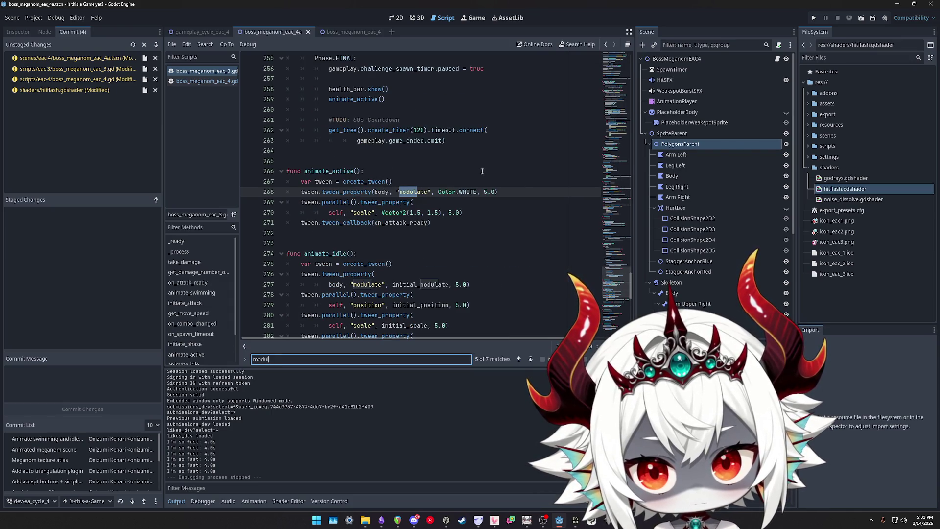
click(73, 69)
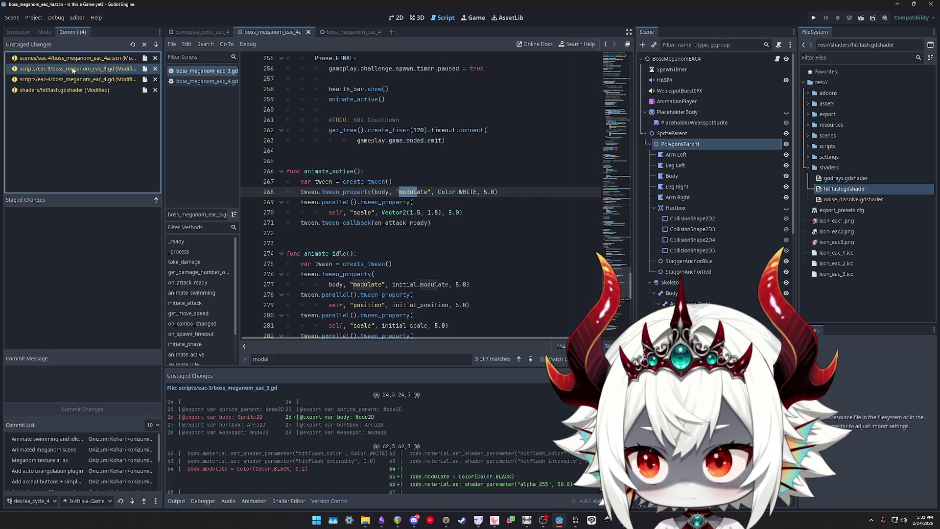
Scroll through the eac_3 diff showing animate_active() replacing the inline white-fade tweens
scroll(392, 431, down, 3)
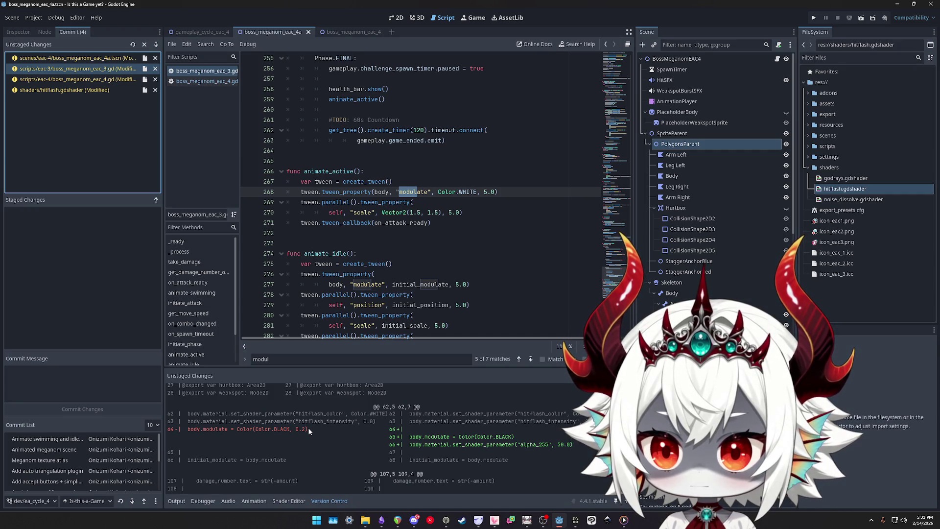
scroll(307, 428, down, 5)
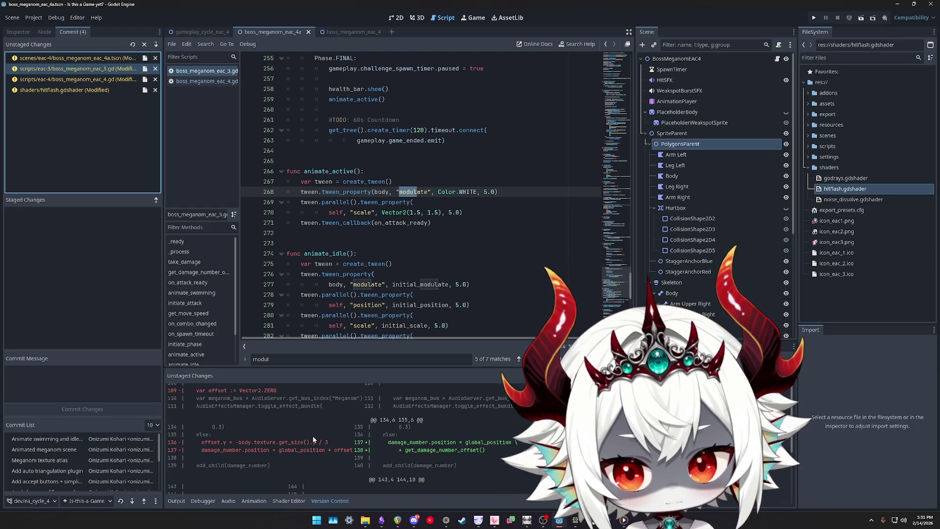
scroll(312, 436, down, 3)
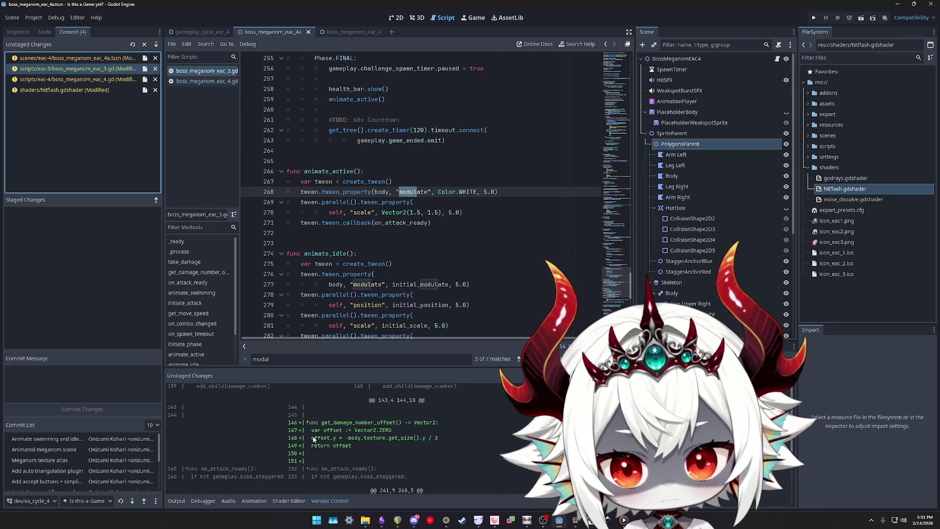
scroll(372, 437, down, 1)
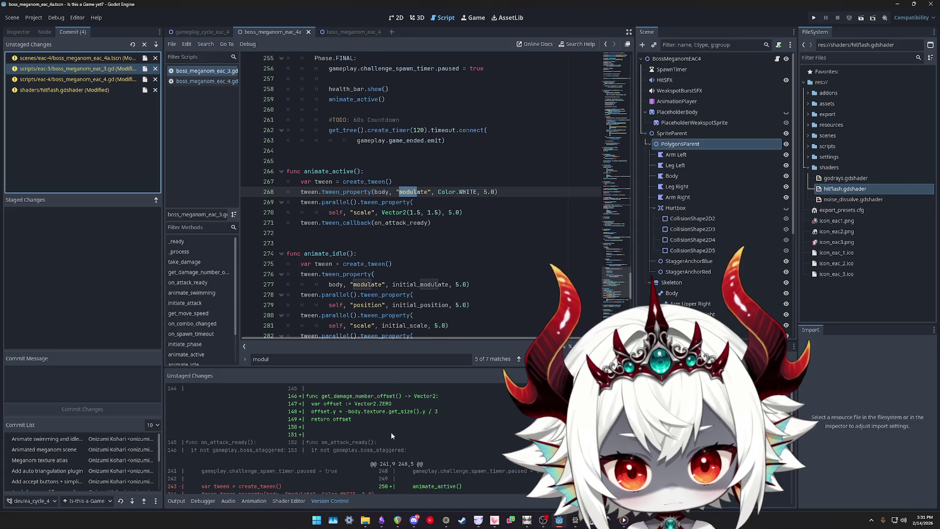
scroll(391, 432, down, 3)
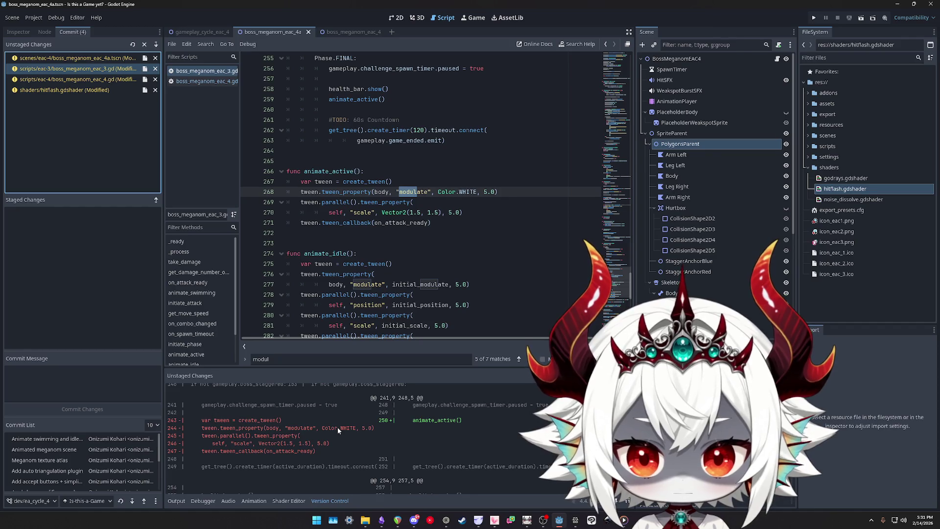
scroll(337, 427, down, 3)
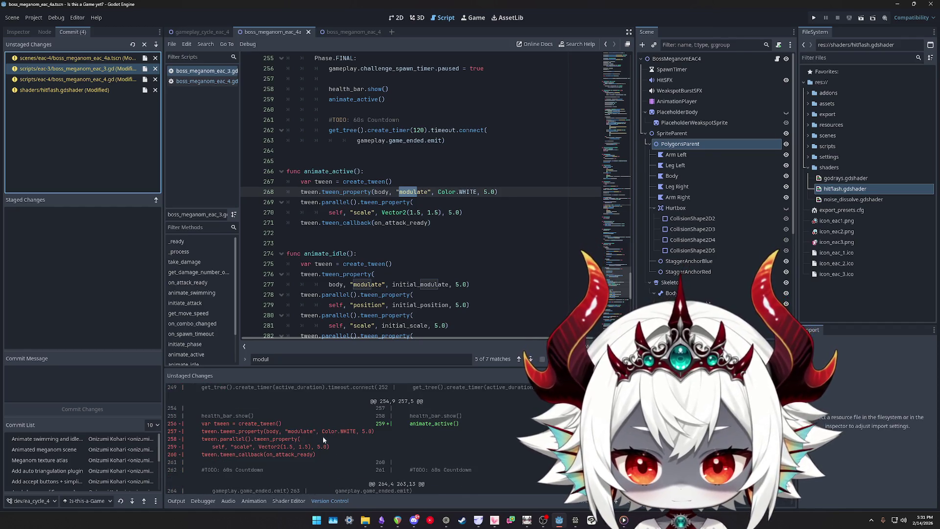
scroll(342, 449, down, 4)
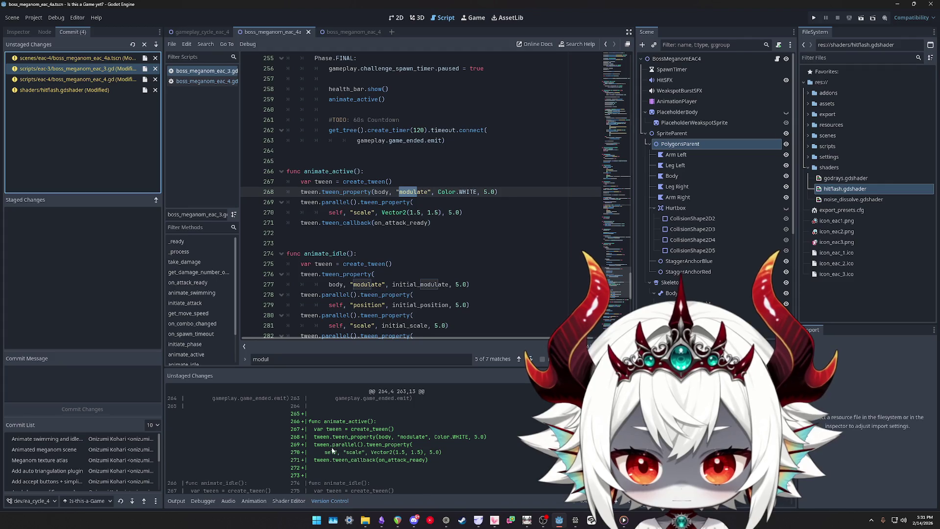
scroll(396, 443, up, 1)
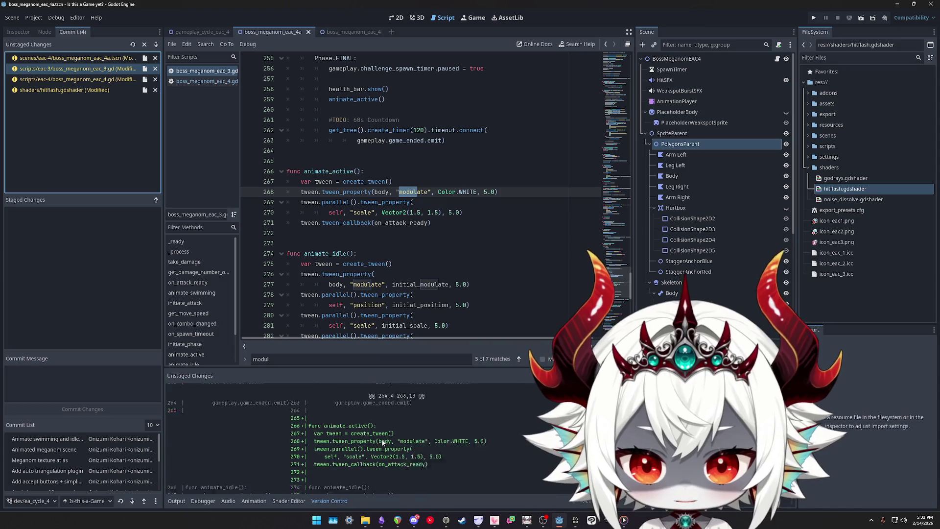
scroll(383, 442, down, 1)
click(618, 90)
Change _ready's body.modulate to Color(Color.BLACK, 0.2)
scroll(422, 207, up, 15)
scroll(422, 207, down, 17)
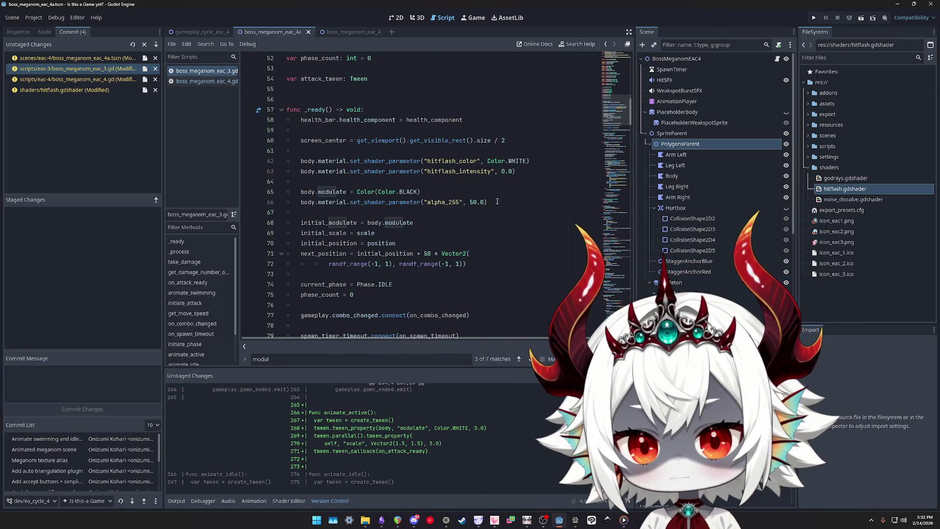
click(497, 201)
key(Up)
key(Left)
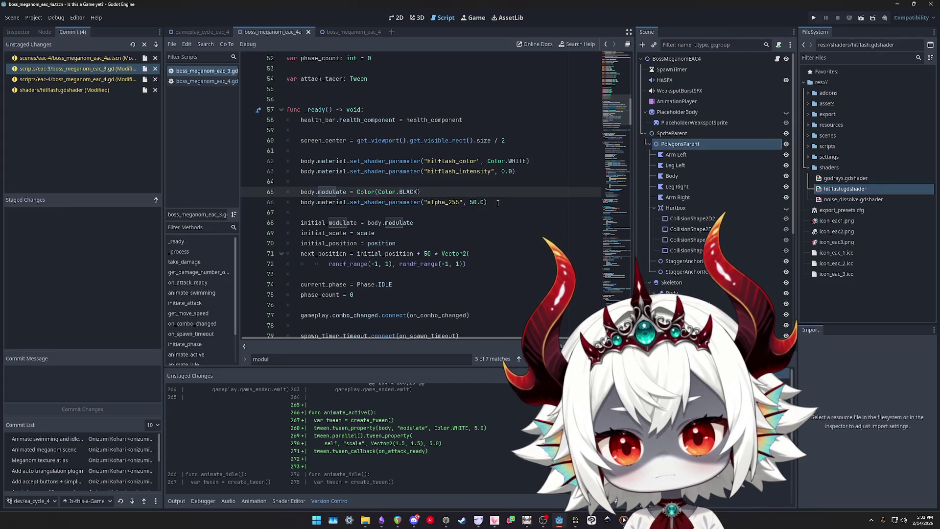
text(, 0.2)
key(Escape)
Remove the blank line above the modulate line and select the alpha_255 shader line
click(492, 207)
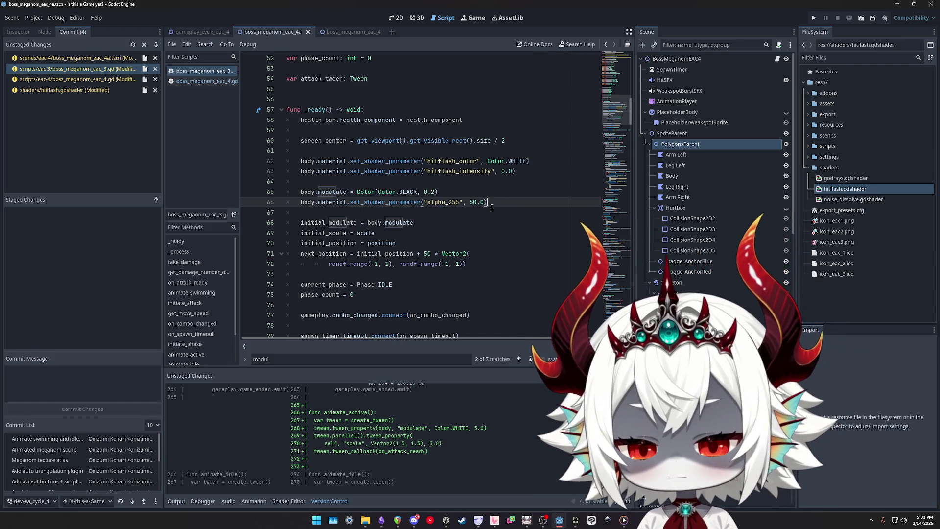
key(Up)
key(Up)
key(BackSpace)
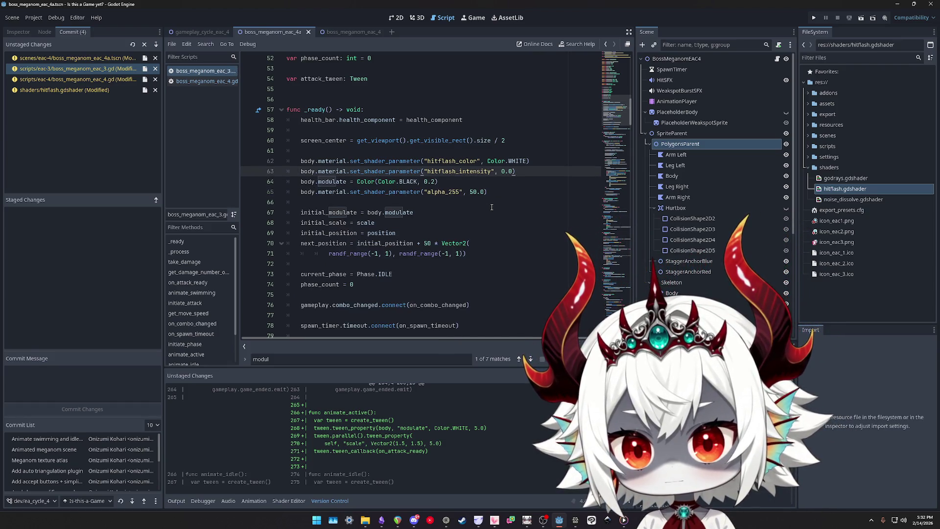
key(Down)
key(Down)
key(shift+Home)
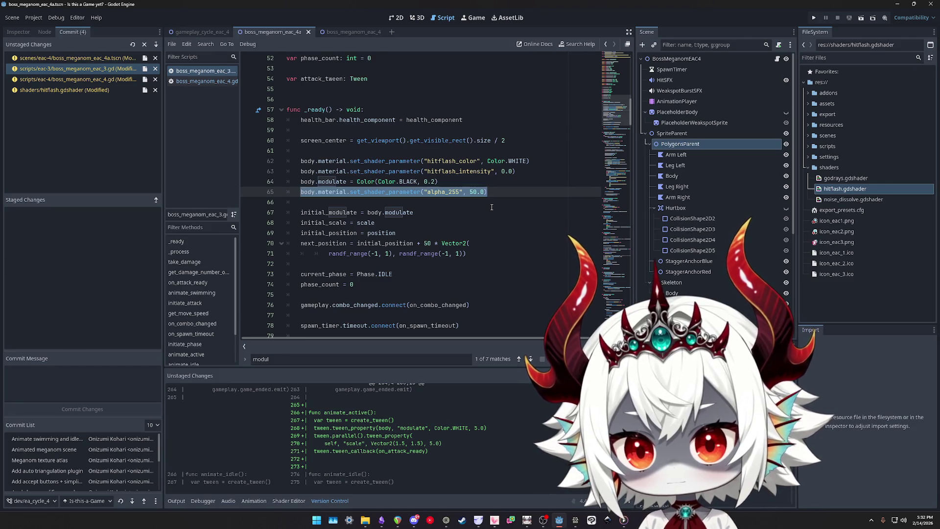
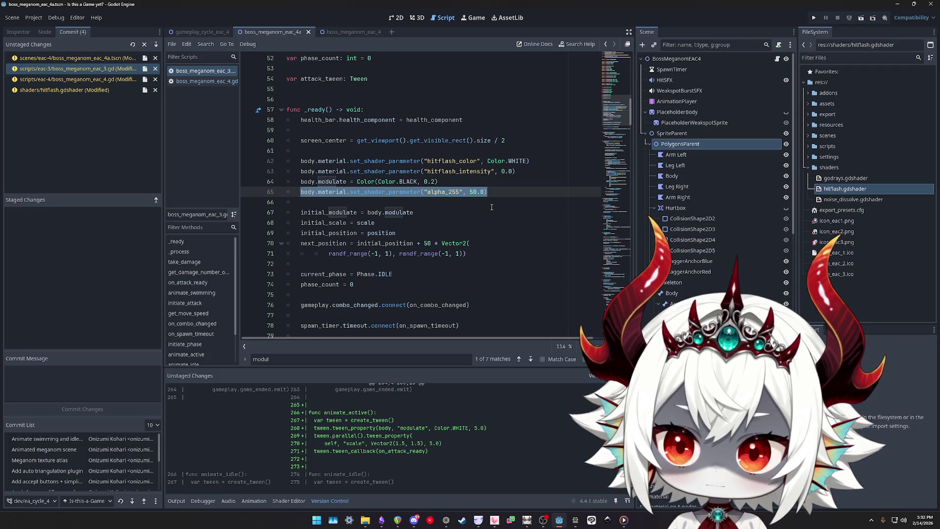
Delete the alpha_255 setup line from _ready and bring up PolygonsParent's properties
key(BackSpace)
key(BackSpace)
key(BackSpace)
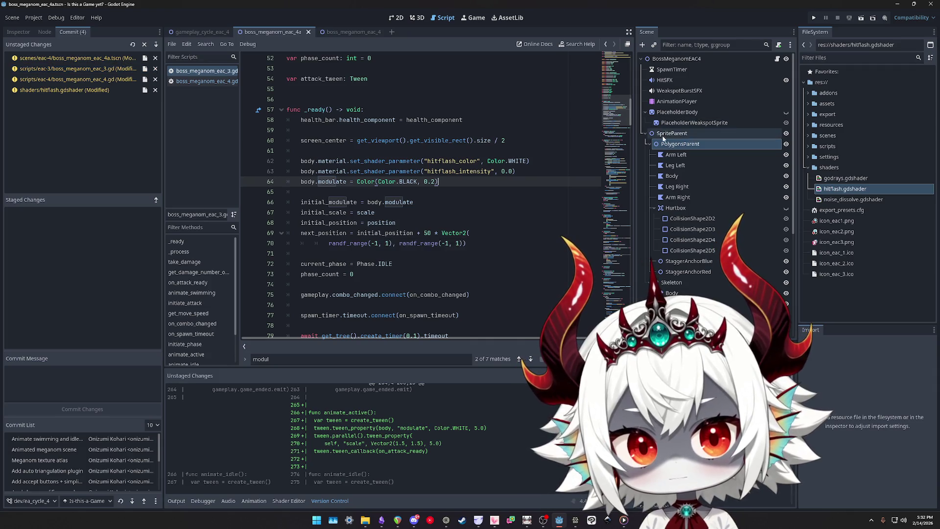
click(670, 144)
click(18, 31)
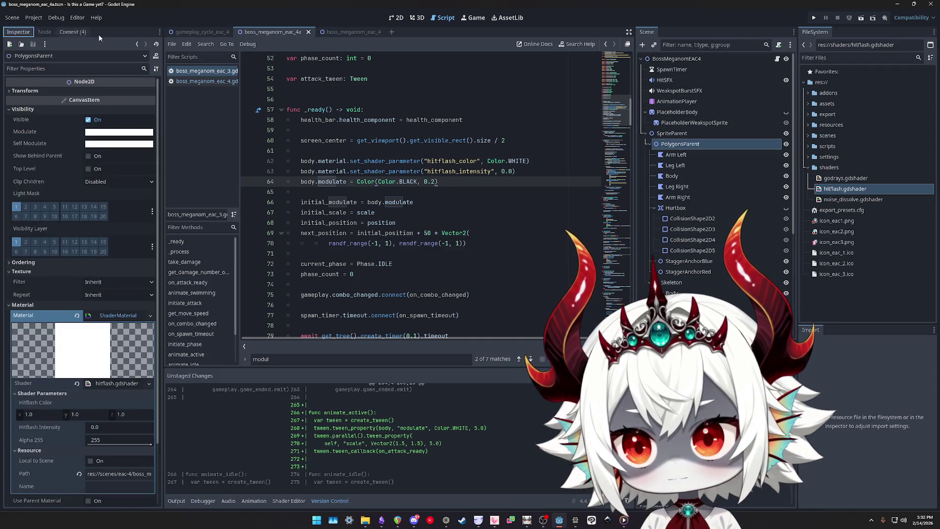
Set PolygonsParent's Alpha 255 shader parameter to 50 and view the translucent rig in 2D
click(112, 440)
text(50)
key(Return)
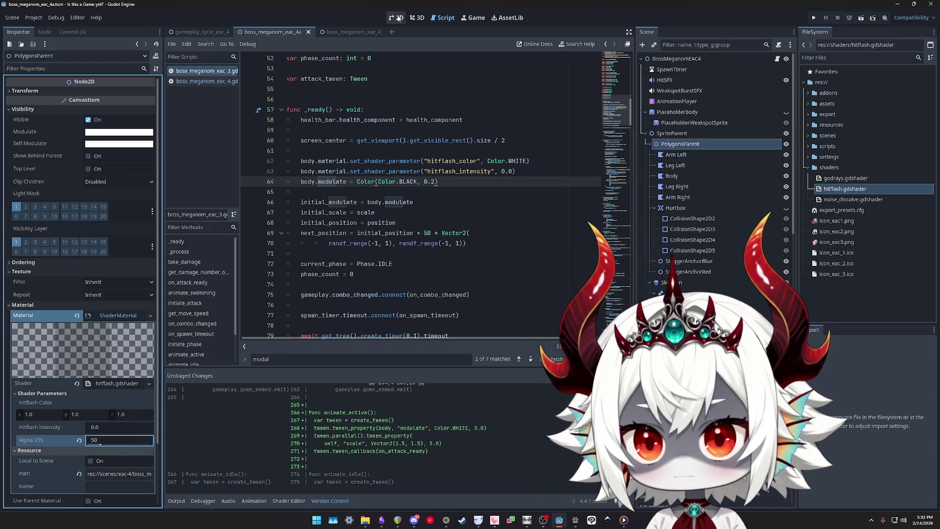
click(399, 18)
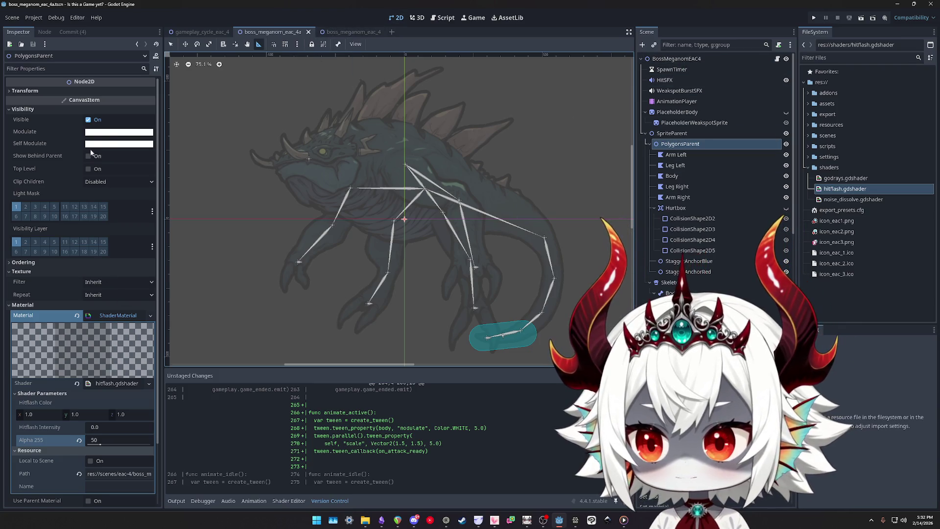
Try a dark grey Modulate and a black Self Modulate, then reset both to white
click(108, 133)
mouse_move(168, 216)
mouse_down()
mouse_move(167, 230)
mouse_move(167, 147)
mouse_move(168, 230)
mouse_move(170, 203)
mouse_up()
text(700016)
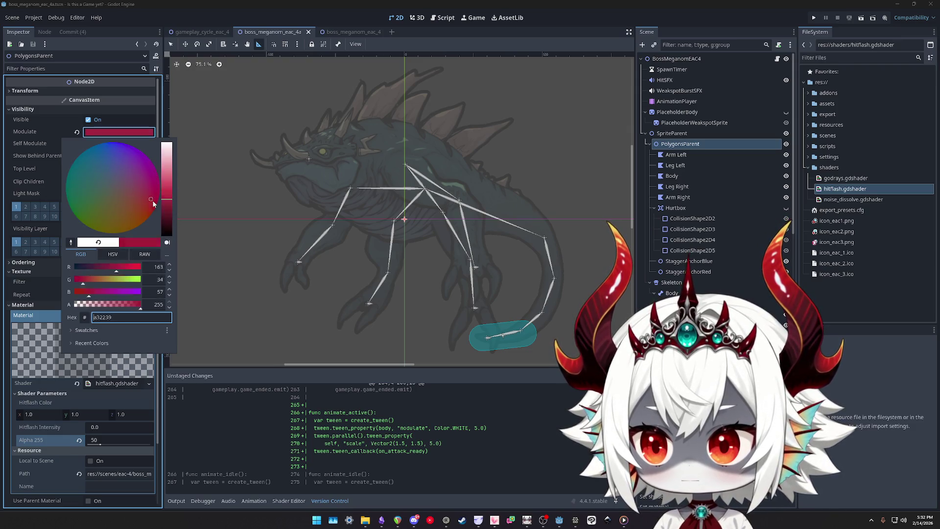
click(33, 147)
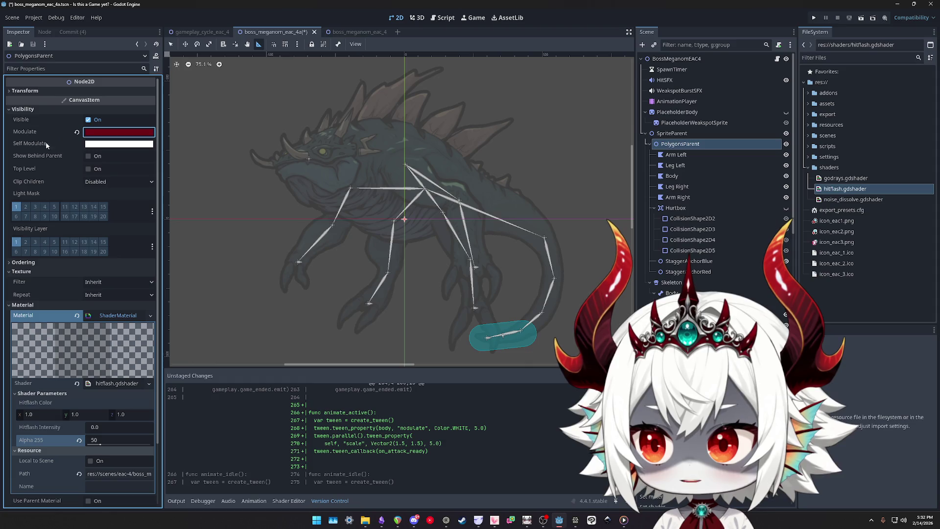
click(119, 144)
click(167, 245)
drag(168, 244, 169, 255)
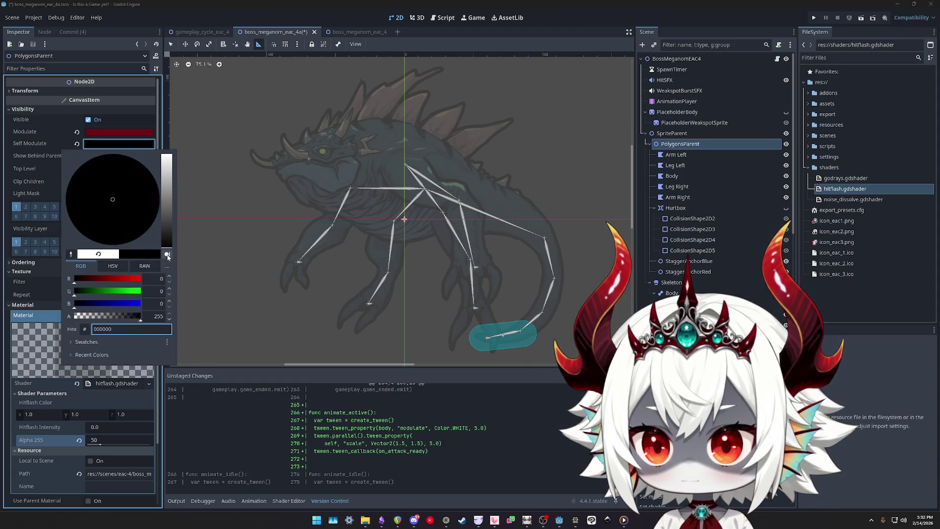
click(78, 142)
click(77, 143)
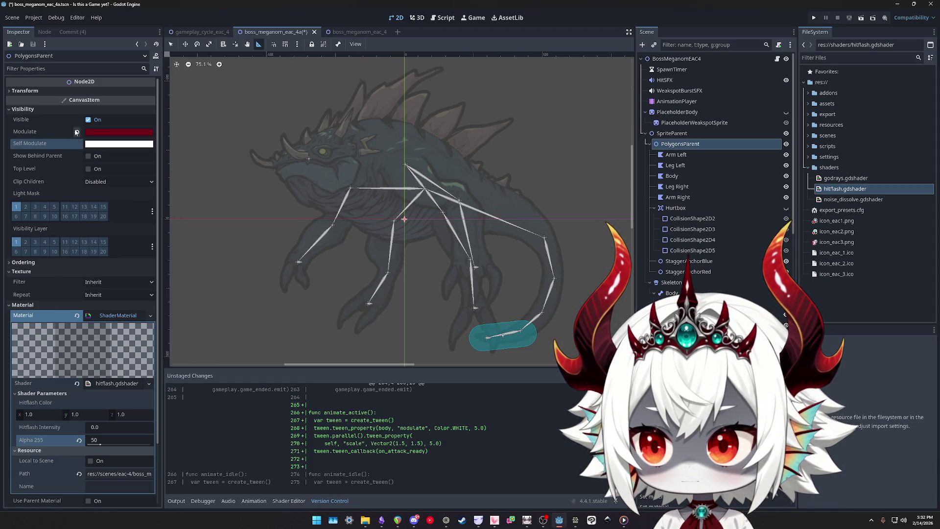
click(77, 132)
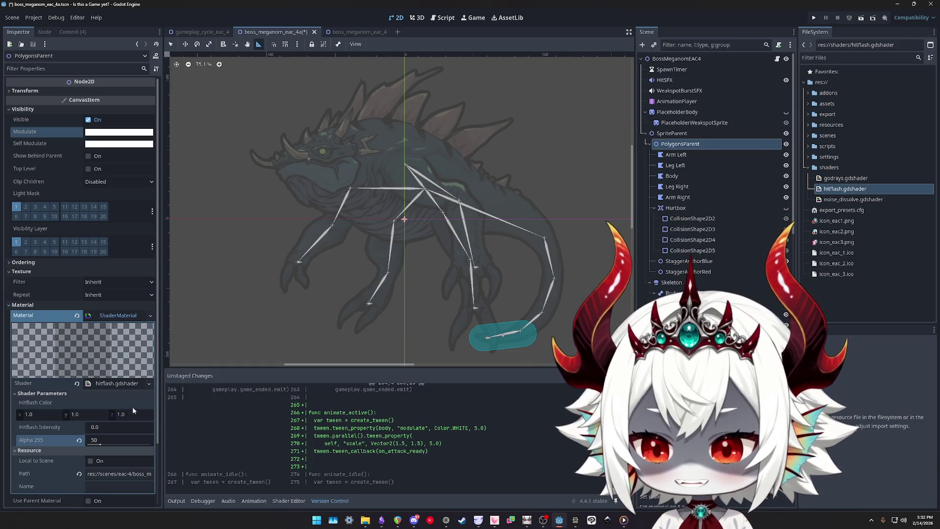
Raise Hitflash Intensity from 0.6 upward and revert Alpha 255 to 255
click(105, 427)
text(0.6)
drag(105, 427, 118, 427)
click(78, 441)
Reset Hitflash Intensity to 0.0 and search boss_meganom_eac_4.gd and eac_3.gd for 'hitf'
click(79, 427)
click(777, 59)
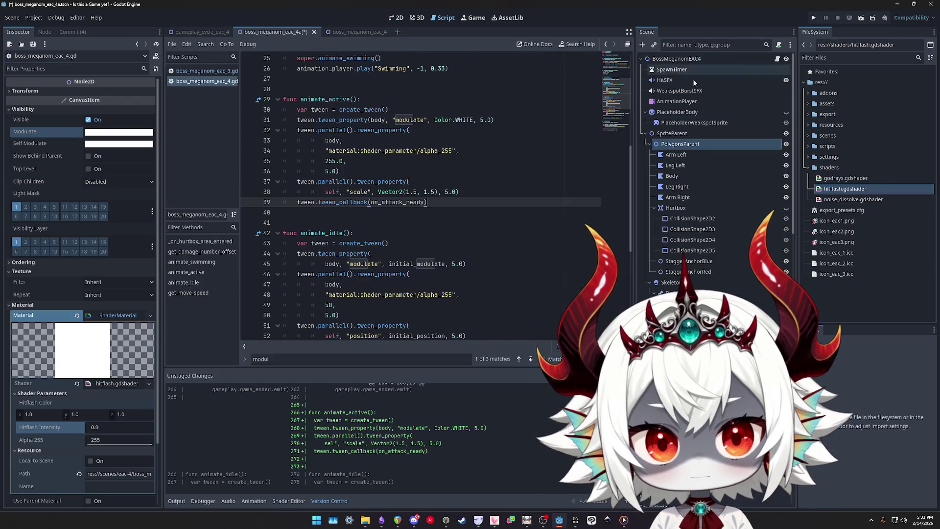
scroll(606, 123, up, 4)
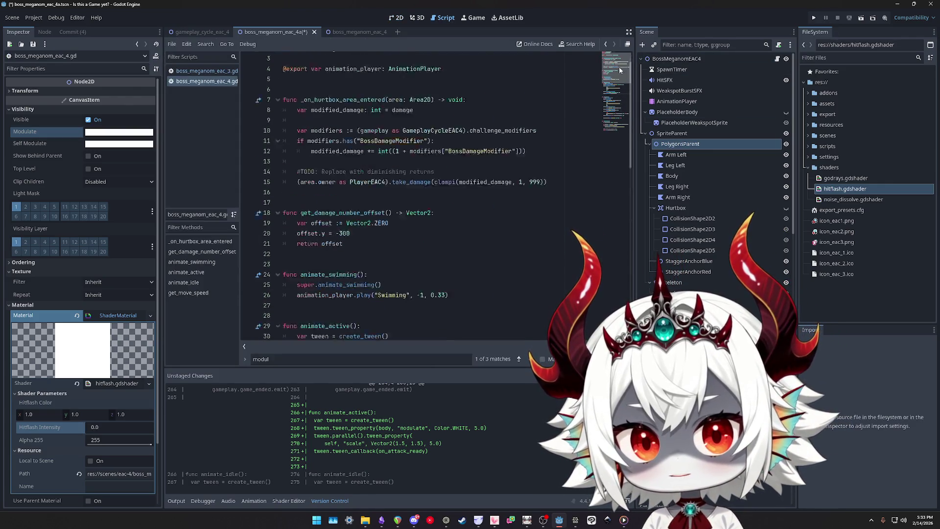
click(505, 168)
key(ctrl+f)
text(hitfl)
key(BackSpace)
key(BackSpace)
text(f)
click(186, 71)
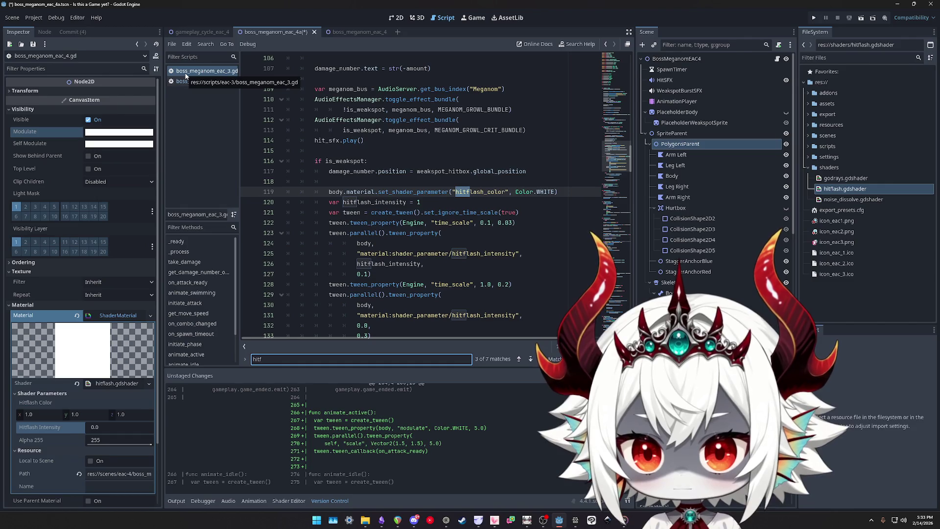
key(Return)
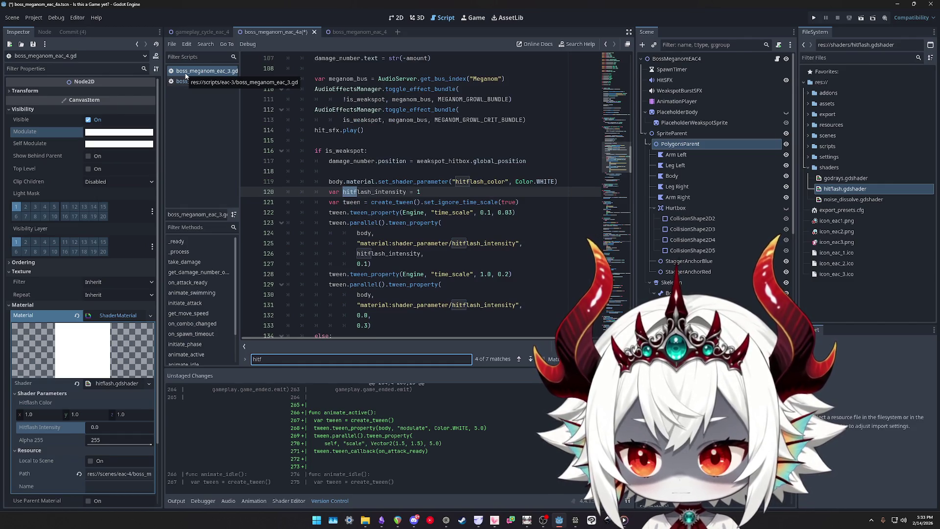
Back in 2D, set Hitflash Intensity to 1.0 and open the boss_meganom_eac_4 scene
key(ctrl+F1)
click(110, 428)
text(1.0)
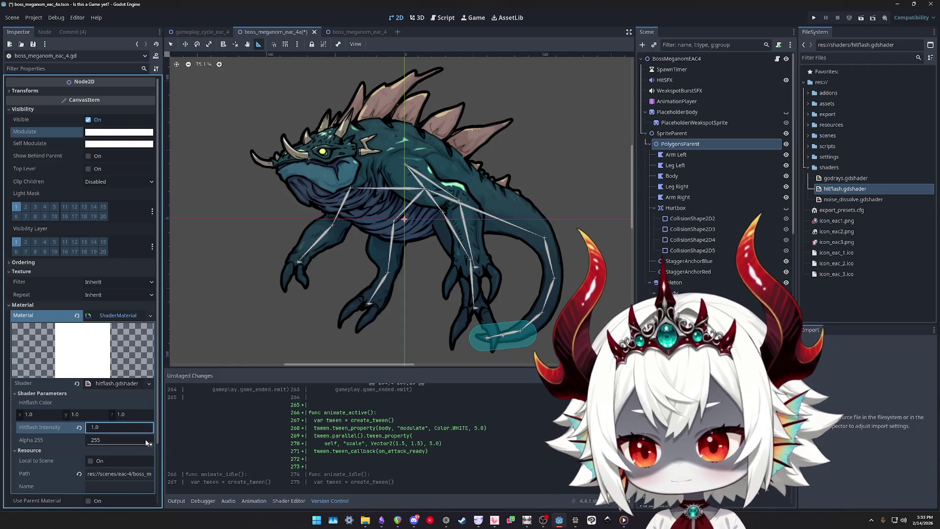
click(145, 450)
click(123, 439)
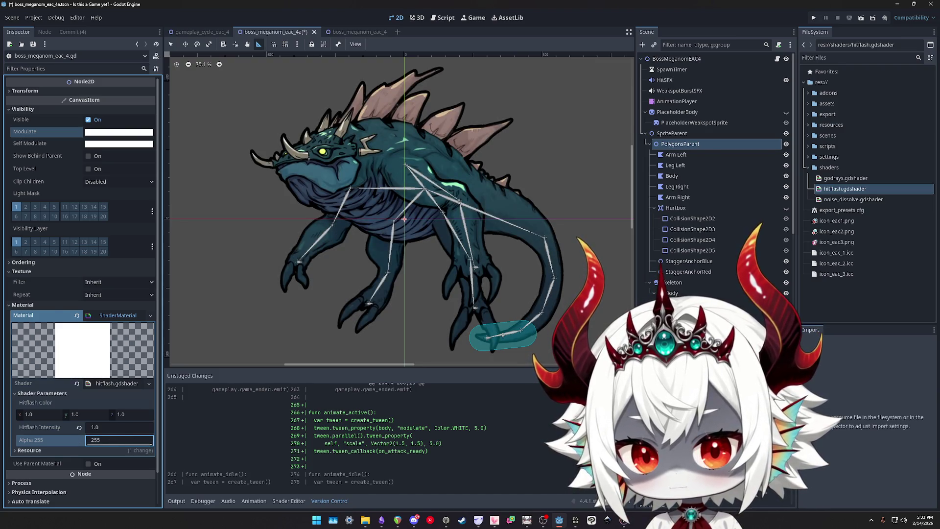
click(719, 142)
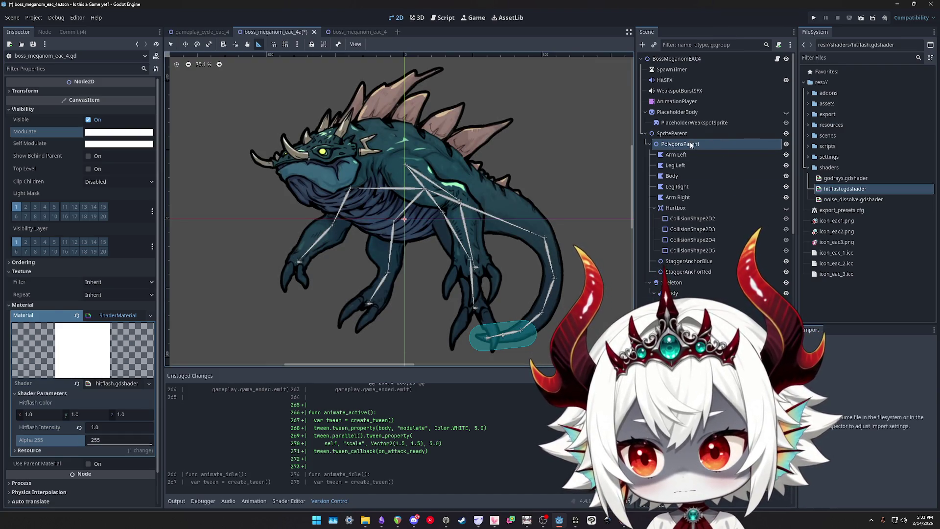
click(362, 32)
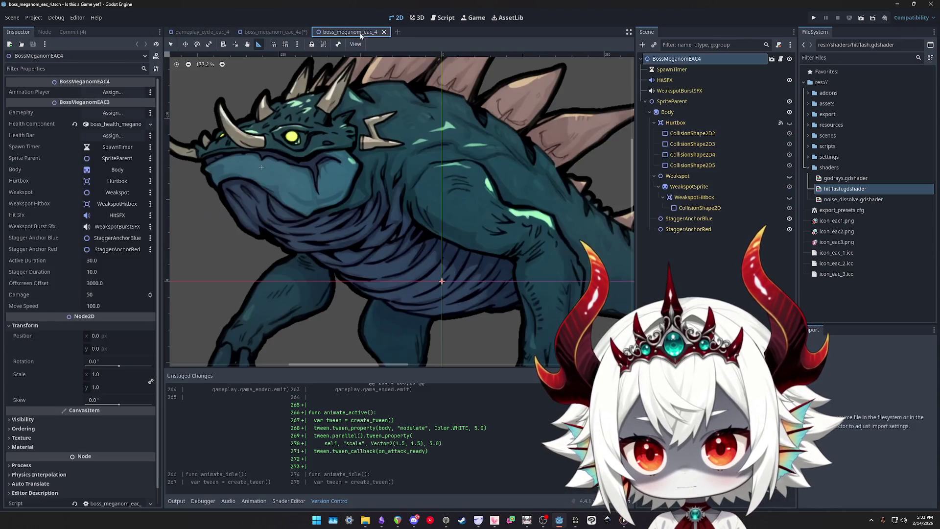
Select the Body sprite and expand its ShaderMaterial's shader parameters, keeping Hitflash Intensity 0.0
click(670, 102)
click(667, 112)
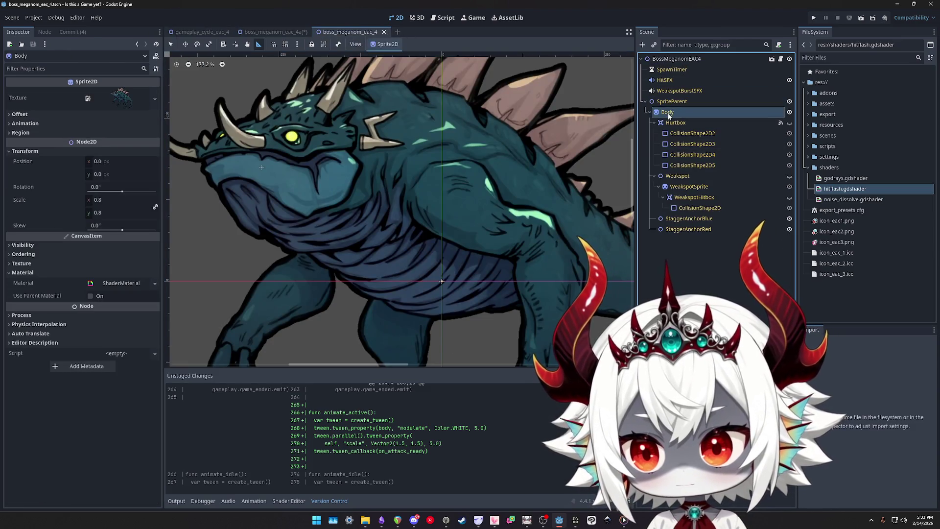
click(116, 283)
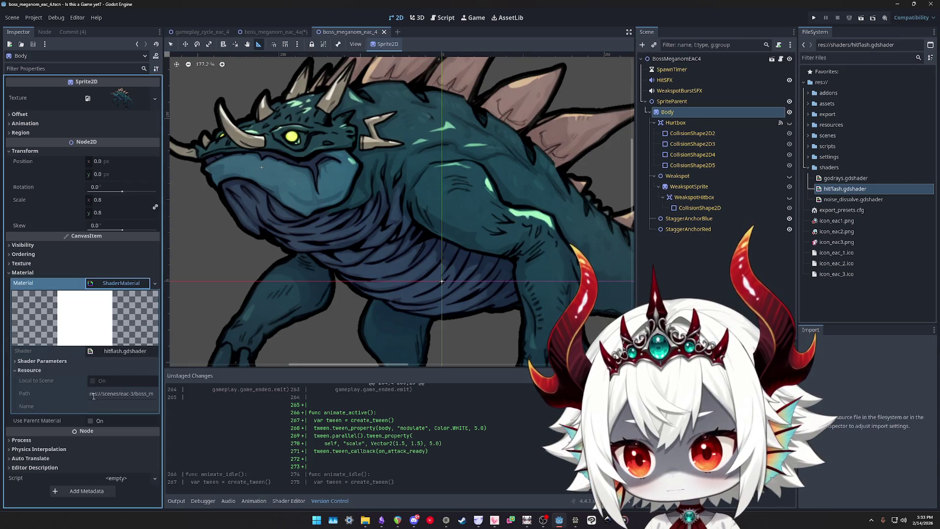
click(64, 362)
click(111, 396)
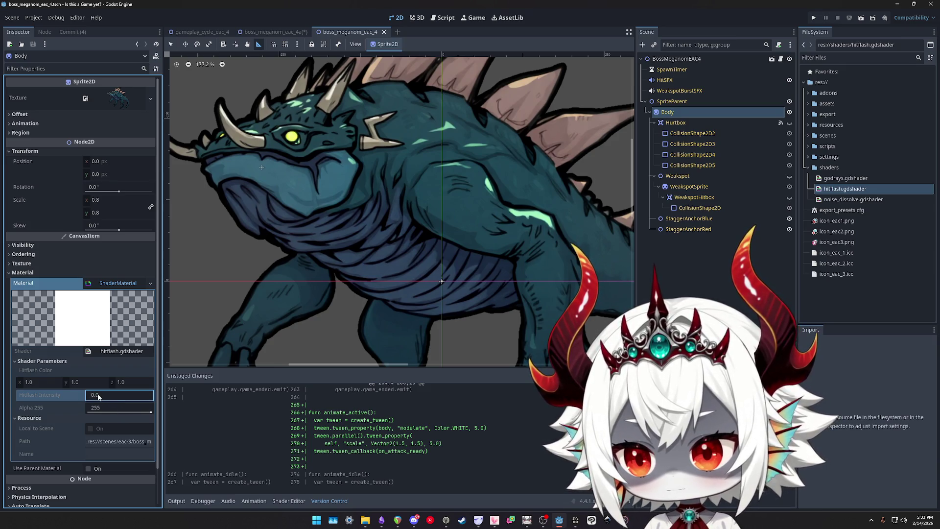
key(Return)
Open hitflash.gdshader in the Shader Editor and check Hitflash Intensity 0.0 and Alpha 255 at 255
click(117, 351)
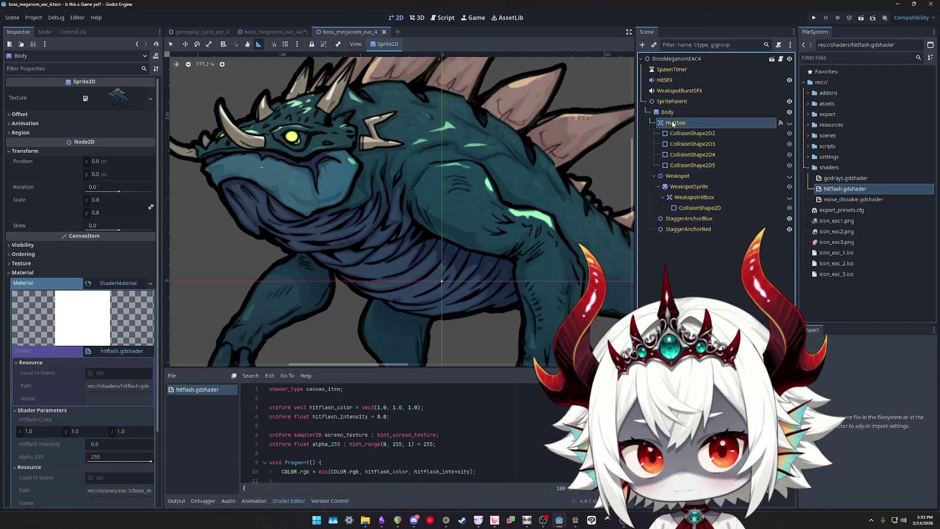
click(101, 444)
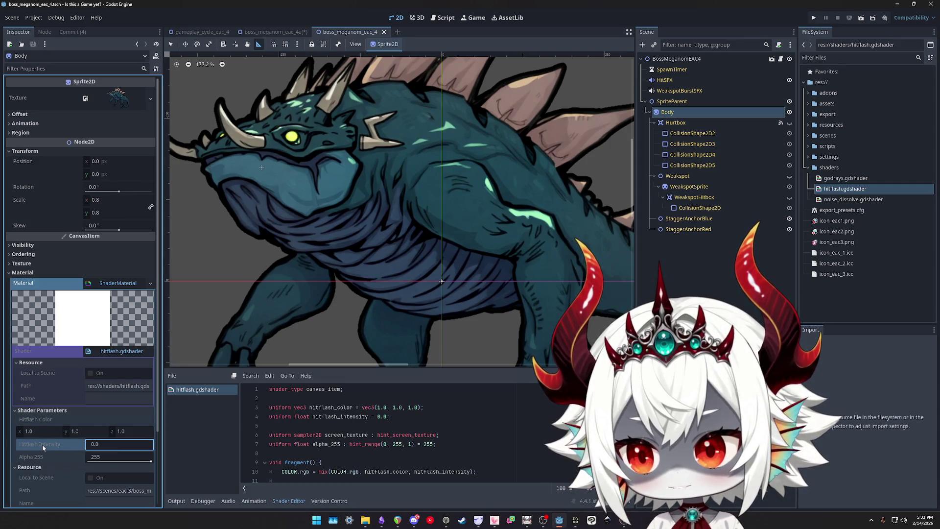
scroll(453, 212, down, 5)
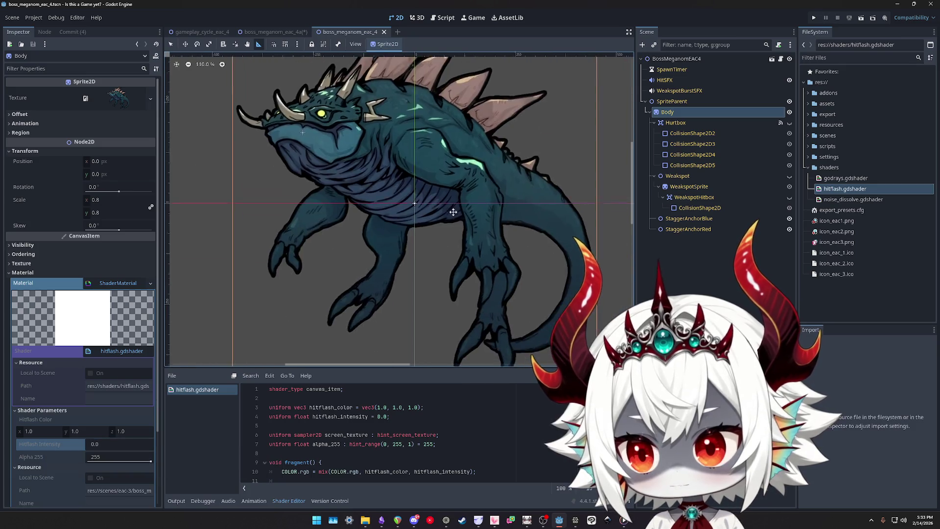
scroll(453, 212, down, 2)
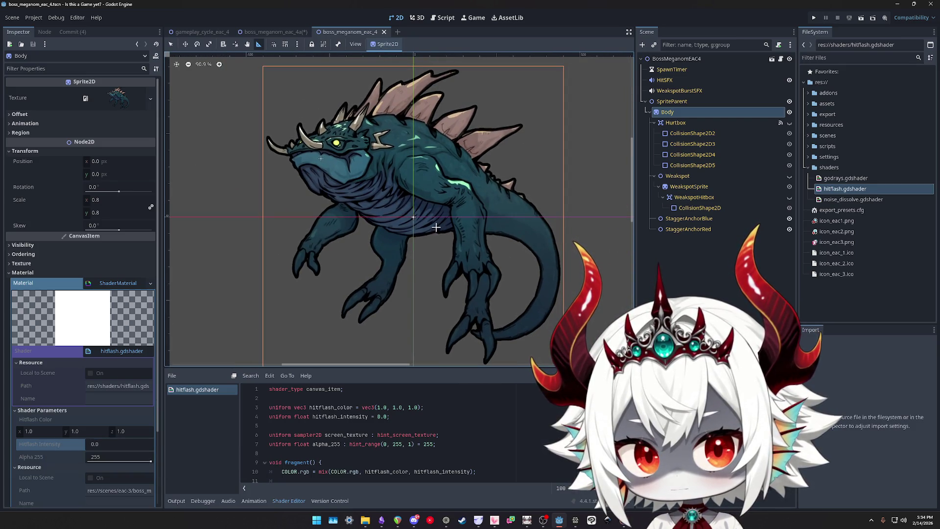
click(106, 445)
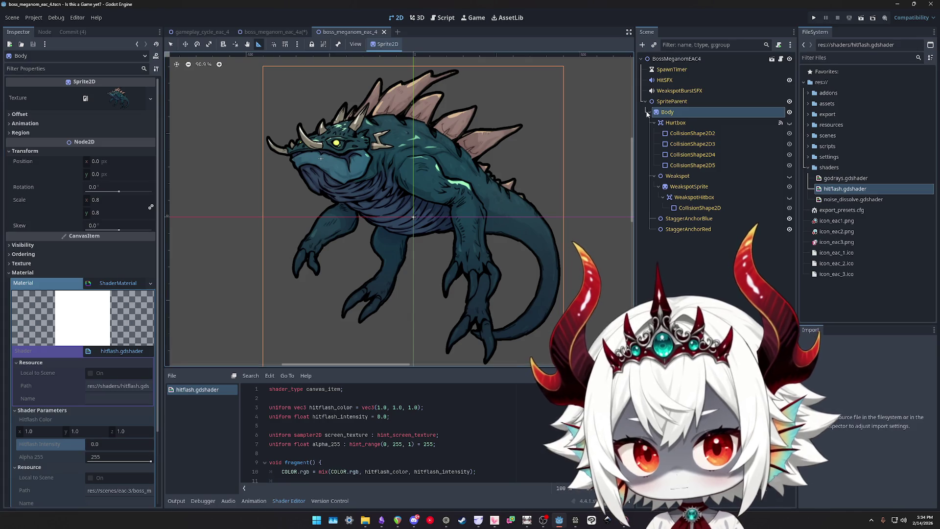
click(582, 142)
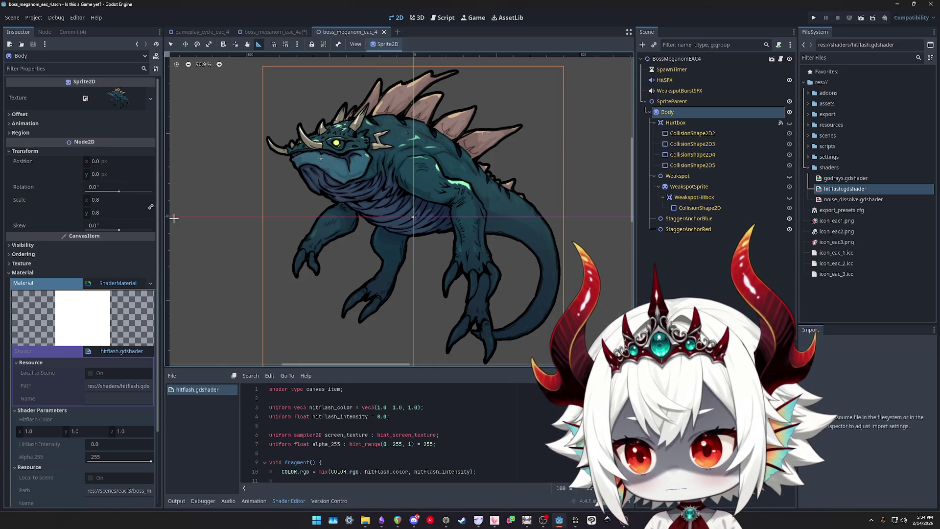
click(110, 460)
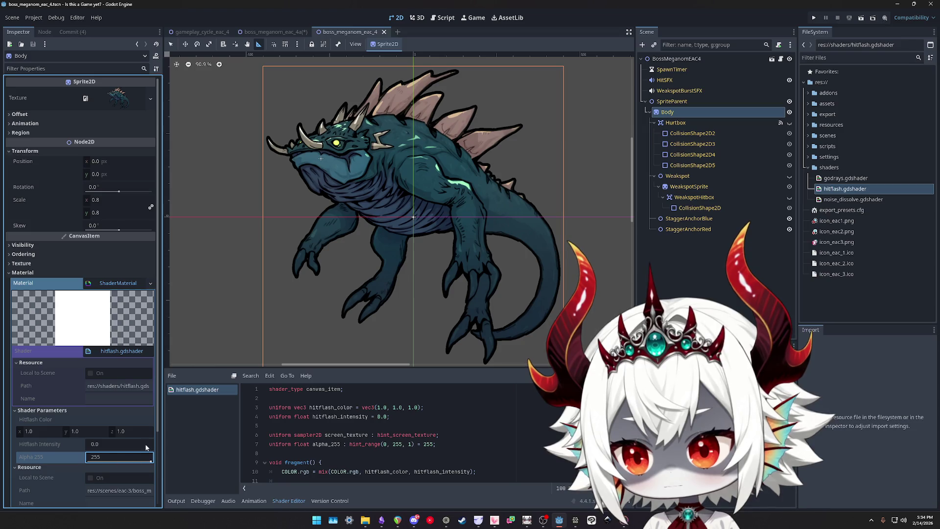
key(Return)
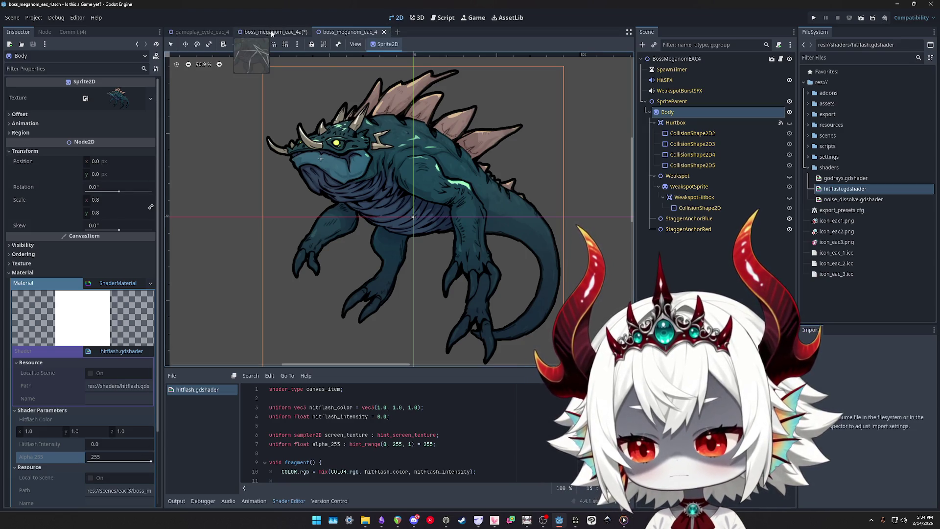
Return to the boss_meganom_eac_4a scene and bring up the hitflash shader code
click(276, 32)
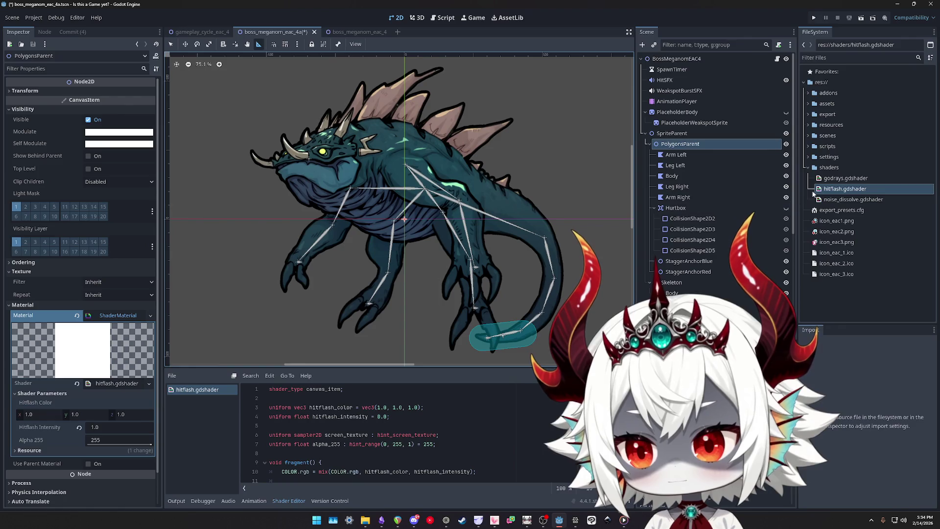
click(842, 191)
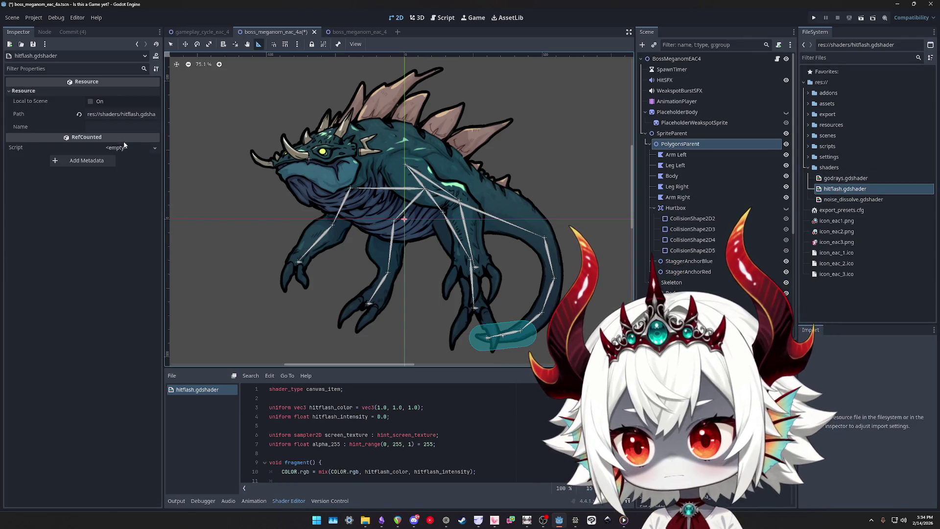
scroll(353, 416, down, 2)
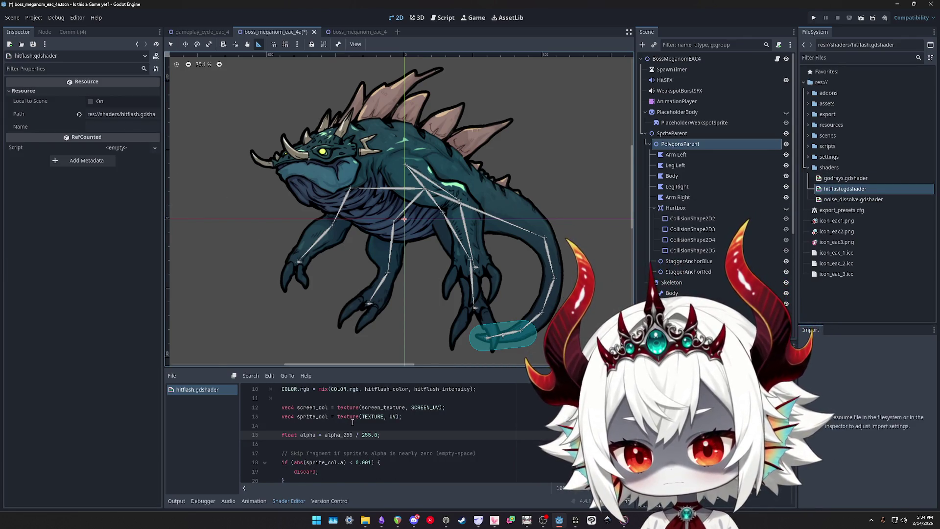
key(Down)
key(Down)
key(Down)
Review the SCREEN_UV texture, sprite_col texture and COLOR.rgb hitflash mix lines of the shader
click(323, 435)
key(ctrl+Right)
key(ctrl+Right)
key(ctrl+Right)
key(ctrl+shift+Left)
click(323, 444)
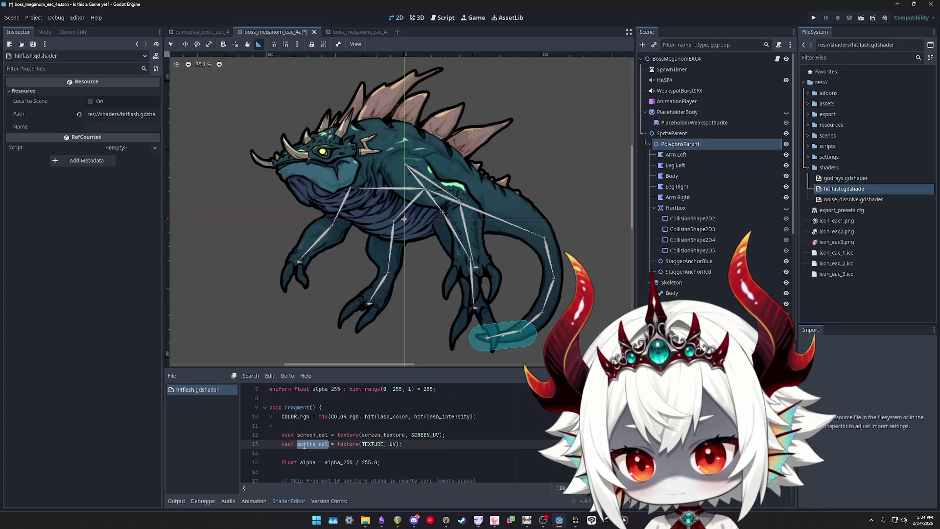
double_click(400, 444)
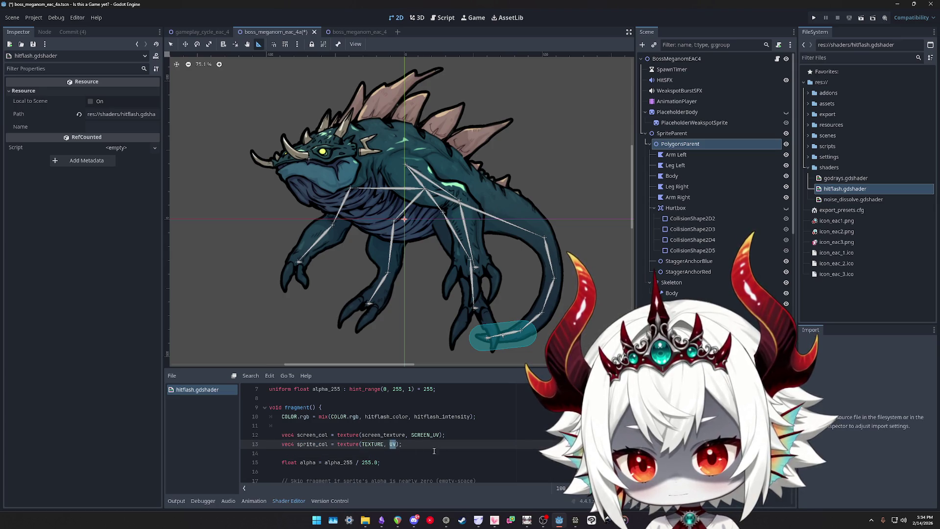
click(326, 416)
key(ctrl+Left)
key(ctrl+Left)
key(ctrl+Left)
key(ctrl+shift+Right)
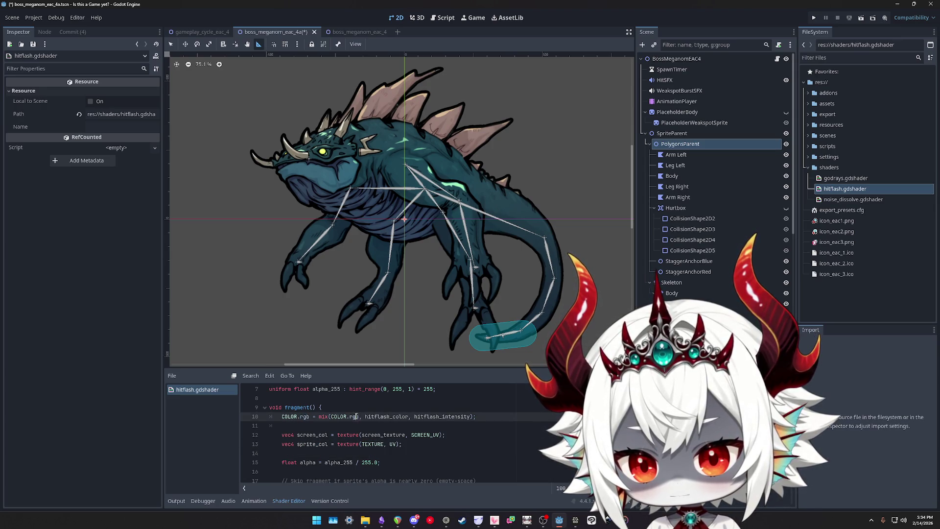
double_click(386, 416)
double_click(436, 417)
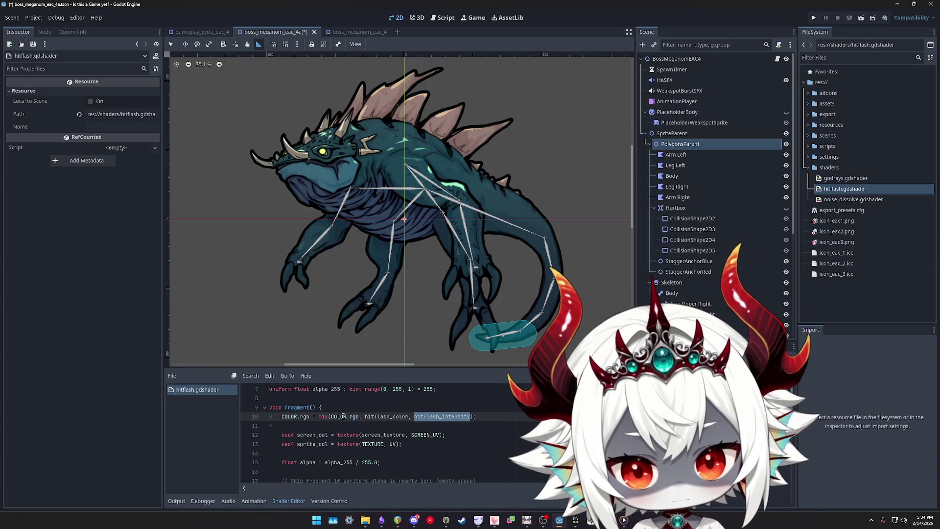
scroll(374, 427, up, 1)
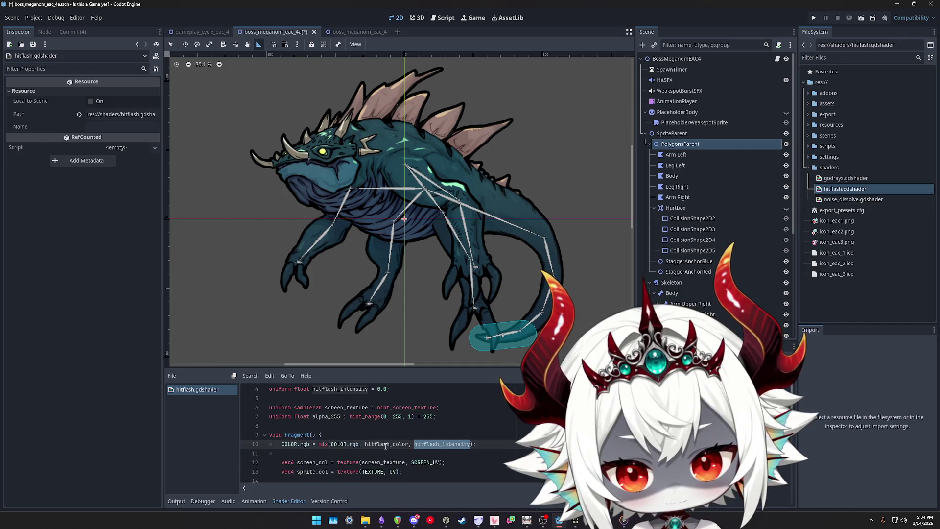
double_click(373, 472)
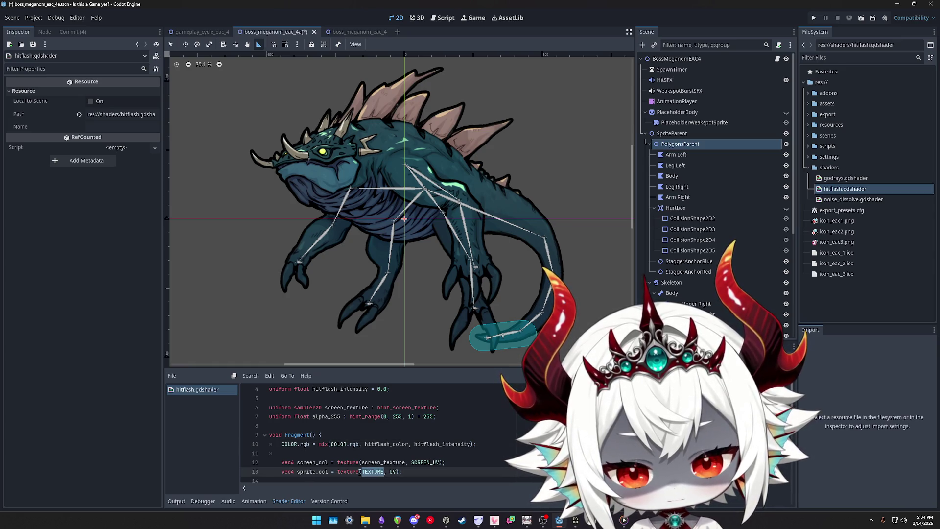
double_click(309, 472)
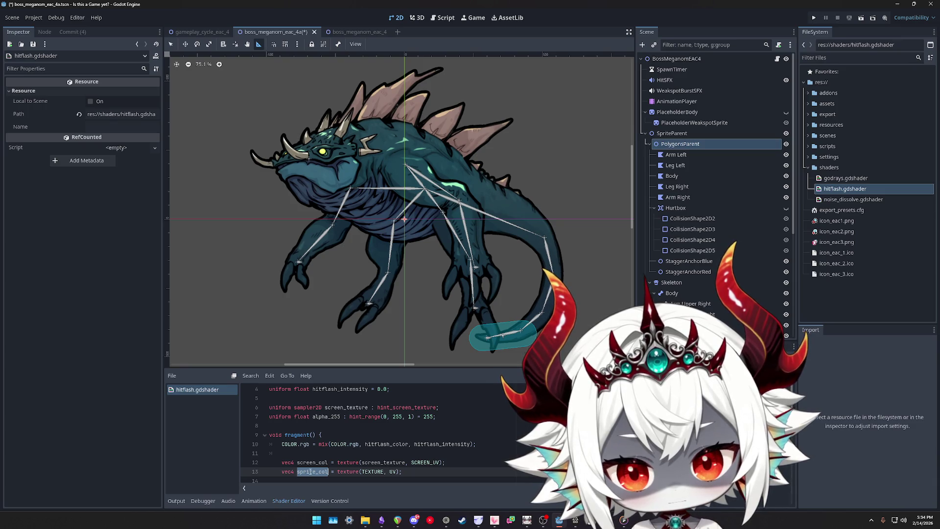
Comment out the screen-blend lines 12–23 with Ctrl+K and save
scroll(310, 469, down, 1)
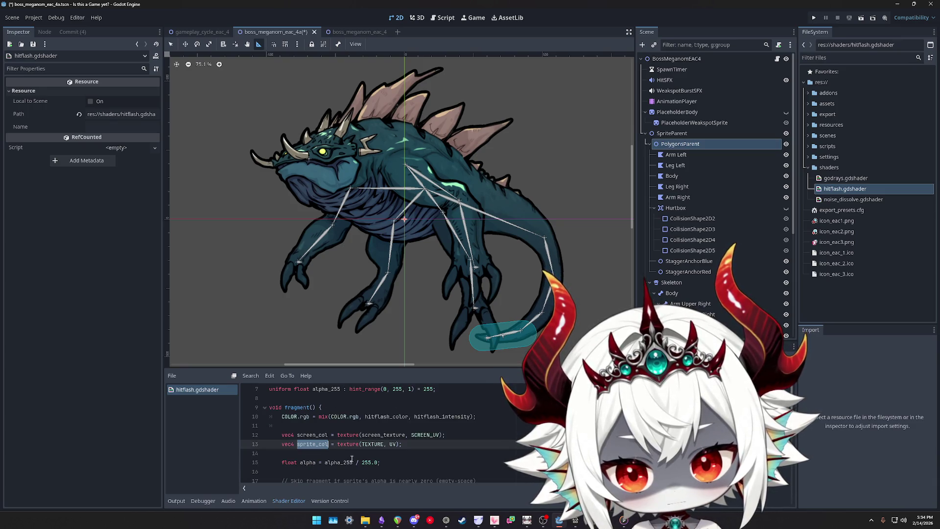
scroll(365, 445, down, 3)
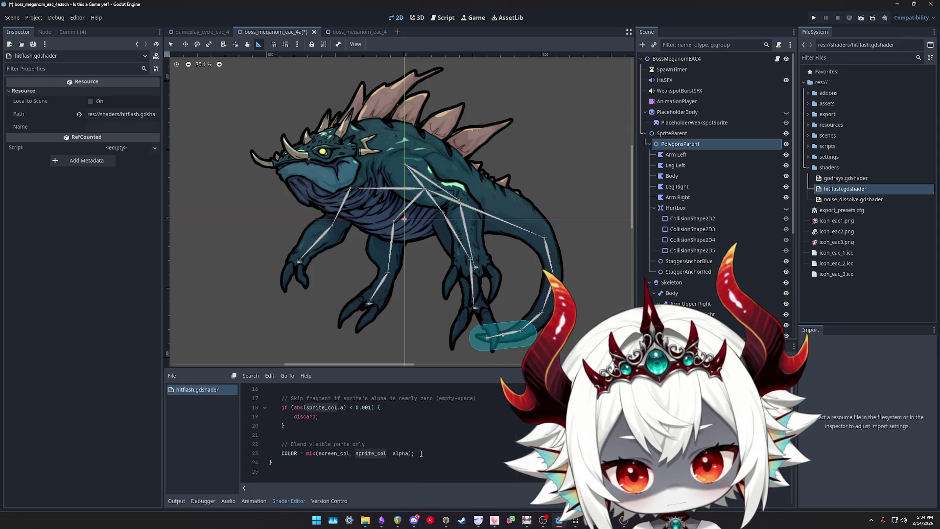
mouse_move(421, 453)
mouse_down()
mouse_move(313, 443)
mouse_move(319, 416)
mouse_move(343, 427)
mouse_move(303, 406)
mouse_move(297, 444)
mouse_move(237, 439)
mouse_up()
scroll(360, 428, up, 1)
key(ctrl+k)
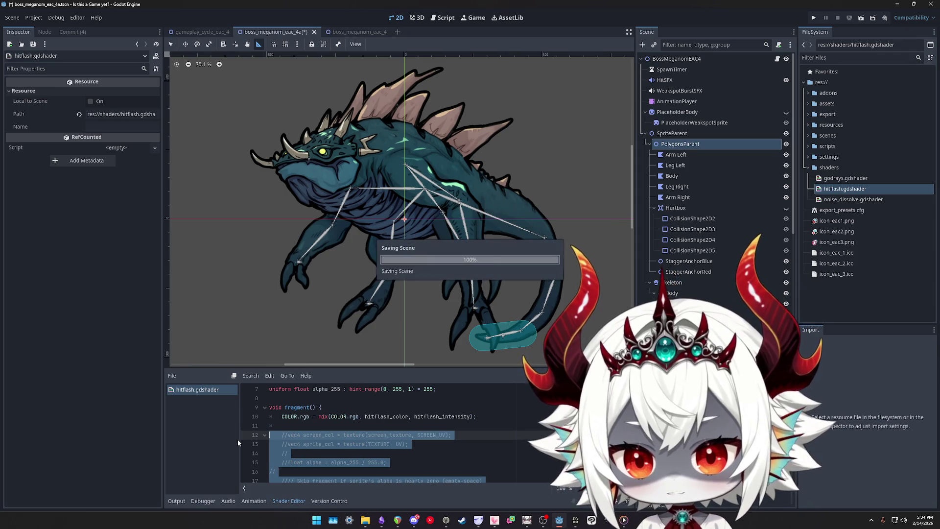
key(ctrl+s)
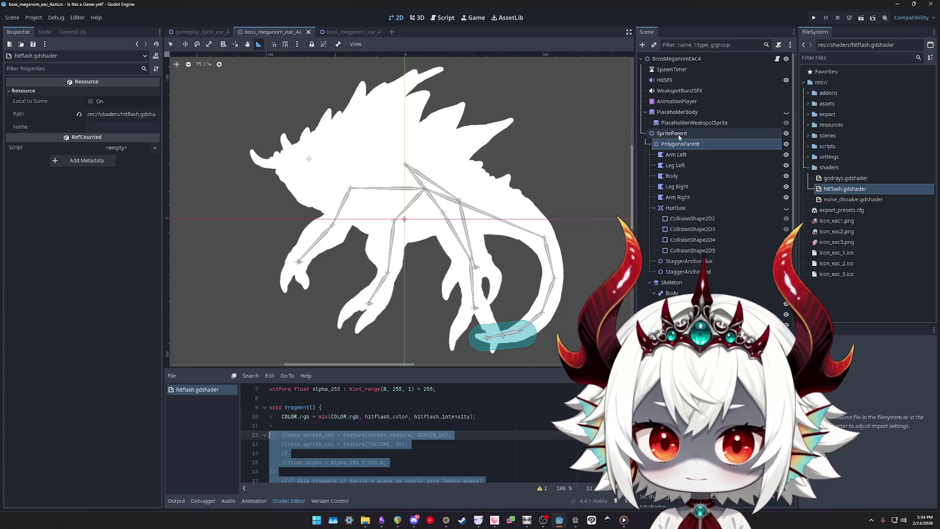
Select PolygonsParent and lower its Hitflash Intensity to 0.0
click(675, 137)
click(675, 144)
drag(119, 427, 81, 427)
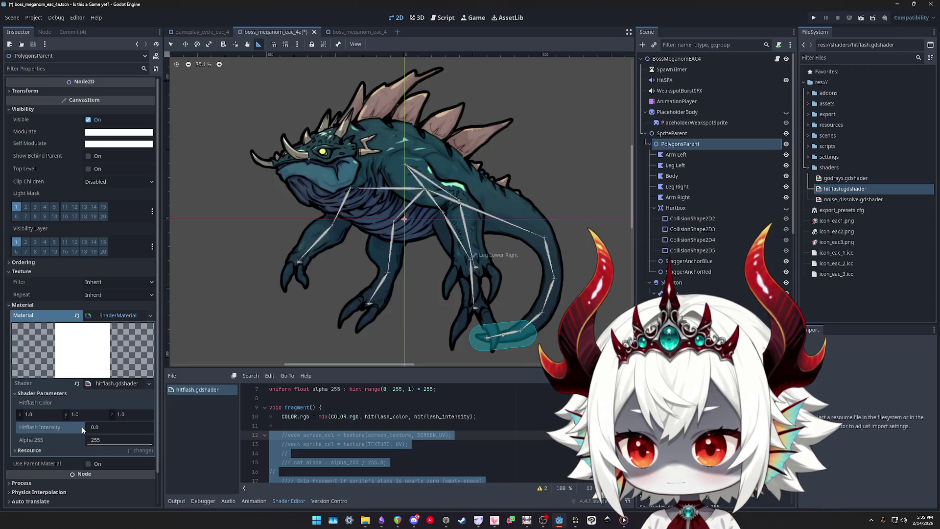
click(126, 429)
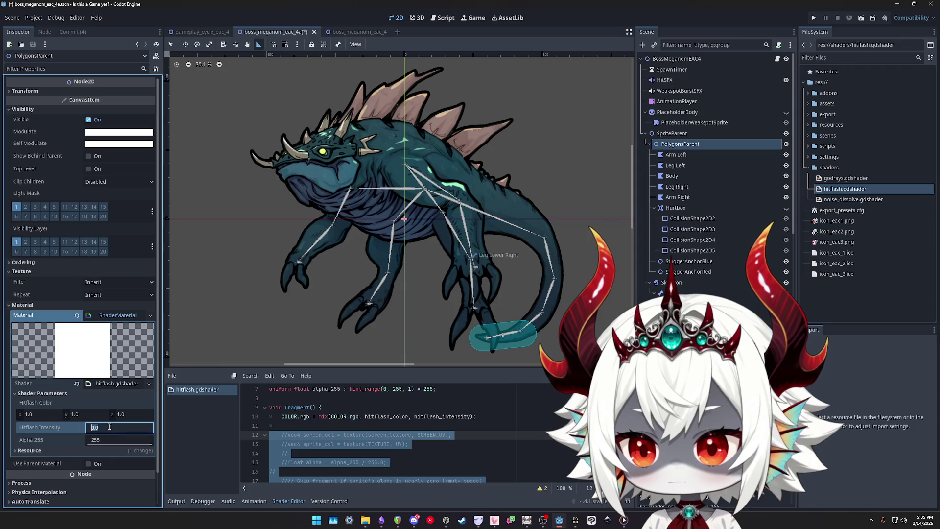
Set Hitflash Intensity to 1, then uncomment lines 12–23 and save the shader
text(1)
key(Return)
click(369, 435)
mouse_move(368, 434)
mouse_down()
mouse_move(416, 473)
mouse_move(415, 452)
mouse_up()
key(ctrl+k)
key(ctrl+s)
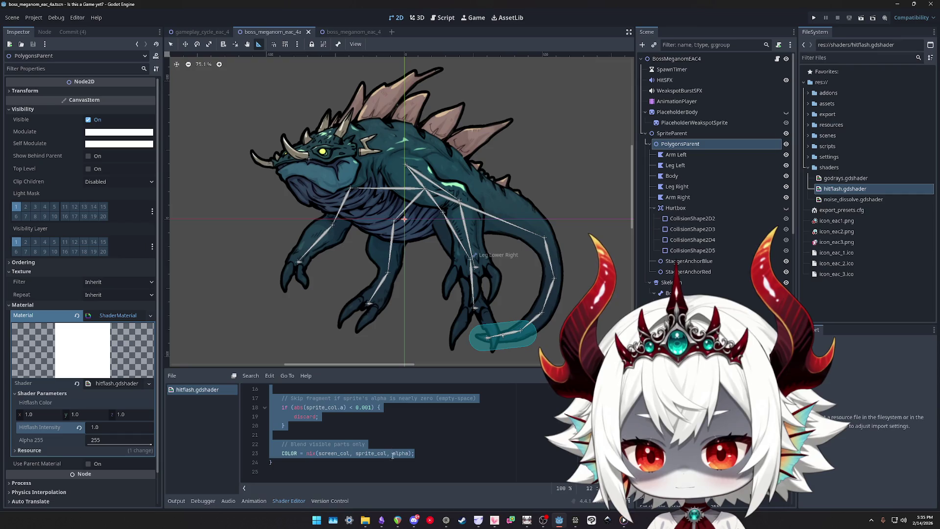
click(414, 453)
Examine screen_col and sprite_col on line 23 and the COLOR.rgb mix statement on line 10
scroll(401, 452, up, 1)
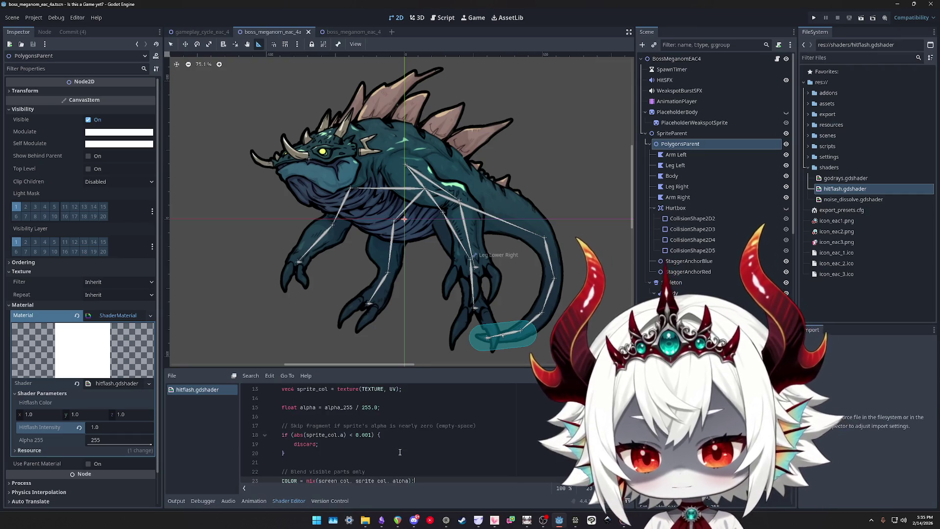
scroll(369, 480, down, 1)
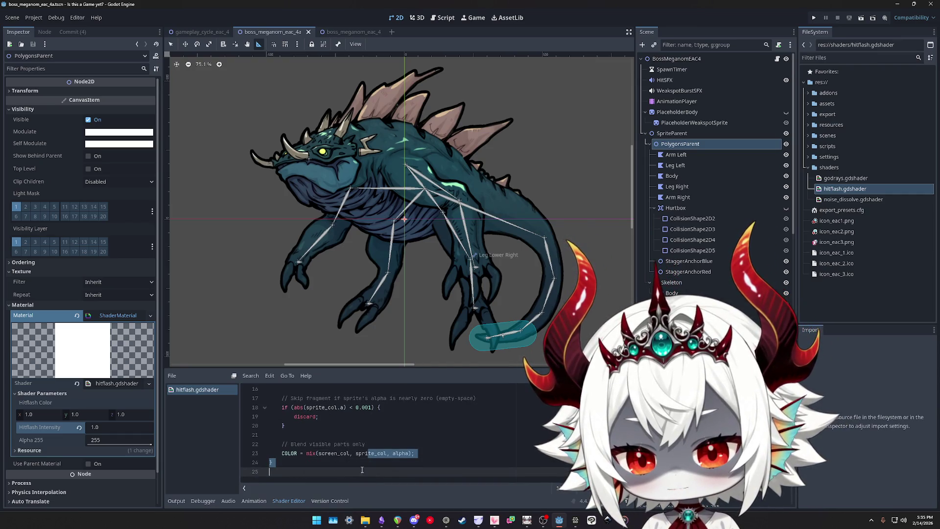
double_click(371, 452)
double_click(333, 453)
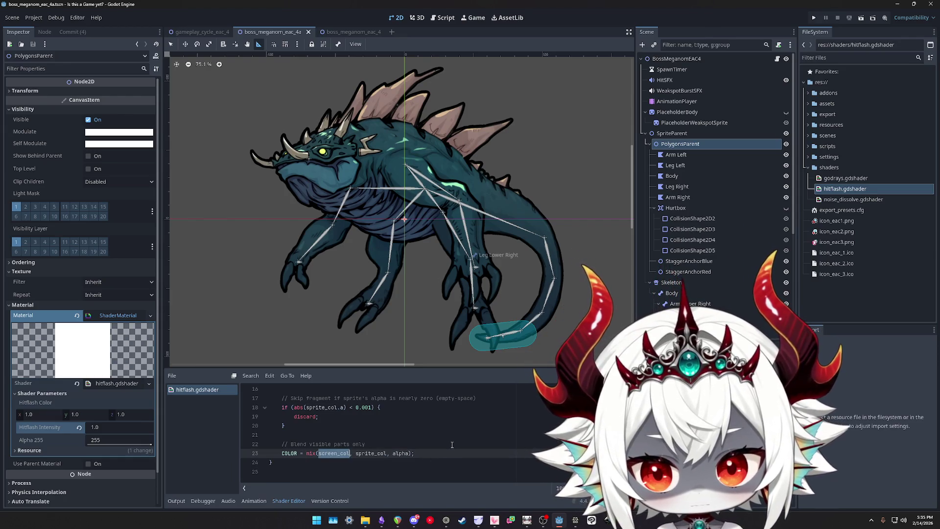
scroll(452, 444, up, 3)
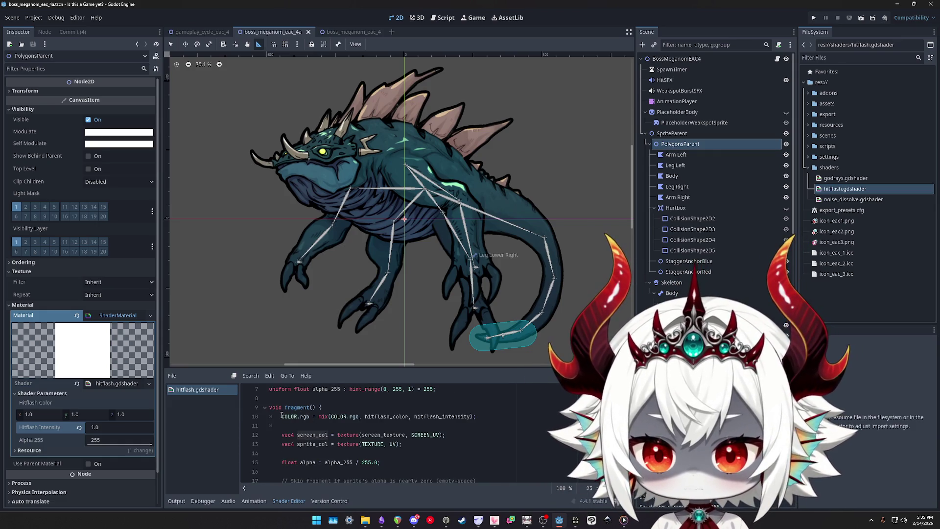
drag(283, 416, 310, 416)
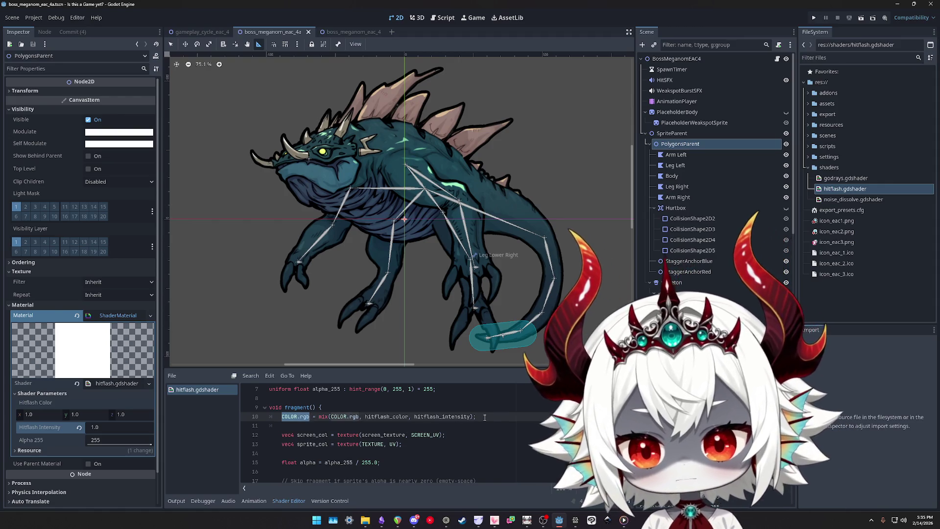
double_click(323, 417)
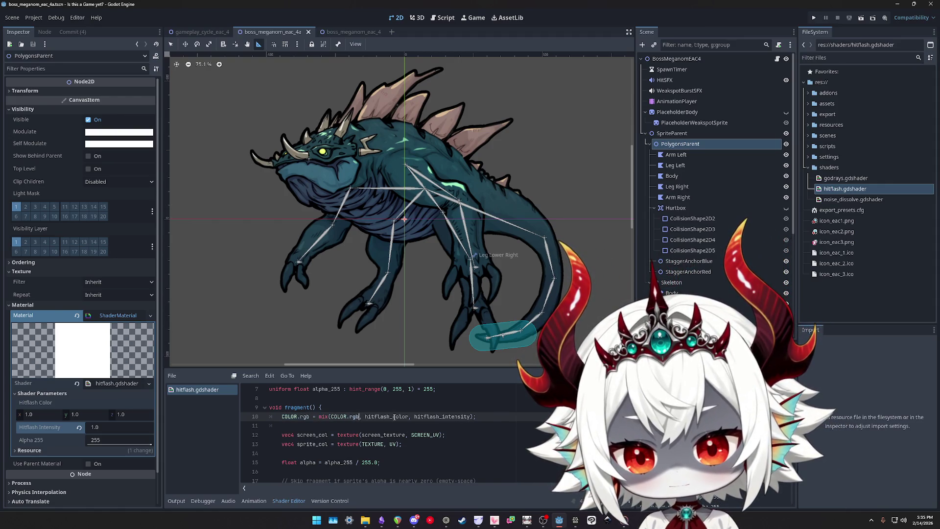
triple_click(437, 417)
drag(477, 416, 281, 416)
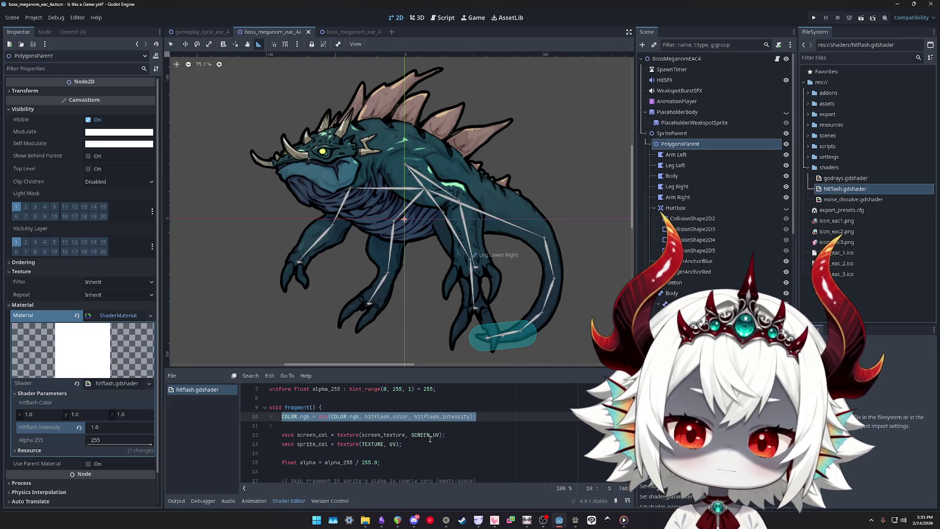
Compare sprite_col on line 13 with its use in the final mix on line 23
double_click(312, 444)
scroll(451, 456, down, 2)
scroll(452, 455, up, 1)
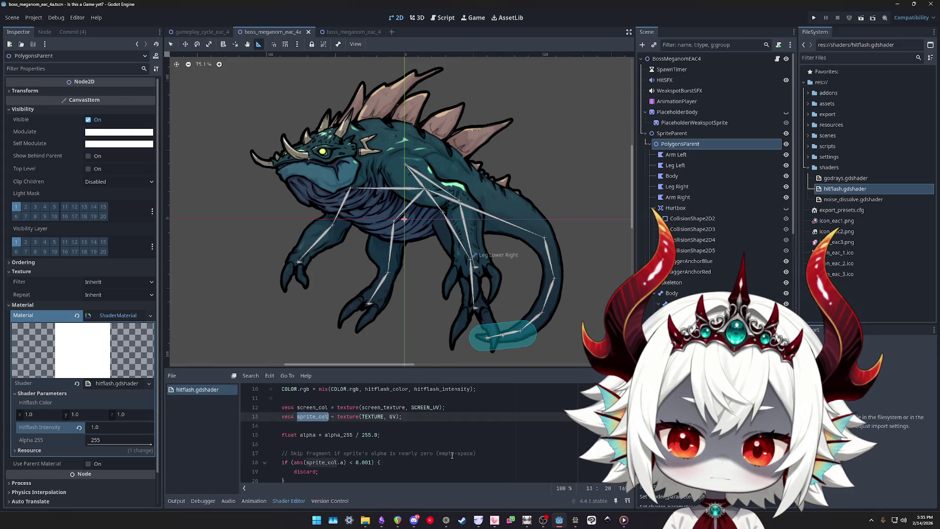
scroll(452, 455, up, 1)
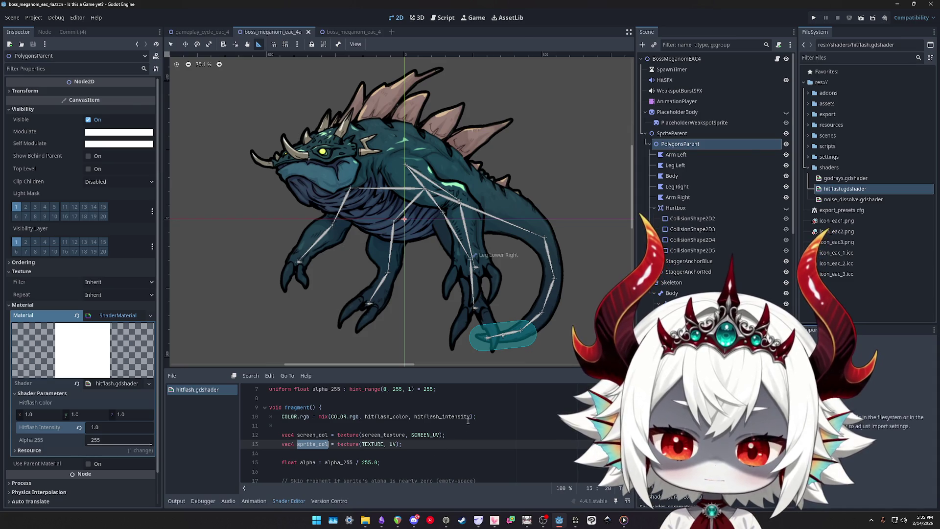
key(Up)
scroll(417, 442, down, 3)
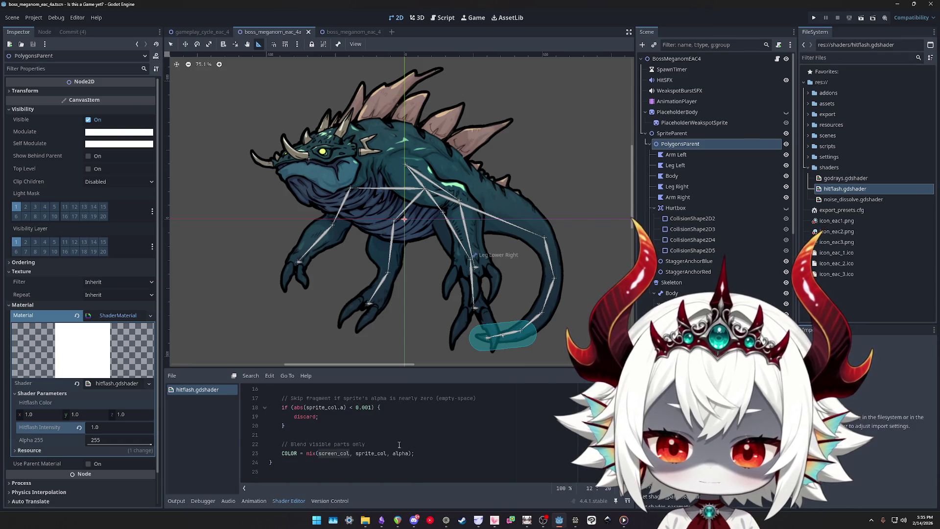
double_click(335, 453)
double_click(370, 452)
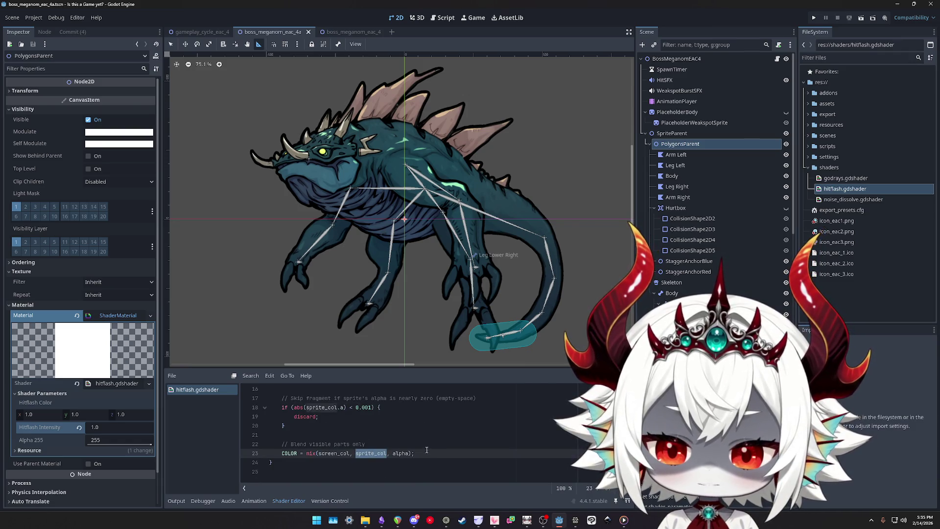
scroll(422, 447, up, 3)
Replace line 13's texture(TEXTURE, UV) with the hitflash mix and comment out line 10
drag(478, 417, 319, 417)
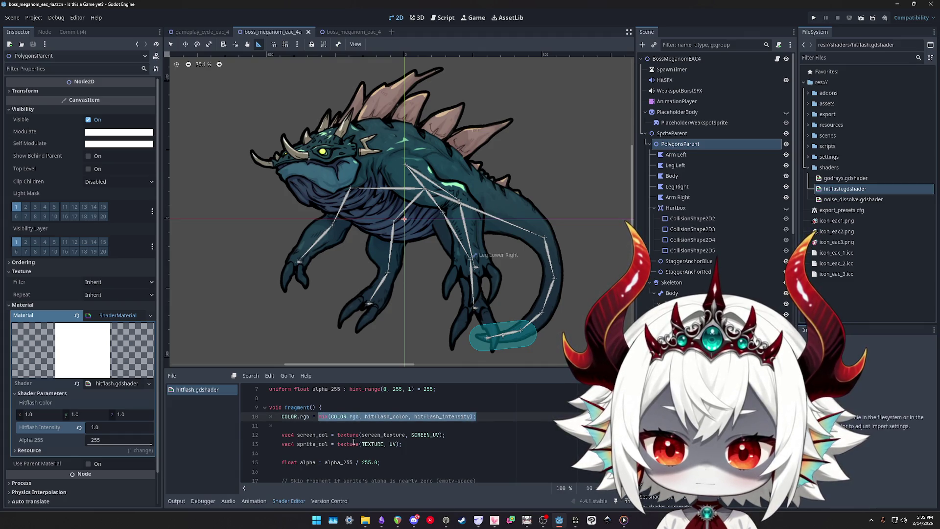
drag(402, 444, 337, 444)
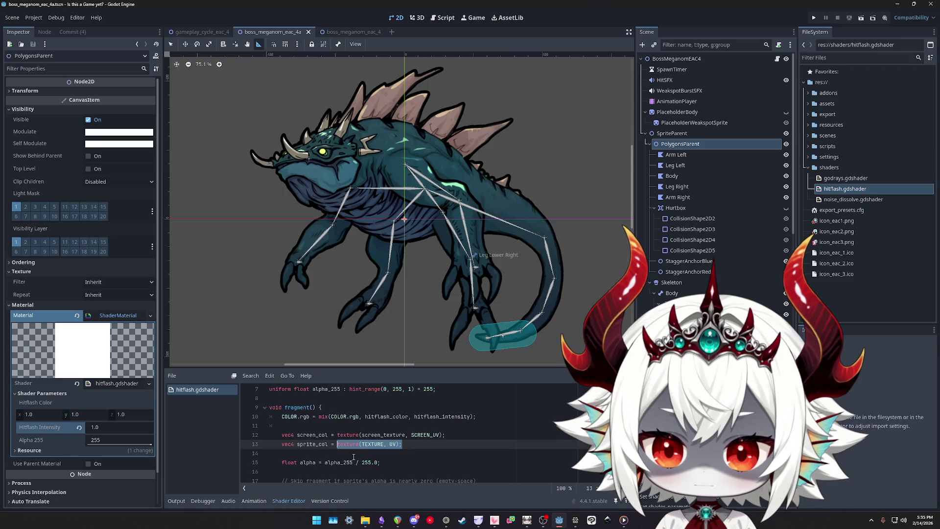
text(mix(COLOR.rgb, hitflash_color, hitflash_intensity);)
click(486, 416)
key(ctrl+k)
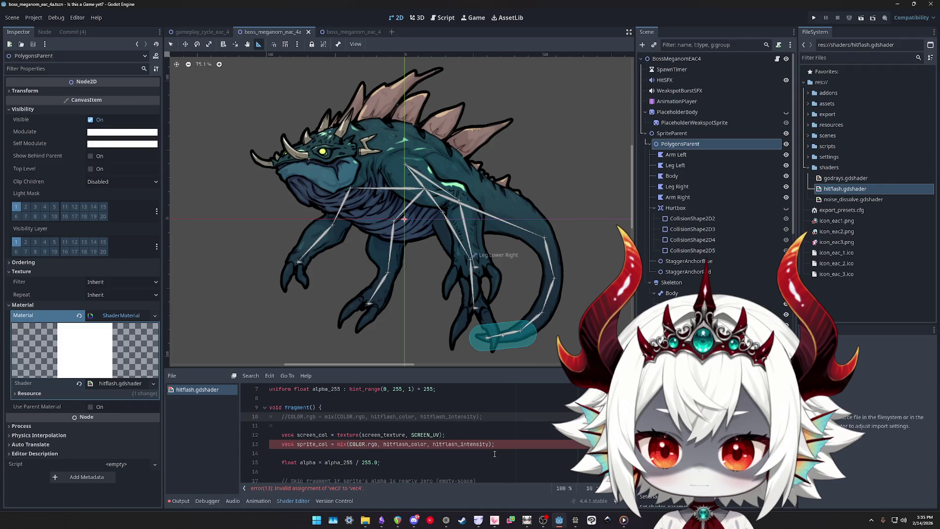
Undo both edits, restoring the hitflash mix line and sprite_col's texture lookup
key(ctrl+k)
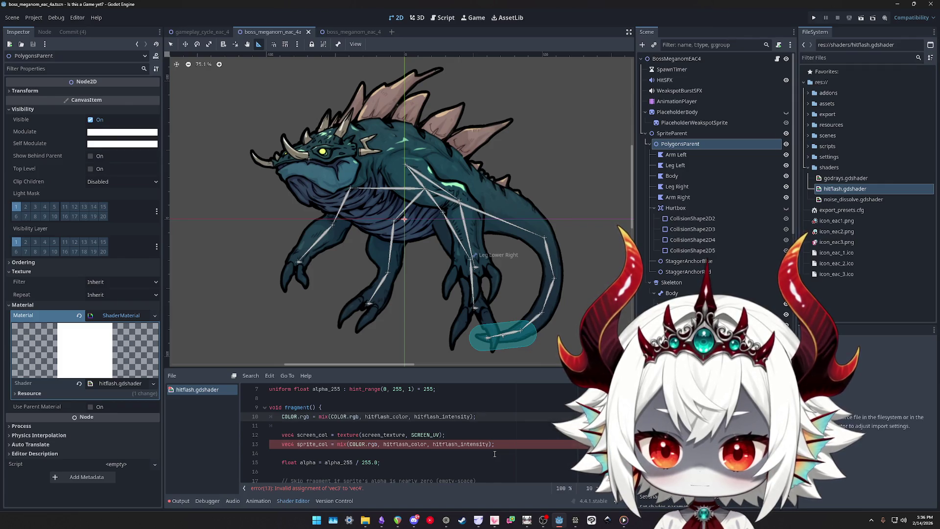
key(ctrl+z)
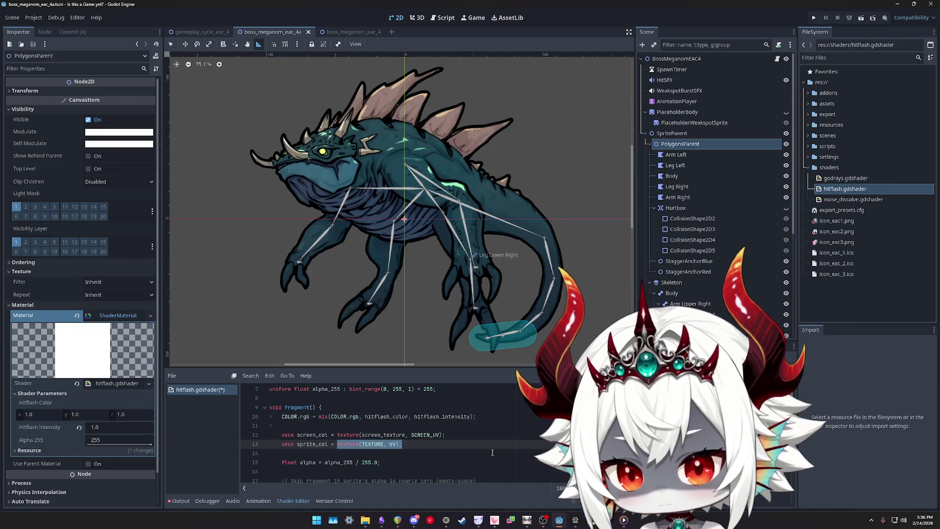
click(339, 446)
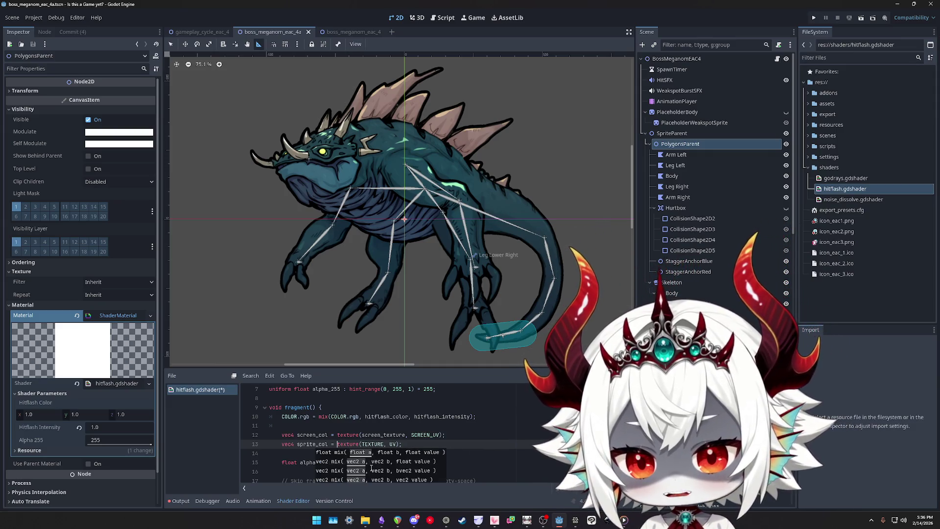
Move the COLOR.rgb hitflash mix statement onto a new line after line 21's COLOR blend
click(291, 417)
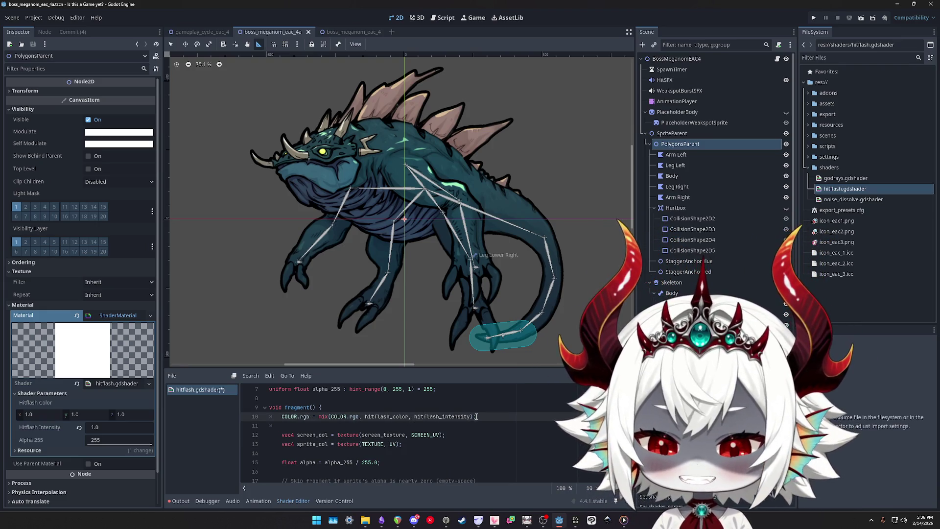
drag(495, 416, 288, 421)
key(ctrl+x)
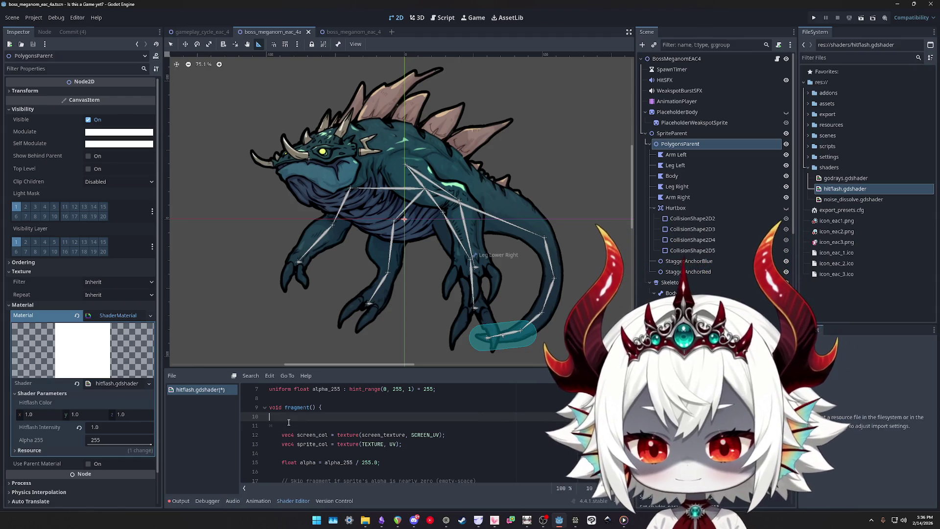
key(Delete)
scroll(293, 423, down, 3)
click(437, 452)
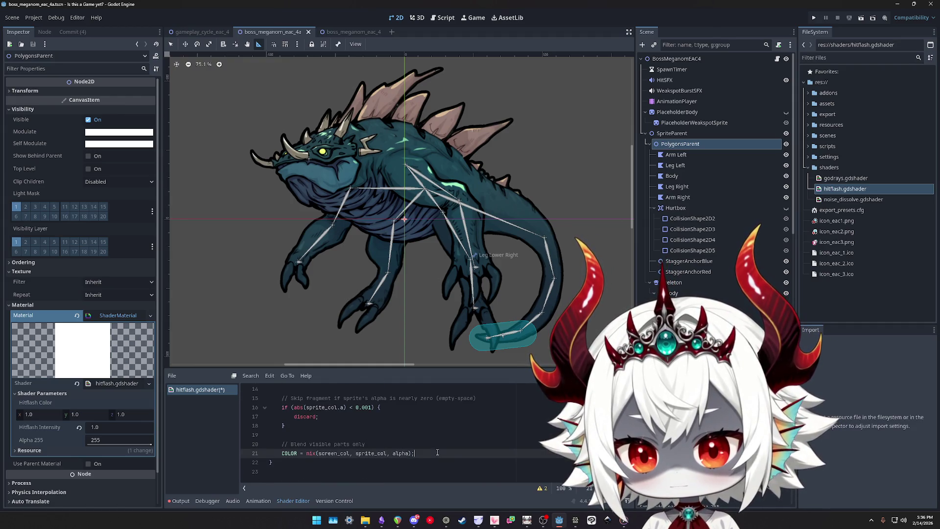
key(Return)
key(ctrl+v)
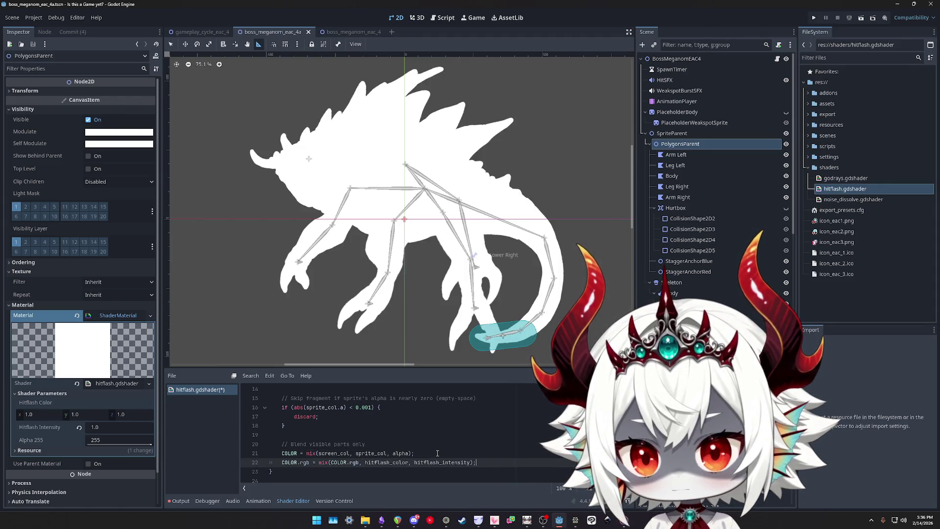
click(128, 446)
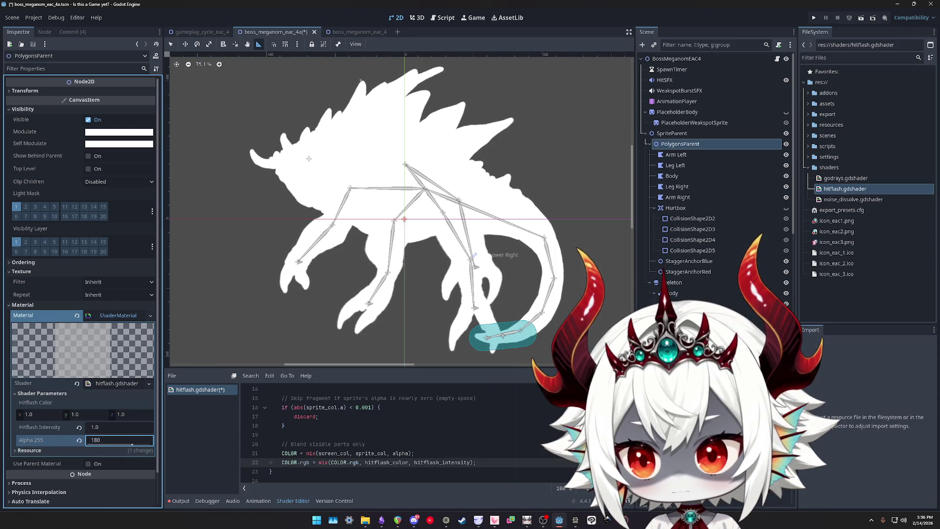
text(255)
Keep Alpha 255 at 255 and preview the flash by varying Hitflash Intensity, setting it to 1
click(376, 462)
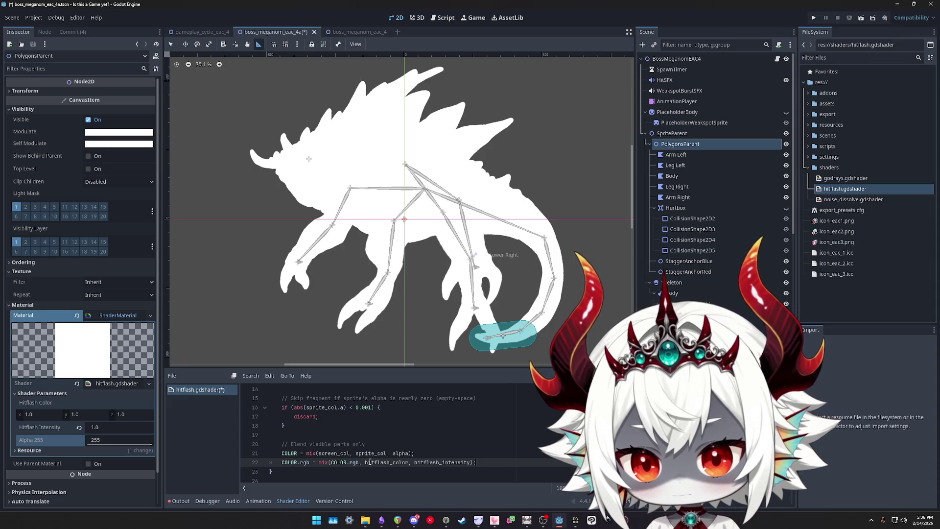
mouse_move(112, 427)
mouse_down()
mouse_move(96, 428)
mouse_move(120, 427)
mouse_move(95, 427)
mouse_move(117, 440)
mouse_move(89, 439)
mouse_move(152, 444)
mouse_up()
key(shift+Tab)
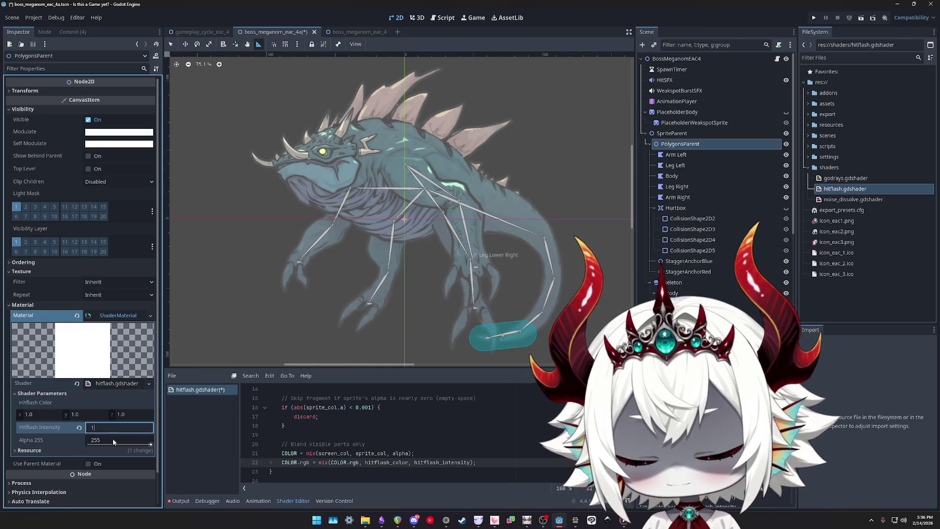
text(1)
key(Return)
Enter 0 for Hitflash Intensity and test an Alpha 255 fade, checking the moved line 22
double_click(387, 462)
double_click(443, 462)
click(492, 461)
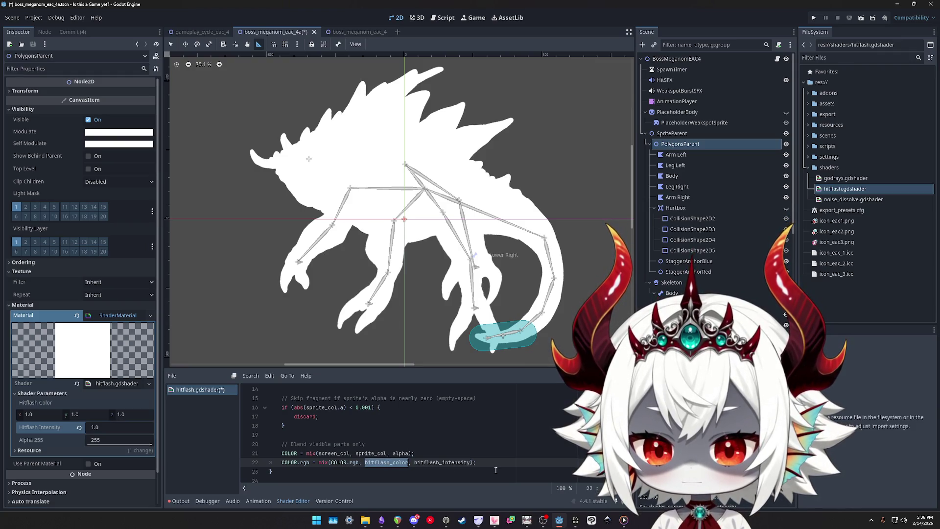
click(120, 426)
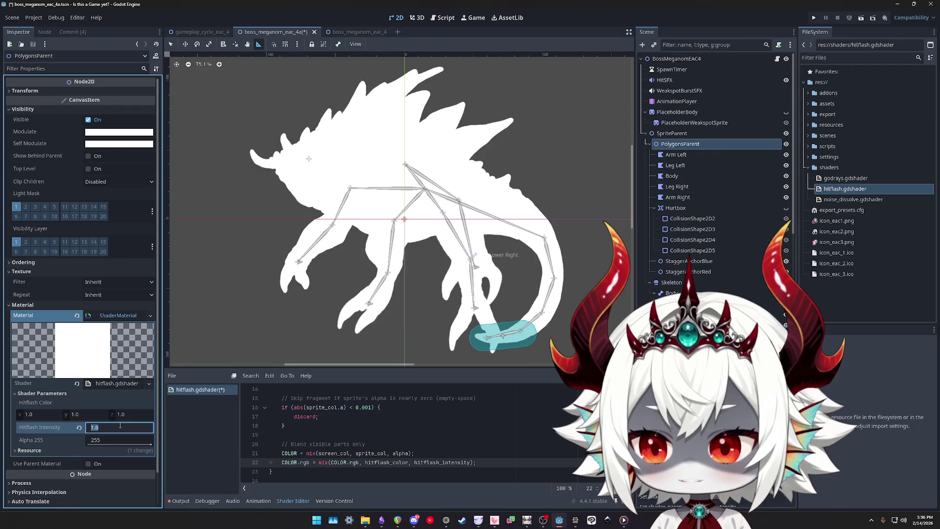
text(0)
key(Return)
mouse_move(137, 446)
mouse_down()
mouse_move(88, 446)
mouse_move(147, 445)
mouse_up()
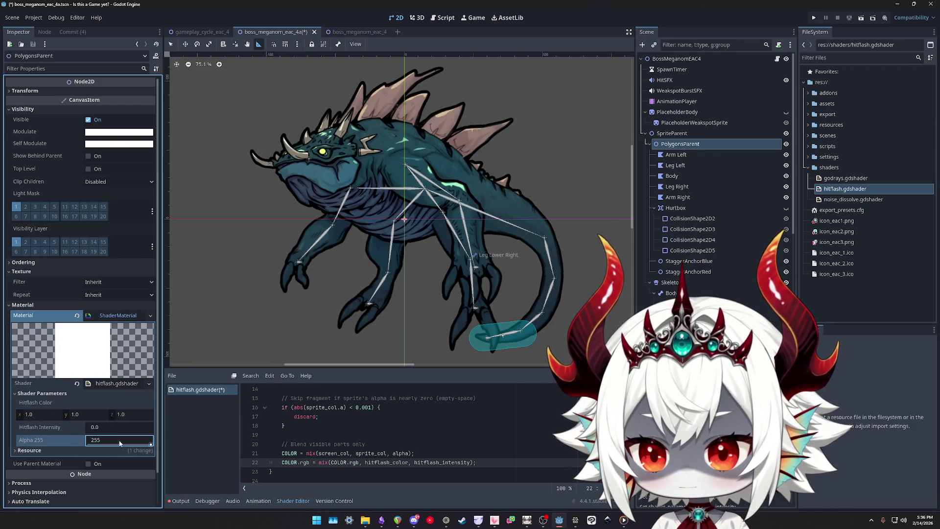
click(106, 428)
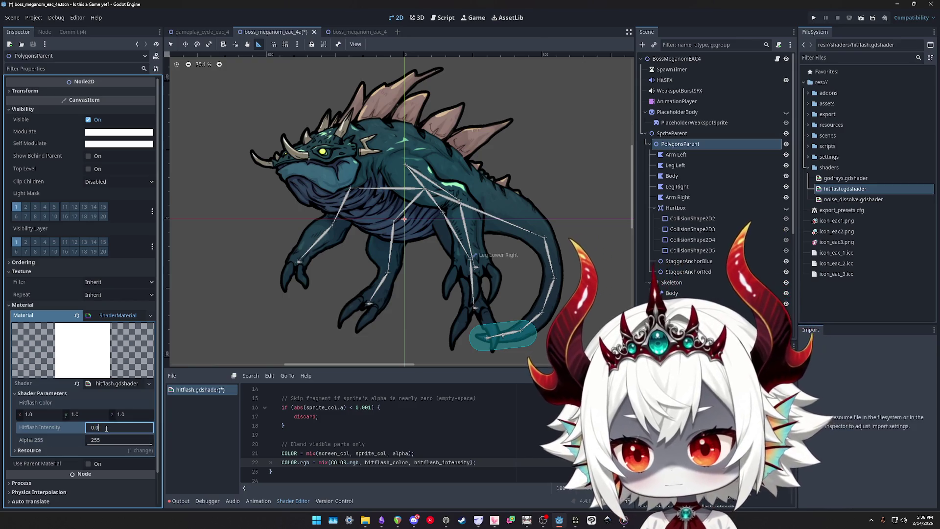
double_click(342, 452)
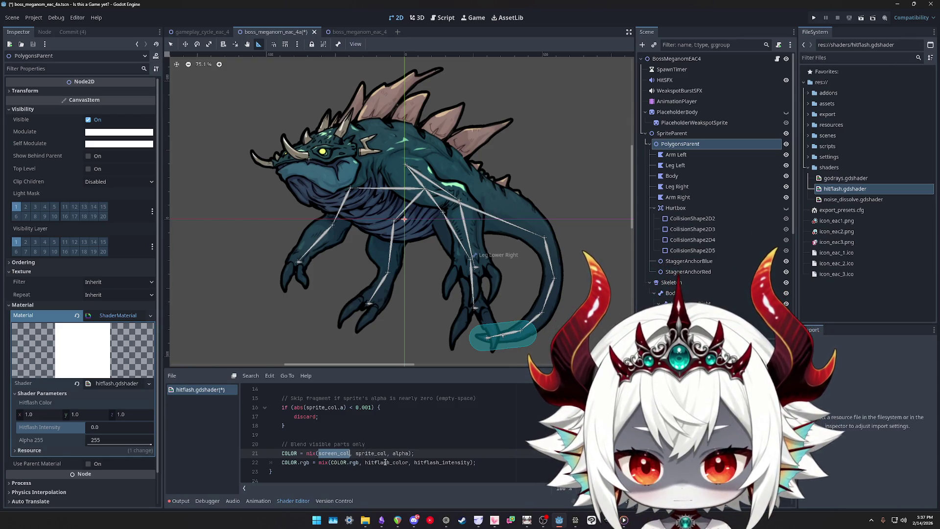
Save the hitflash shader
click(426, 453)
key(ctrl+s)
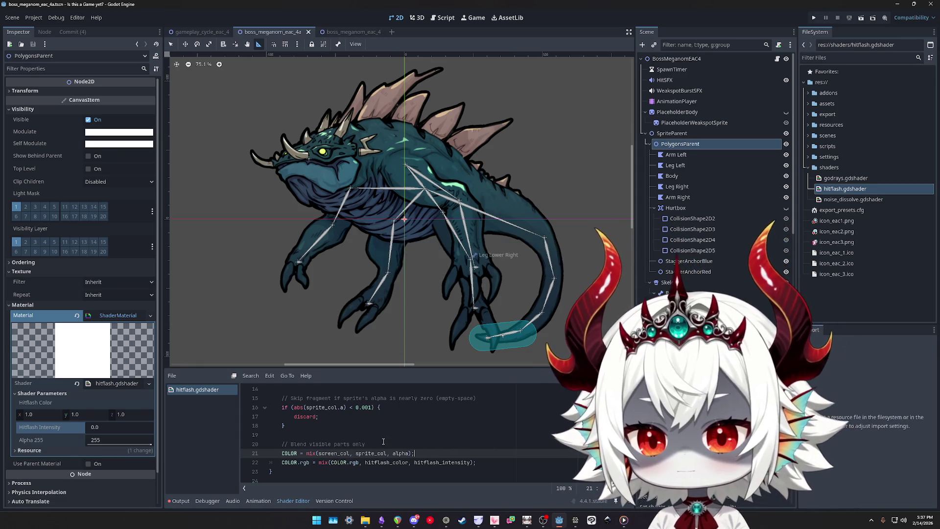
scroll(489, 442, up, 4)
scroll(482, 431, down, 4)
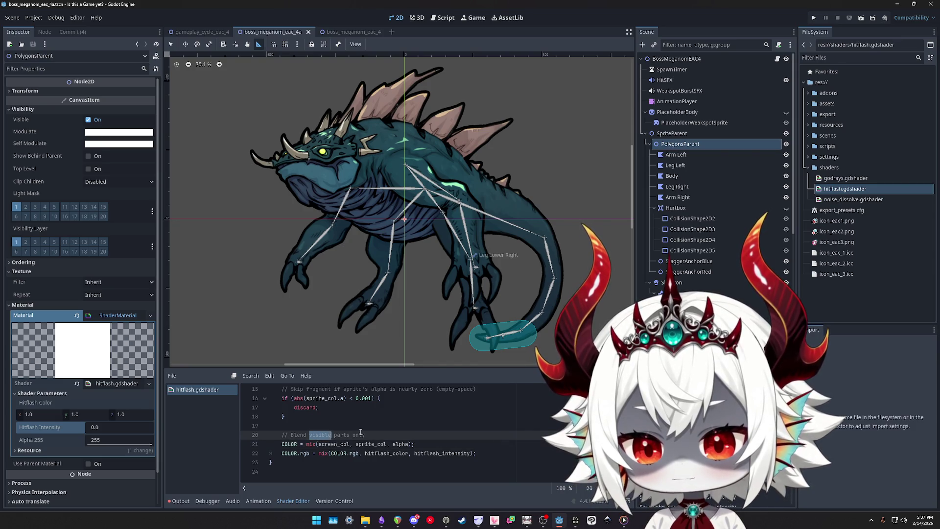
Review screen_col and sprite_col in the blend line and their declarations on lines 10-11
drag(366, 435, 292, 435)
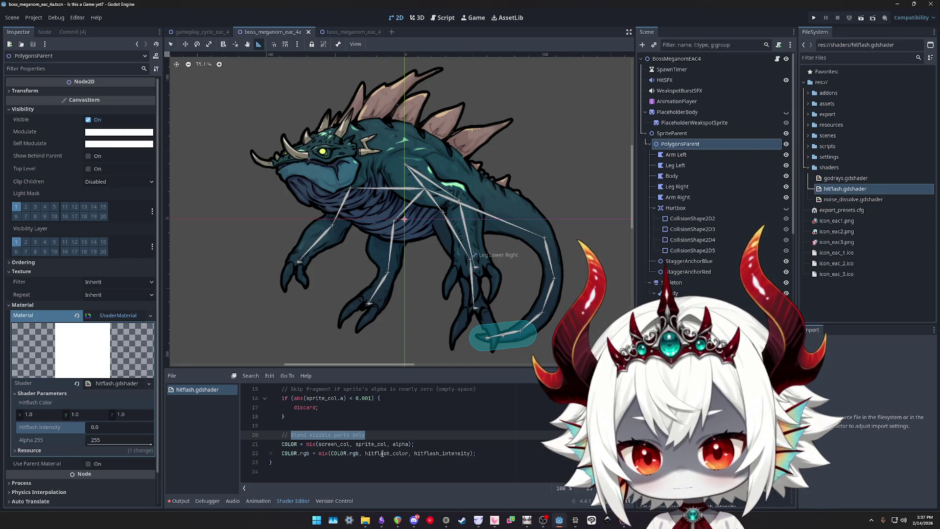
double_click(382, 454)
double_click(374, 445)
double_click(378, 453)
double_click(373, 444)
double_click(368, 444)
double_click(333, 444)
double_click(368, 444)
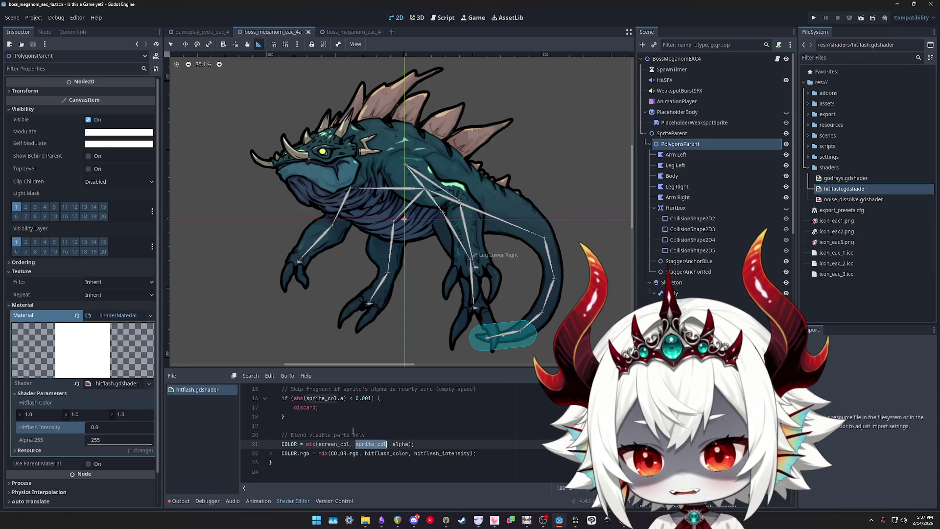
scroll(343, 431, up, 2)
click(319, 407)
double_click(319, 408)
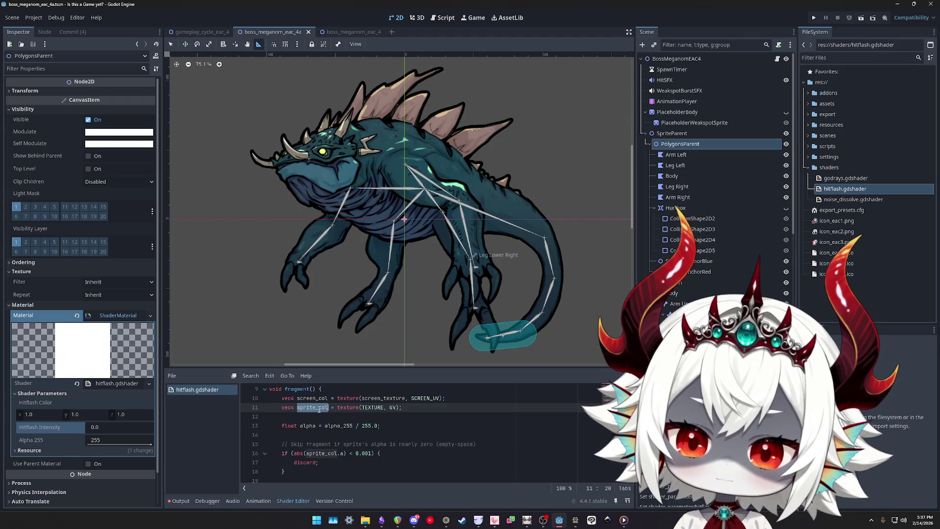
double_click(312, 398)
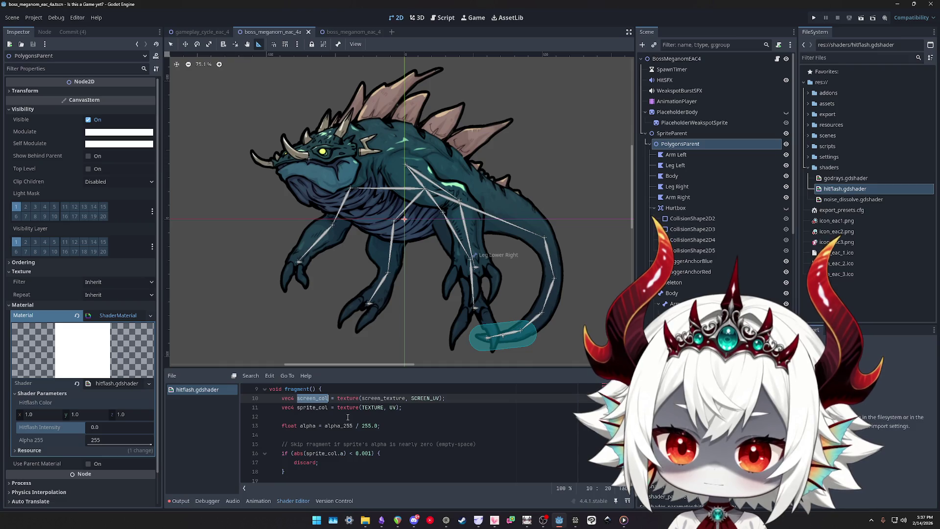
scroll(344, 420, down, 2)
Replace screen_col on line 21 with mix(COLOR.rgb, hitflash_color, hitflash_intensity) and delete line 22
double_click(334, 444)
drag(318, 453, 472, 452)
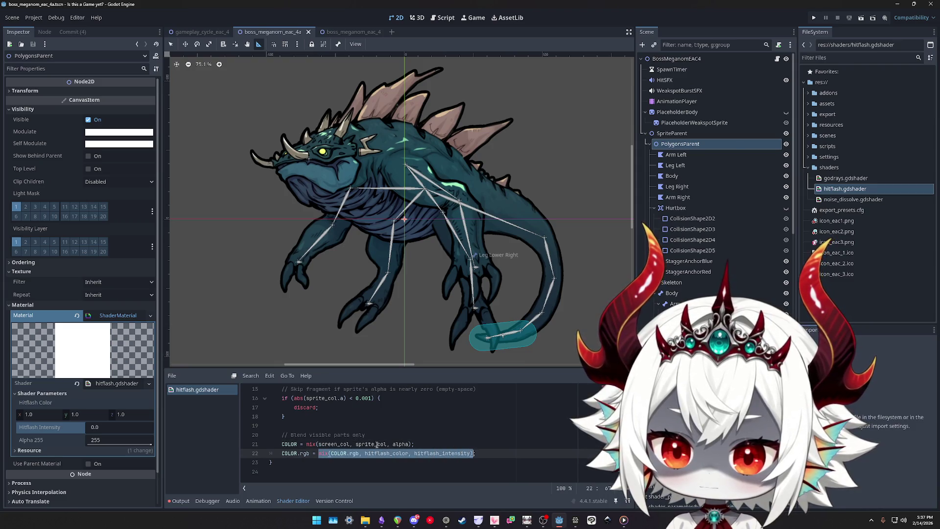
key(ctrl+c)
double_click(334, 444)
key(ctrl+v)
click(495, 450)
key(ctrl+shift+k)
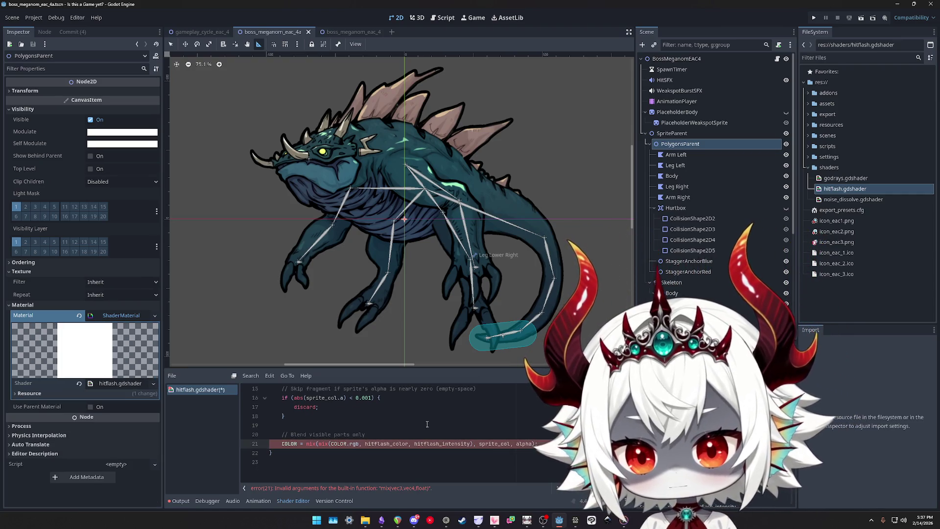
text(;)
Save the shader and add an empty line above the blend line
click(389, 435)
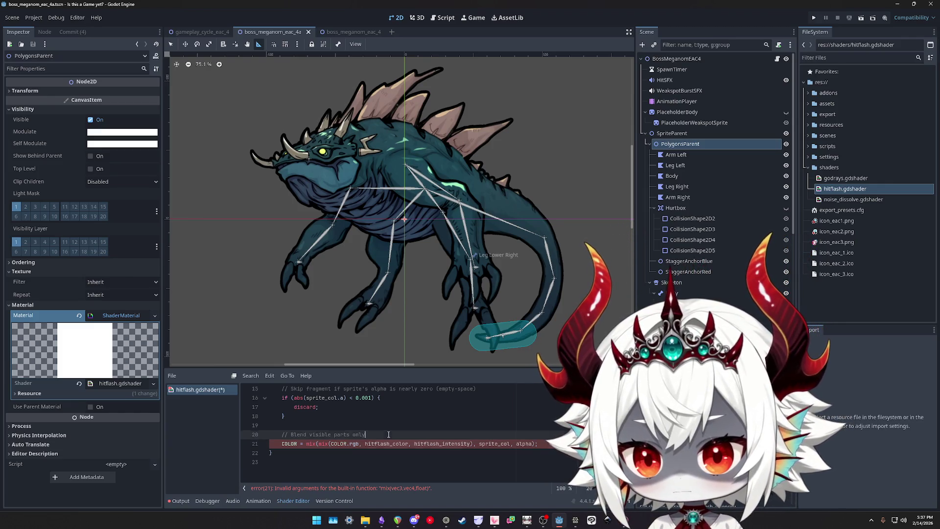
key(ctrl+s)
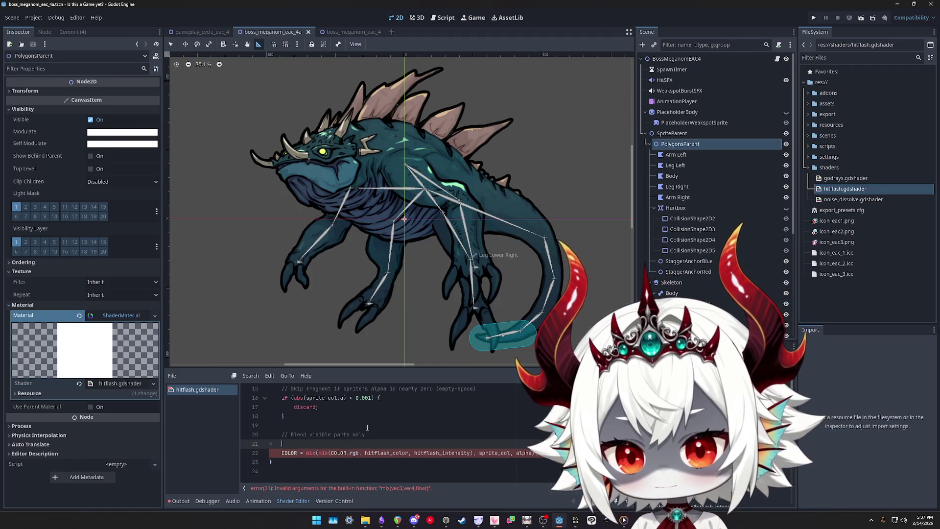
scroll(350, 407, up, 2)
key(Return)
scroll(349, 406, down, 2)
Try starting a vec4 line above the blend line, then discard the unfinished line
text(vec)
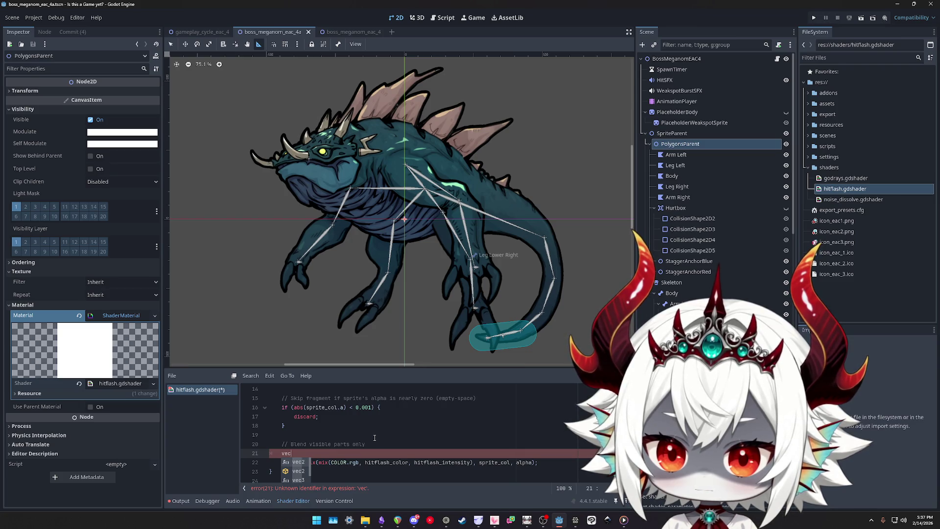
scroll(351, 418, up, 3)
scroll(355, 424, down, 3)
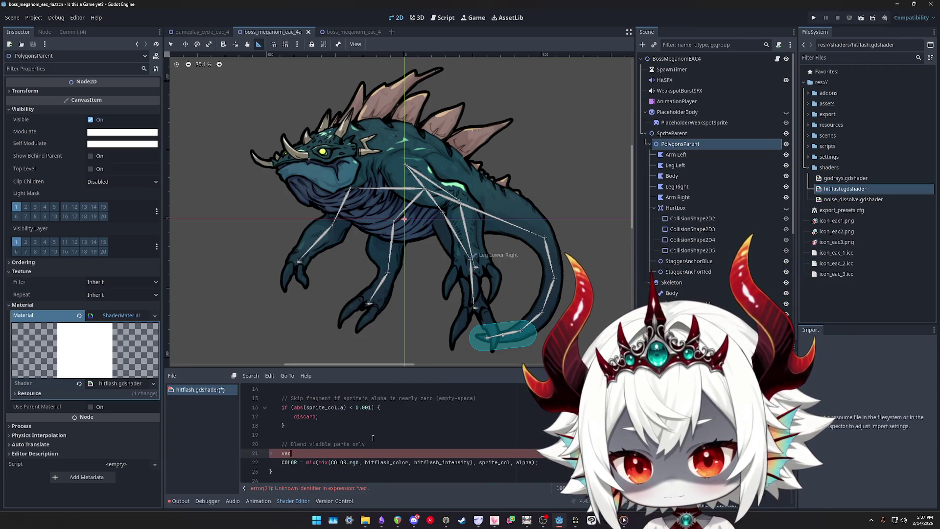
text(4)
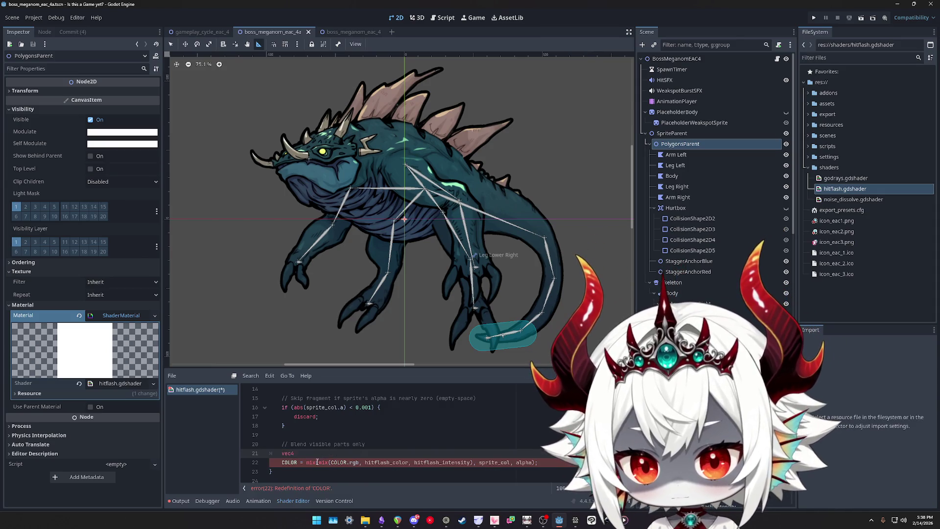
drag(319, 462, 474, 462)
click(372, 455)
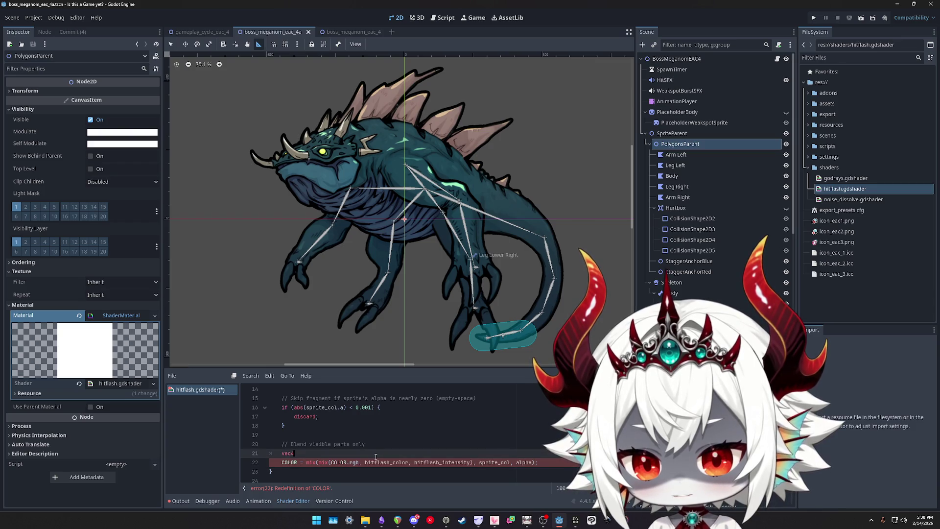
key(ctrl+space)
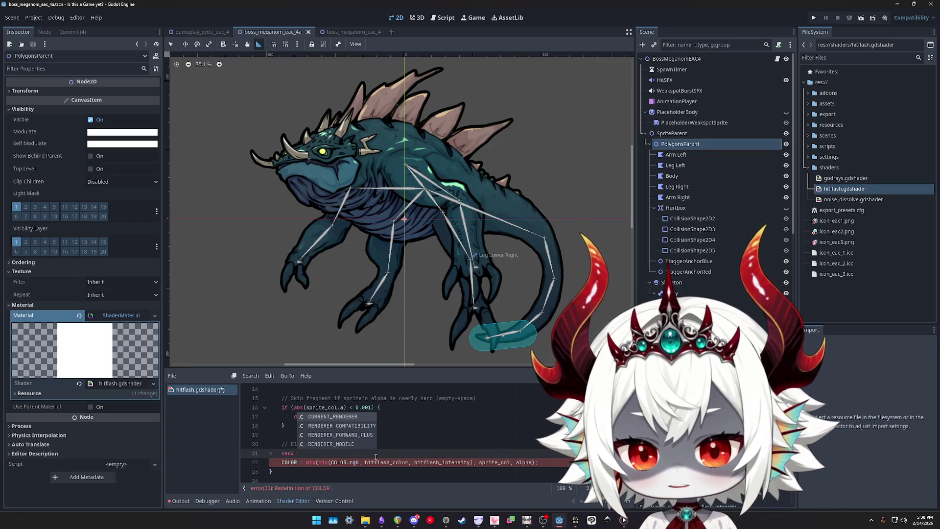
key(Escape)
key(BackSpace)
key(BackSpace)
key(BackSpace)
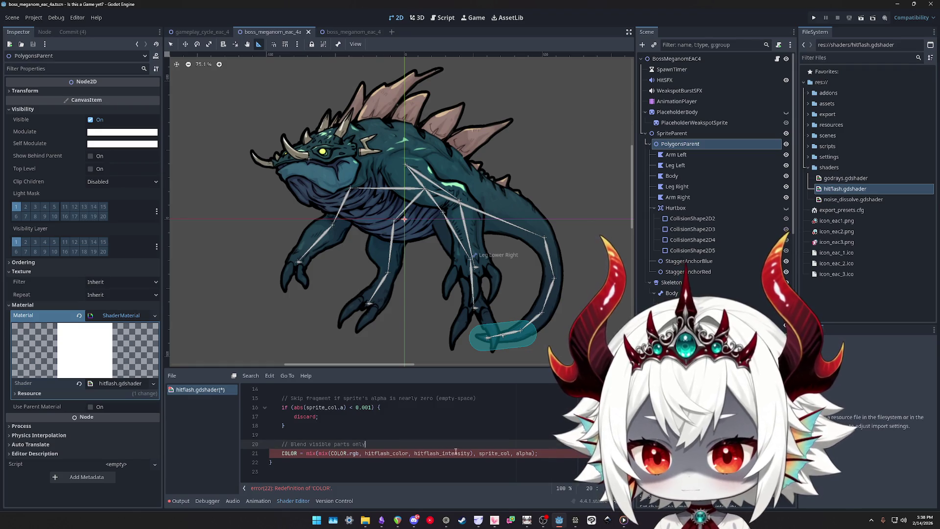
Remove .rgb after COLOR in the blend line, save, then restore .rgb
click(474, 453)
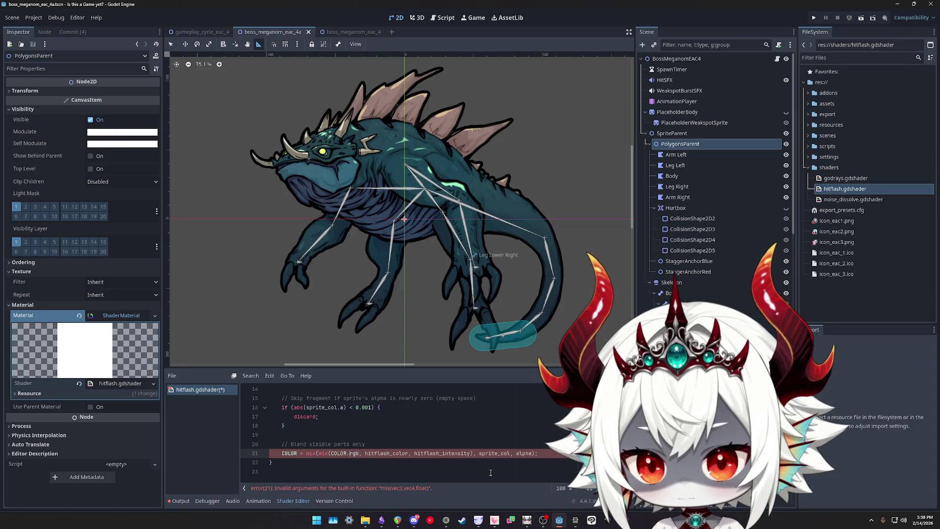
key(BackSpace)
key(BackSpace)
key(BackSpace)
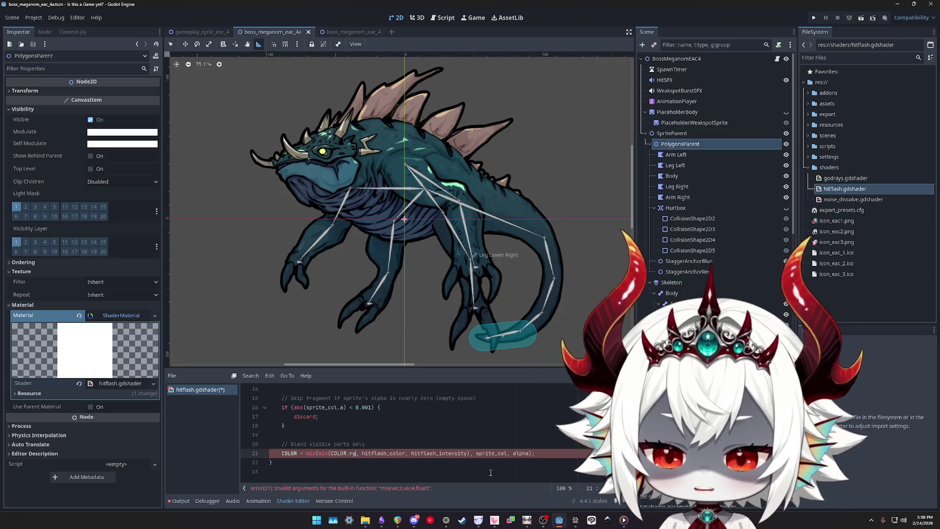
key(ctrl+s)
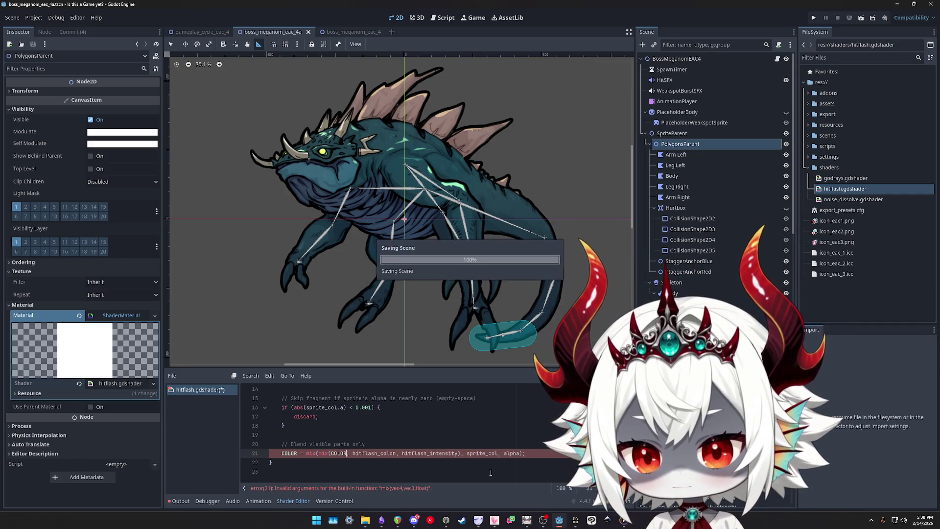
text(.rgb)
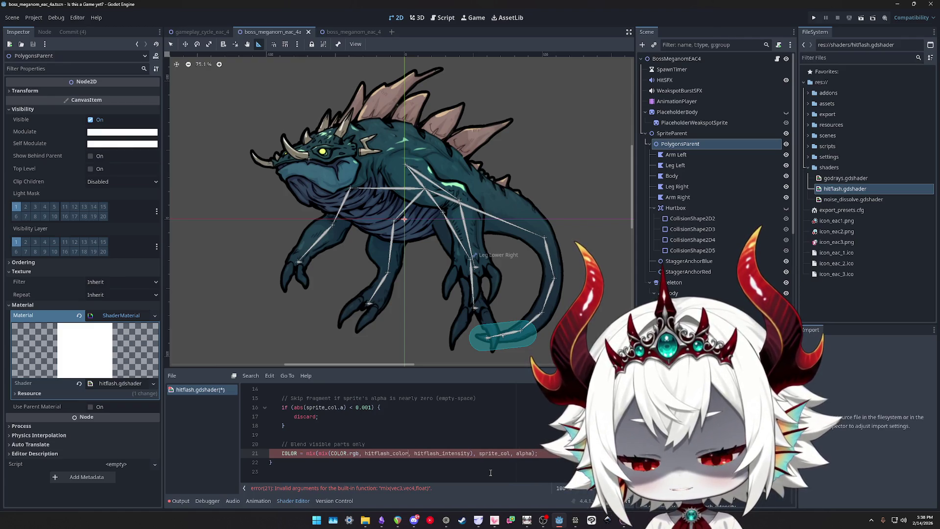
Insert a new line above the COLOR line beginning 'vec4 true_color ='
key(Left)
key(ctrl+shift+Return)
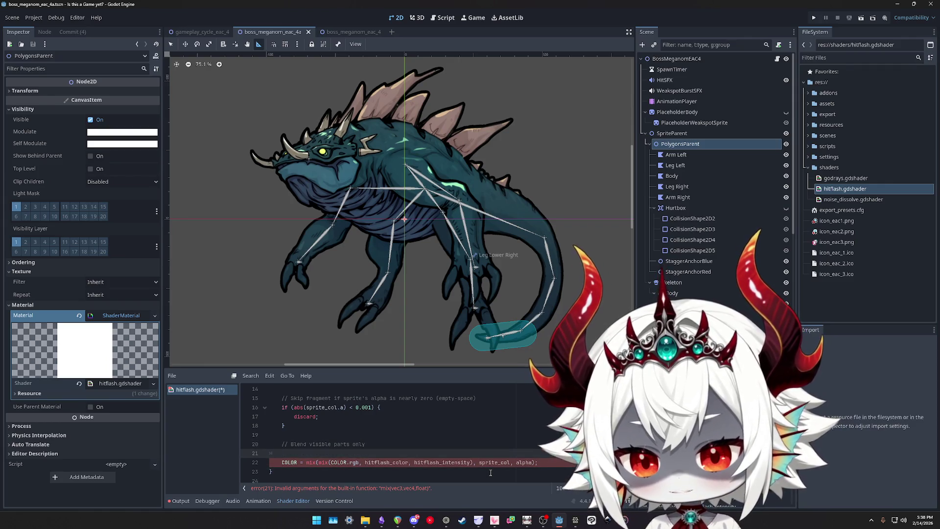
text(vec4)
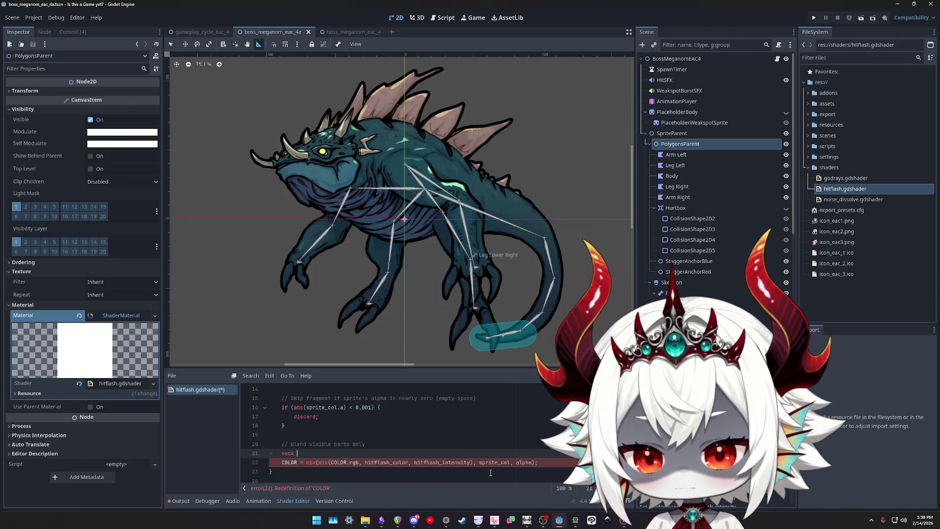
text( hi)
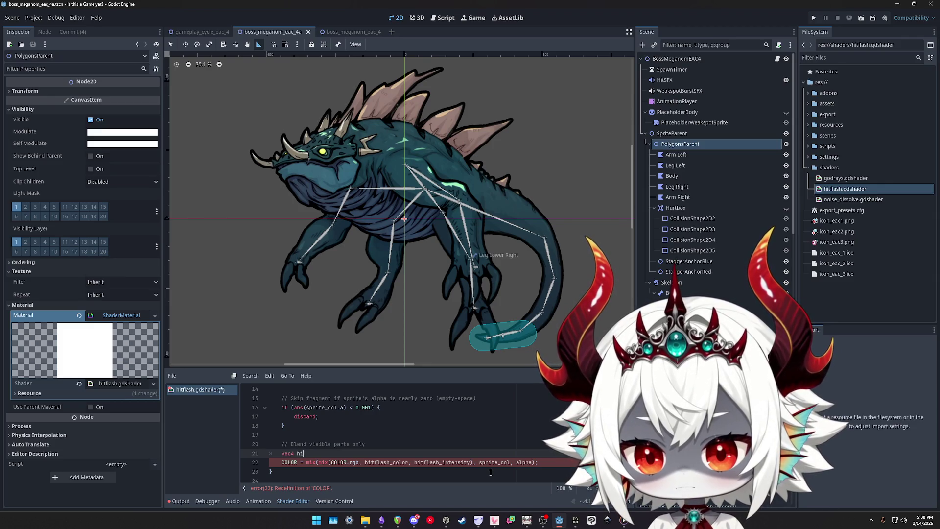
key(BackSpace)
key(BackSpace)
text(true_color )
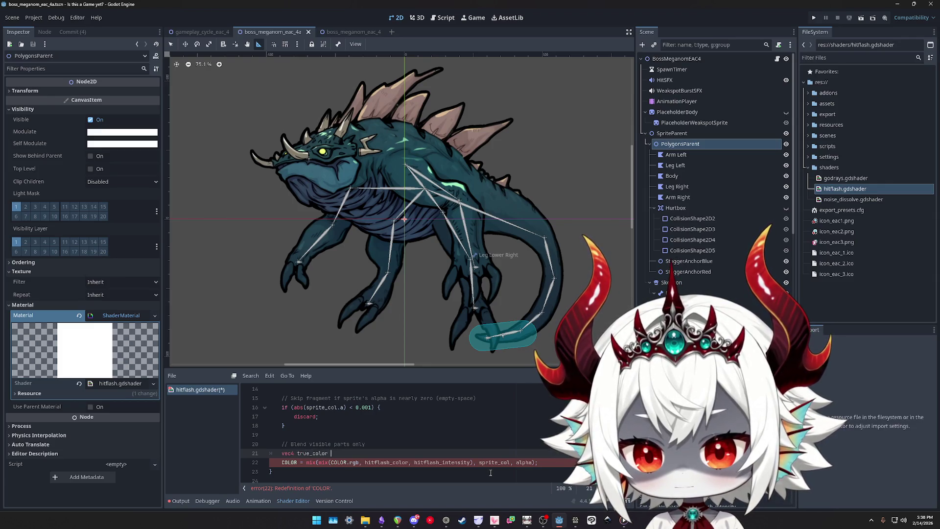
text(=)
Move the inner hitflash mix call from the COLOR line into true_color's value, appending ', 1.0)'
key(Escape)
key(Down)
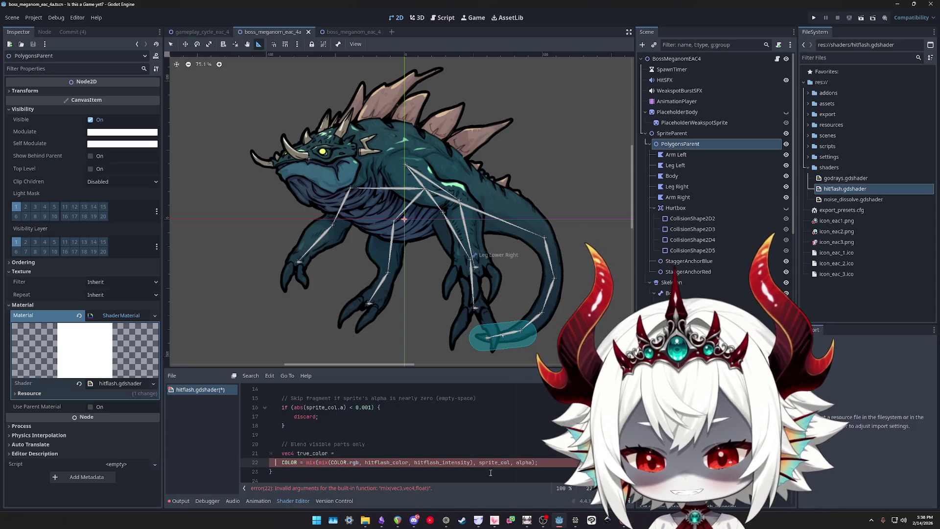
key(shift+Right)
key(shift+Right)
key(shift+Right)
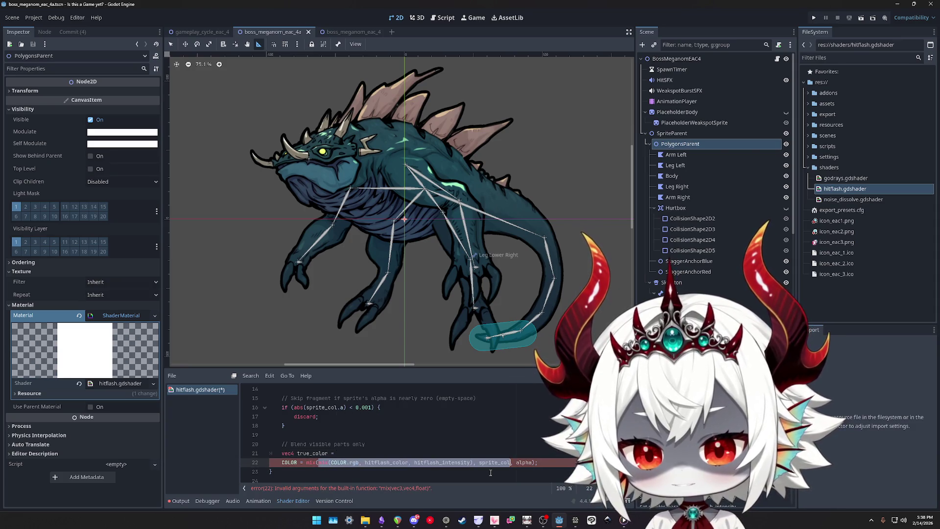
key(shift+Left)
key(shift+Left)
key(shift+Left)
key(BackSpace)
key(Up)
key(End)
key(ctrl+v)
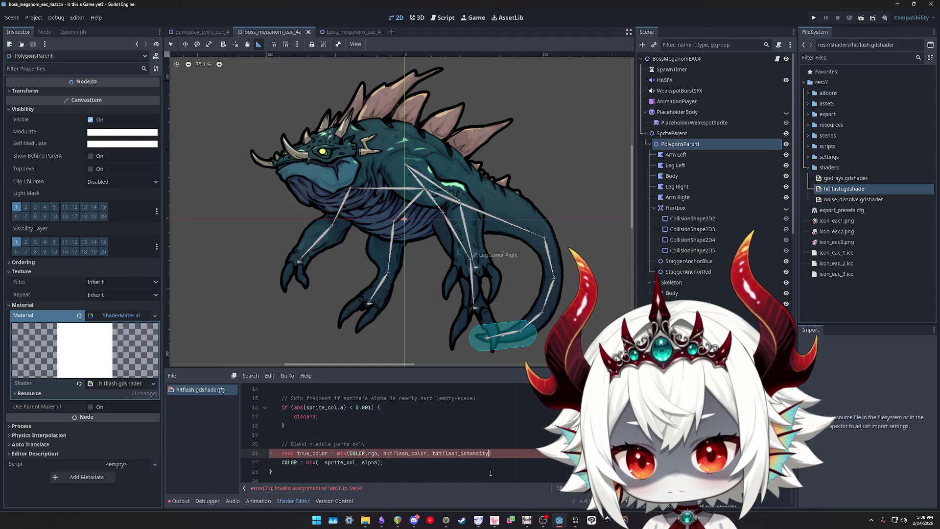
text(, )
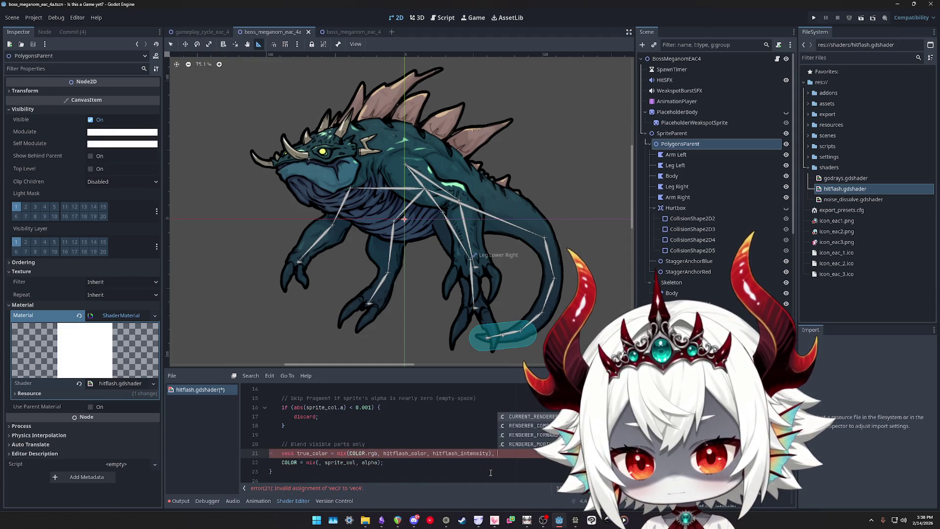
text(1.0))
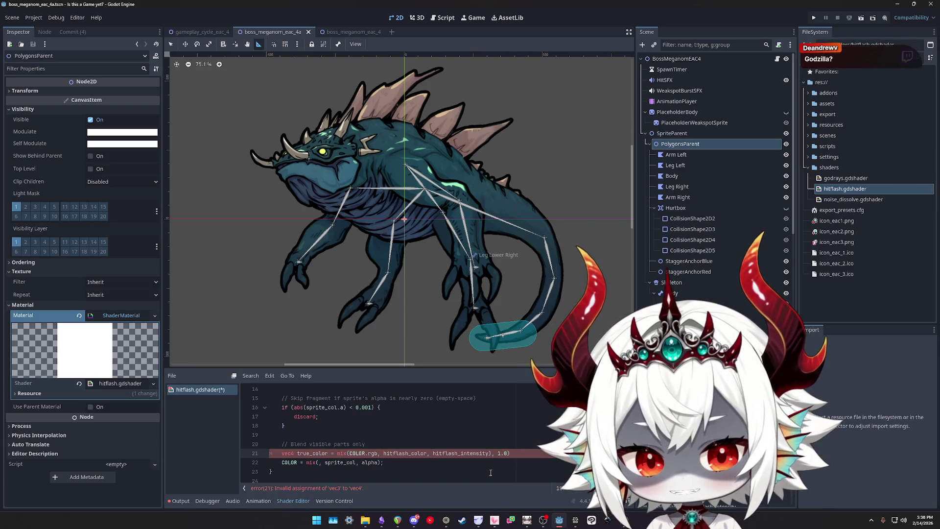
text(()
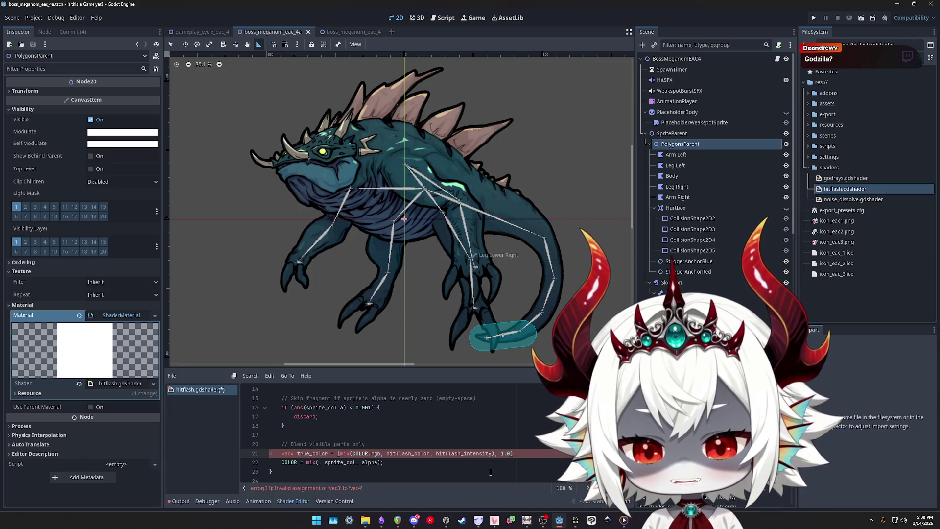
Clean up the true_color line: drop extra parentheses, change it to vec3, remove ', 1.0'
key(End)
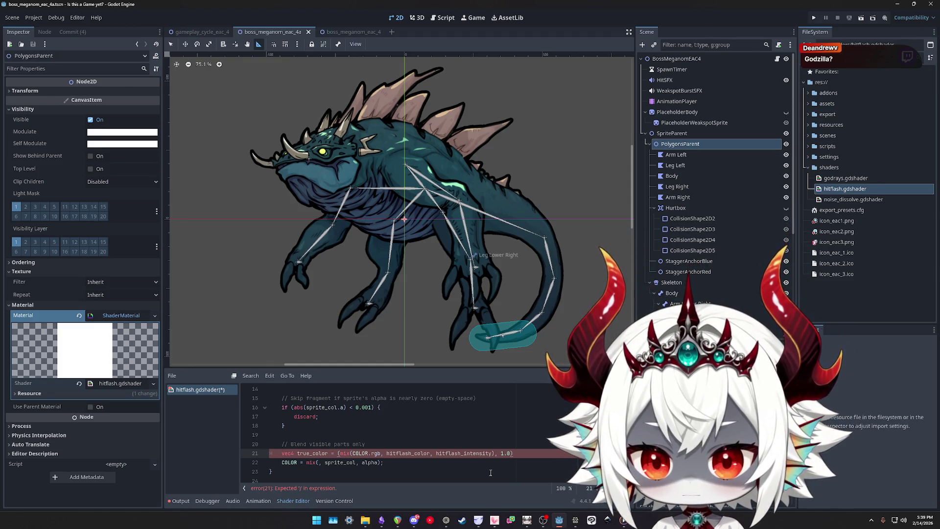
key(ctrl+Left)
key(ctrl+Left)
key(ctrl+Left)
text(COLOR)
key(BackSpace)
key(BackSpace)
key(BackSpace)
text(Color)
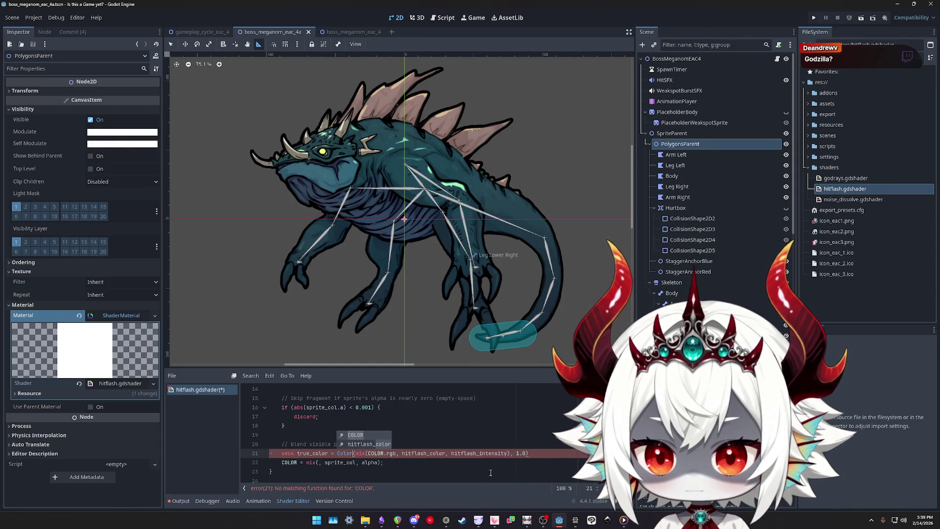
key(BackSpace)
key(BackSpace)
key(BackSpace)
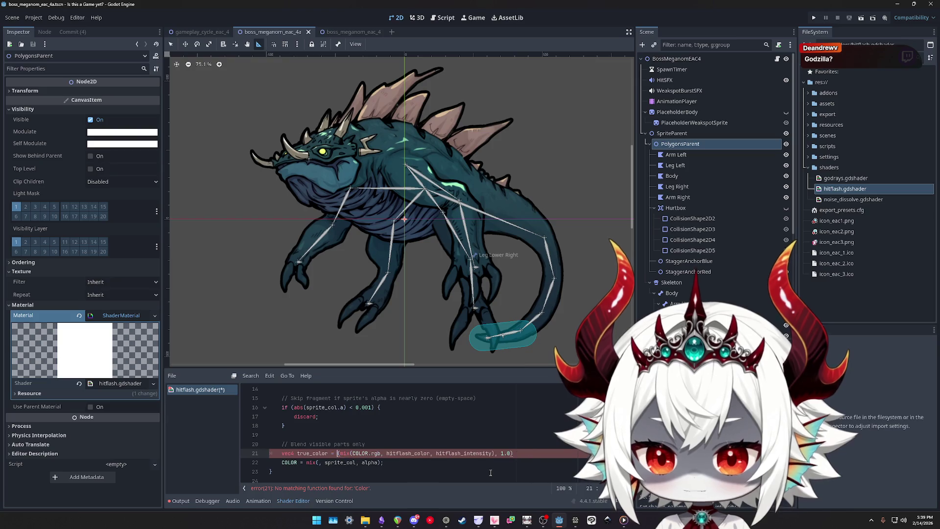
key(Delete)
key(BackSpace)
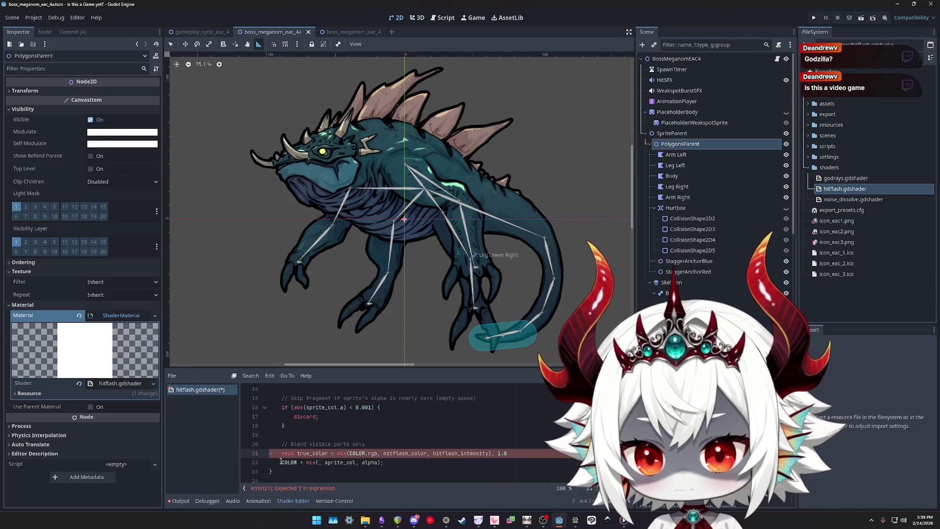
key(Left)
key(BackSpace)
text(3)
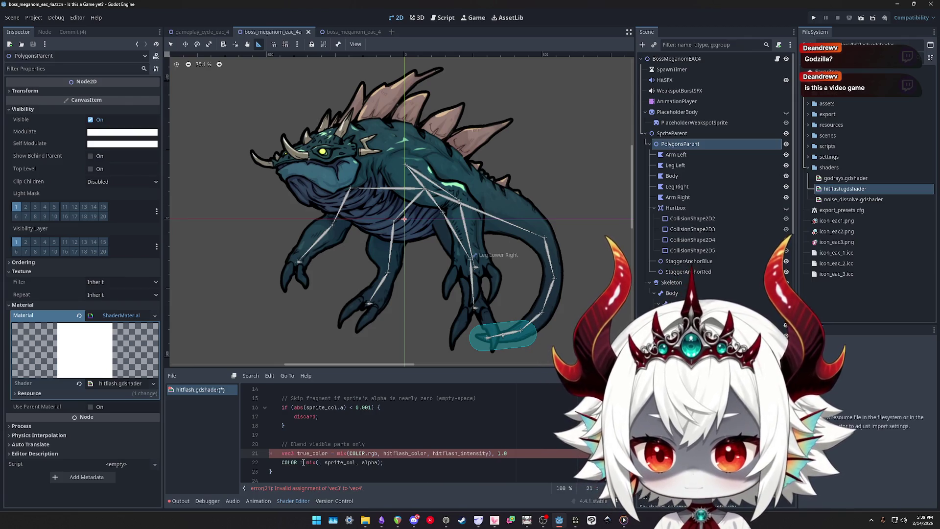
key(BackSpace)
key(BackSpace)
key(BackSpace)
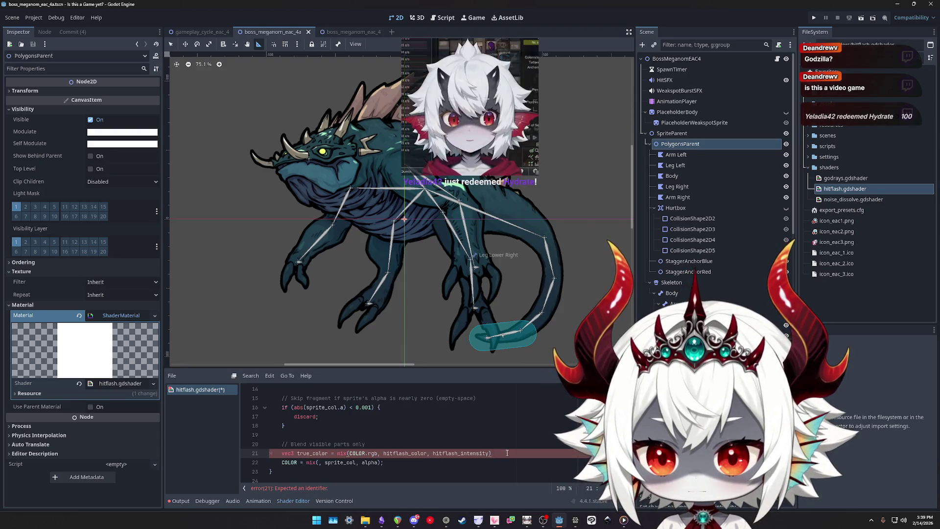
Restore ', 1.0' on line 21, switch true_color back to vec4, and save
key(Down)
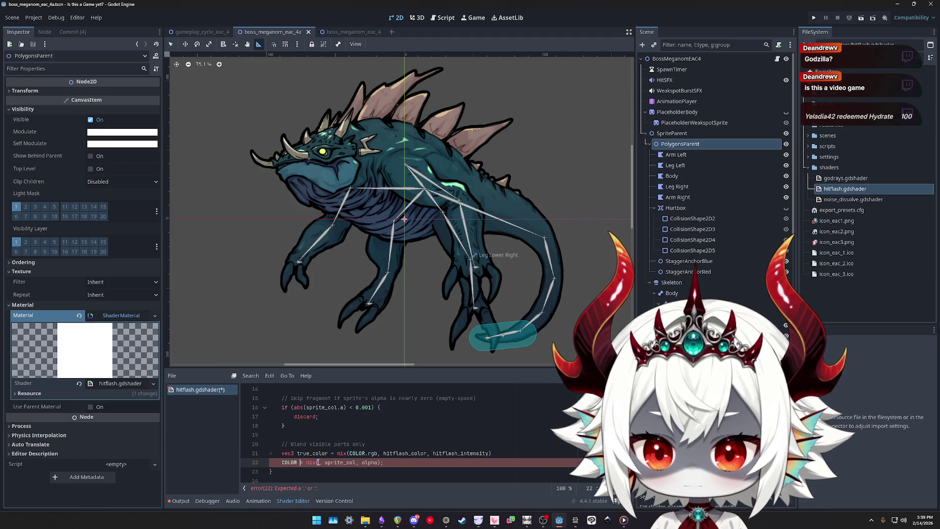
click(491, 453)
text(, 1.0)
key(Home)
key(ctrl+Right)
key(BackSpace)
text(4)
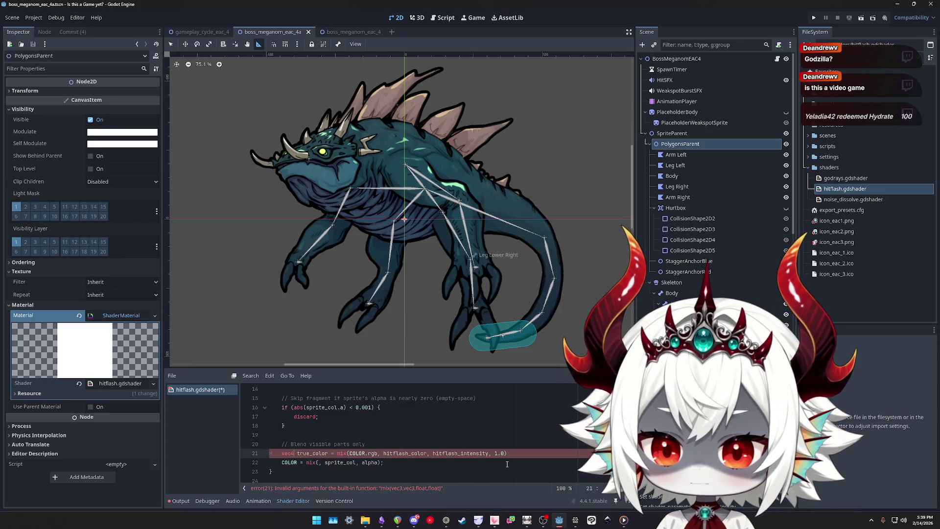
key(ctrl+s)
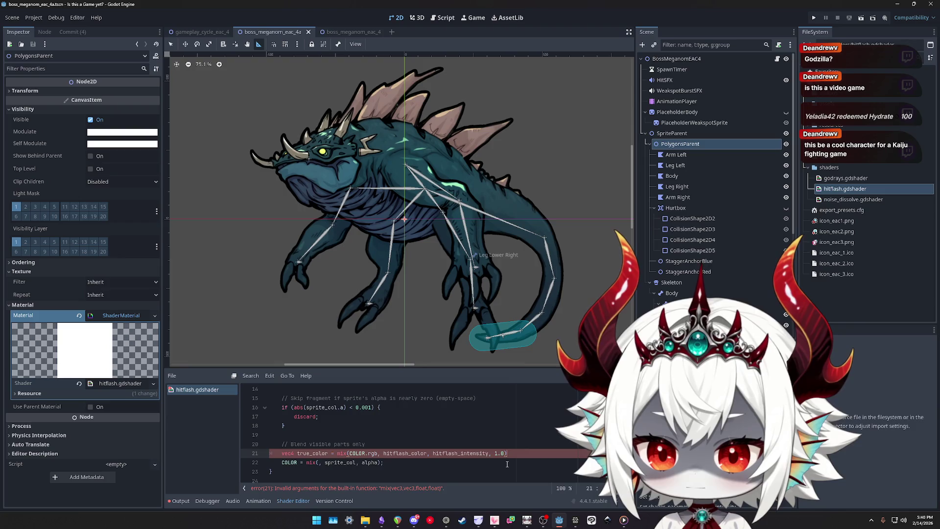
Make true_color vec3 without the 1.0, and put screen_col into line 22's mix
key(Home)
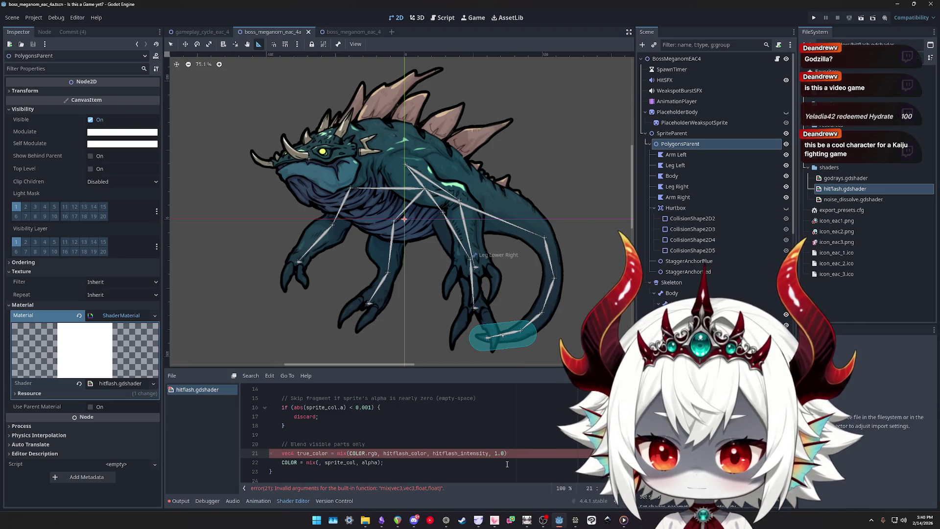
key(Right)
key(Right)
key(Right)
key(BackSpace)
text(3)
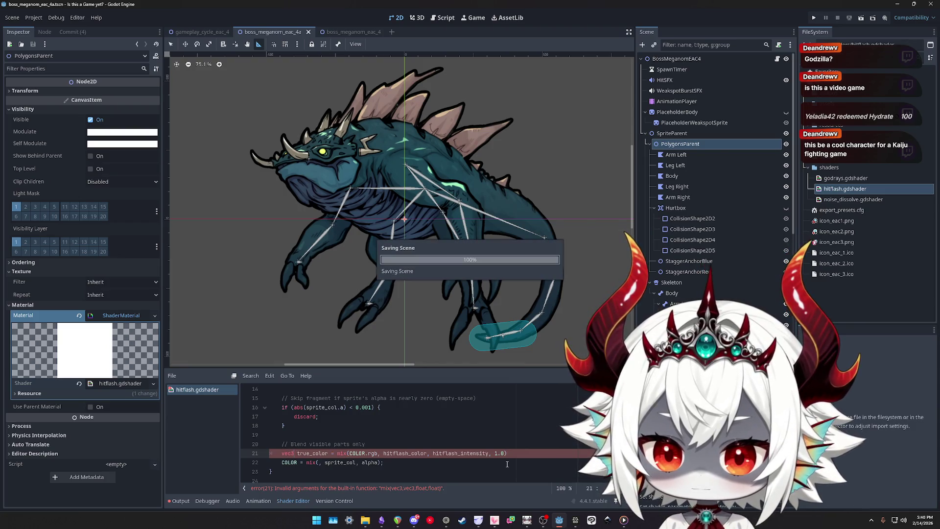
key(BackSpace)
key(BackSpace)
key(BackSpace)
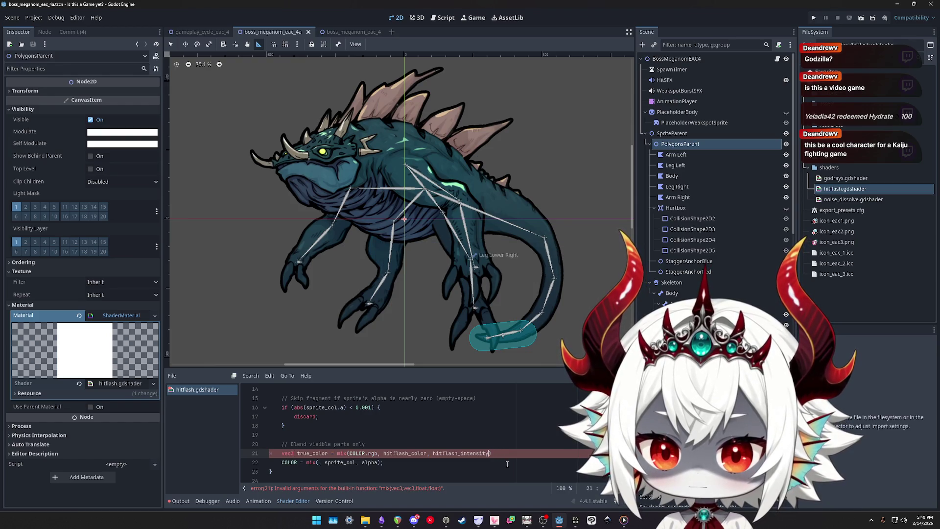
click(319, 462)
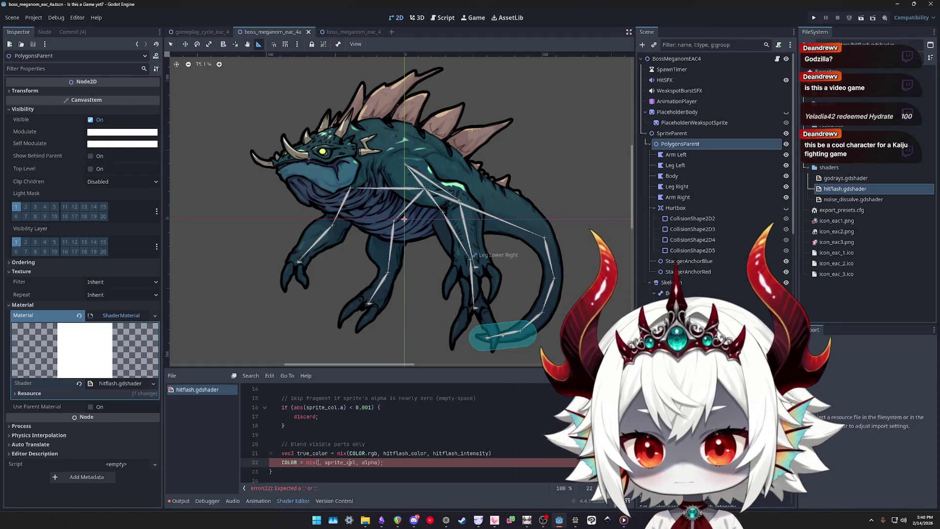
scroll(350, 456, up, 3)
text(screen_col)
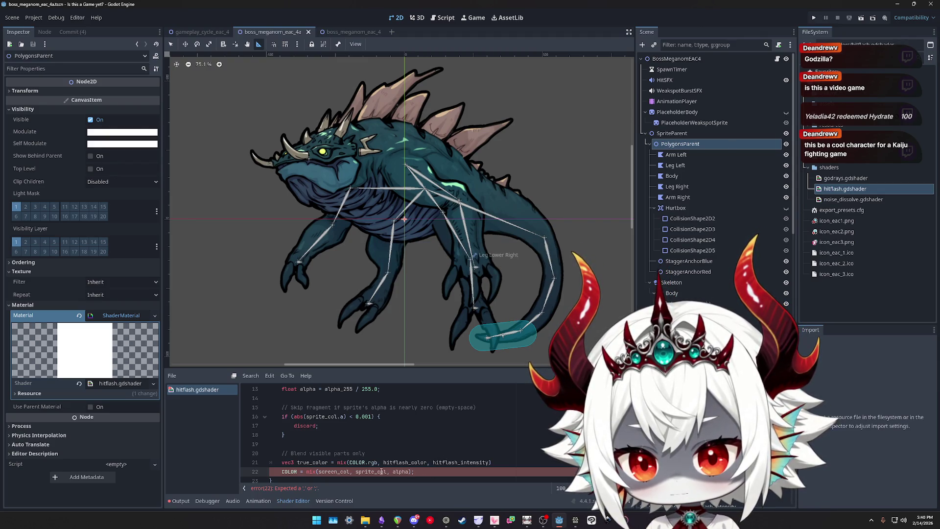
End line 21 with a semicolon, change COLOR.rgb to COLOR in true_color's mix, and save
click(419, 469)
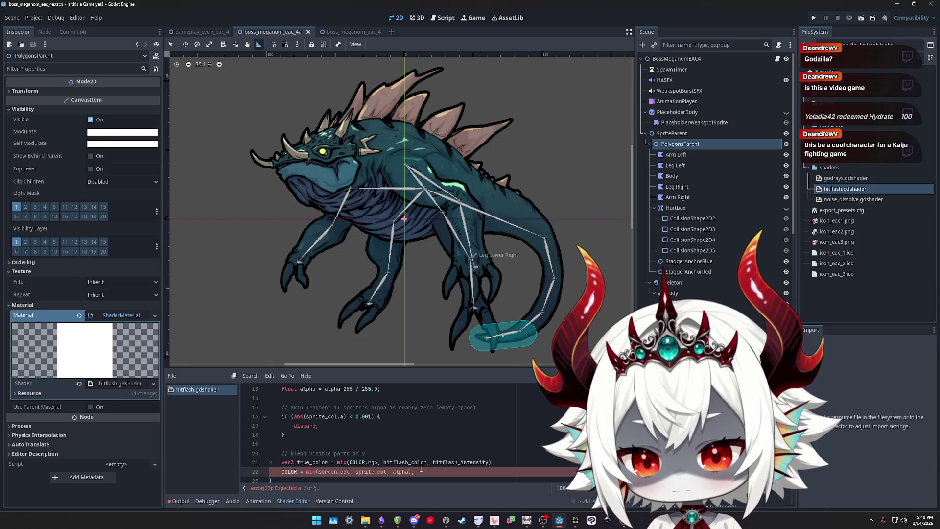
click(505, 464)
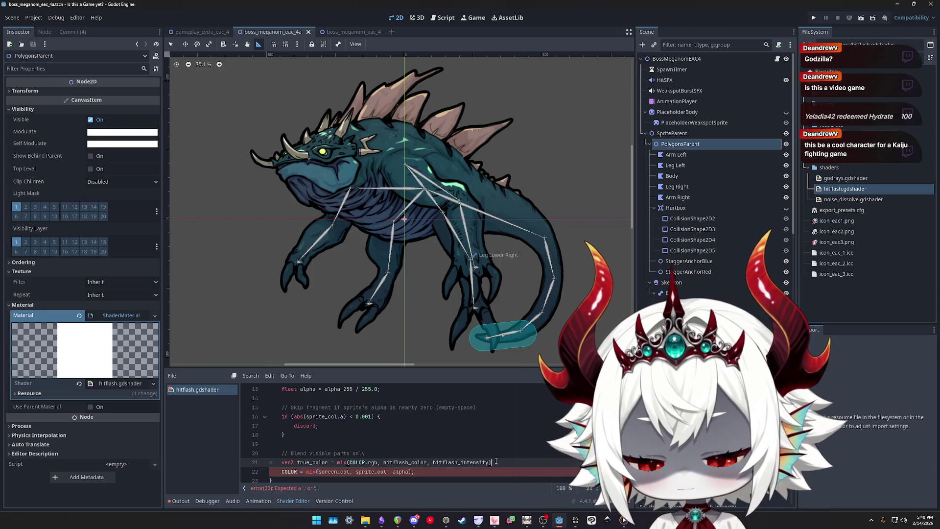
text(;)
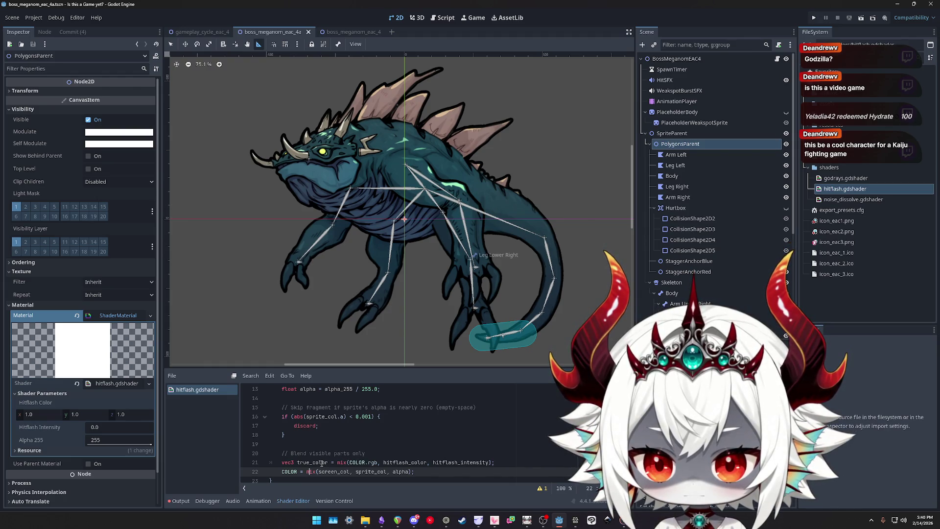
double_click(372, 463)
key(BackSpace)
key(BackSpace)
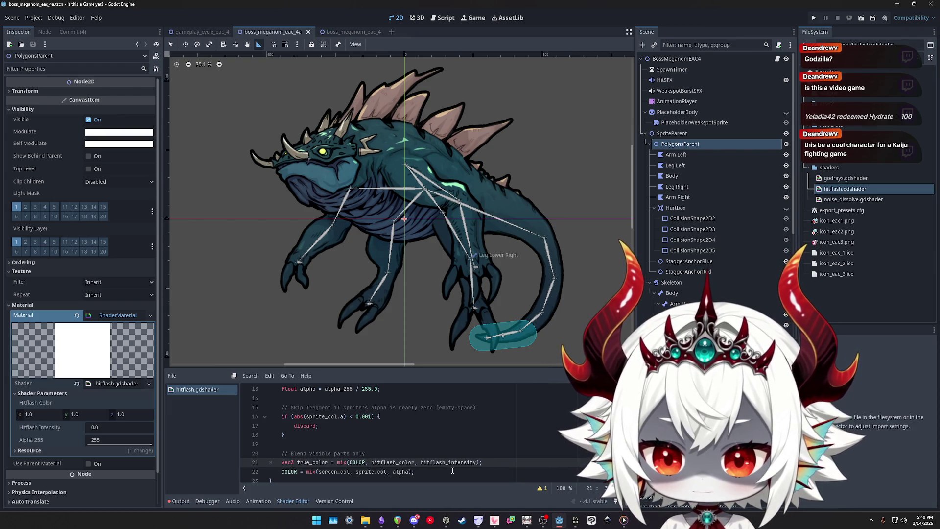
click(294, 463)
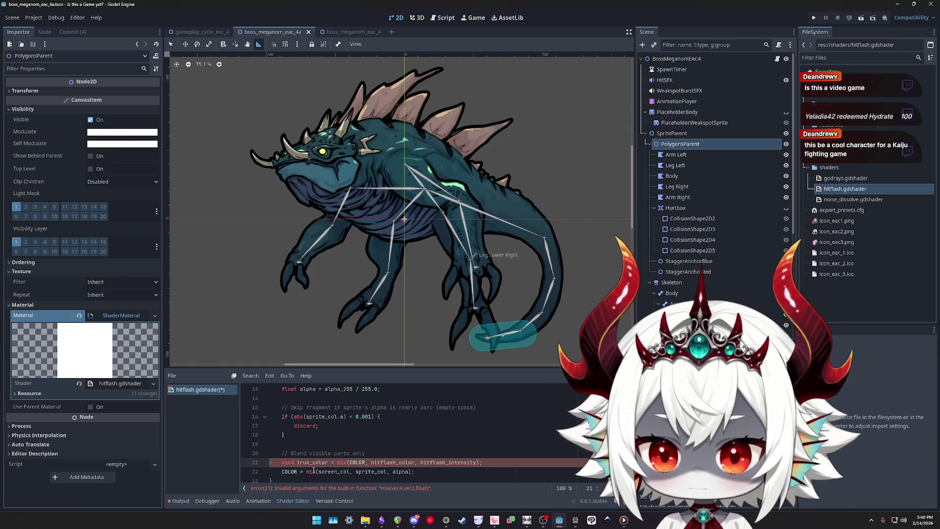
click(487, 470)
key(ctrl+s)
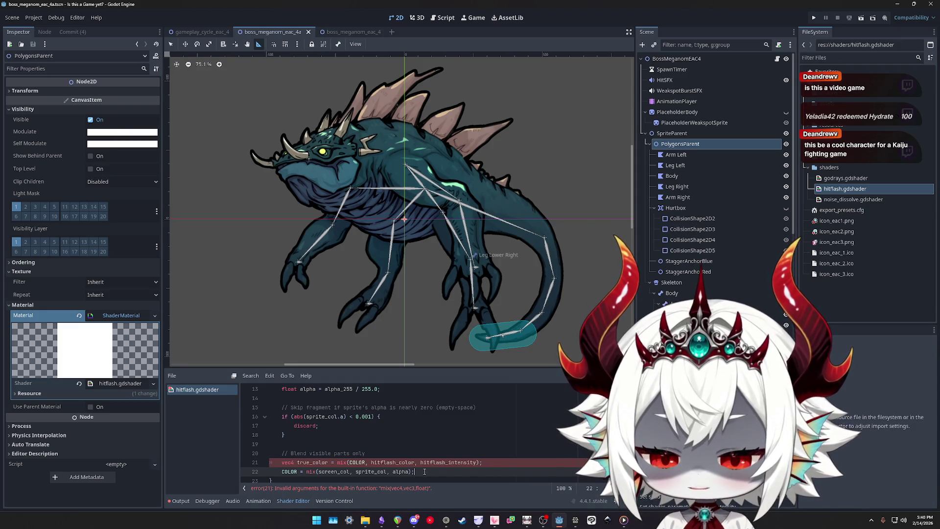
scroll(365, 462, up, 3)
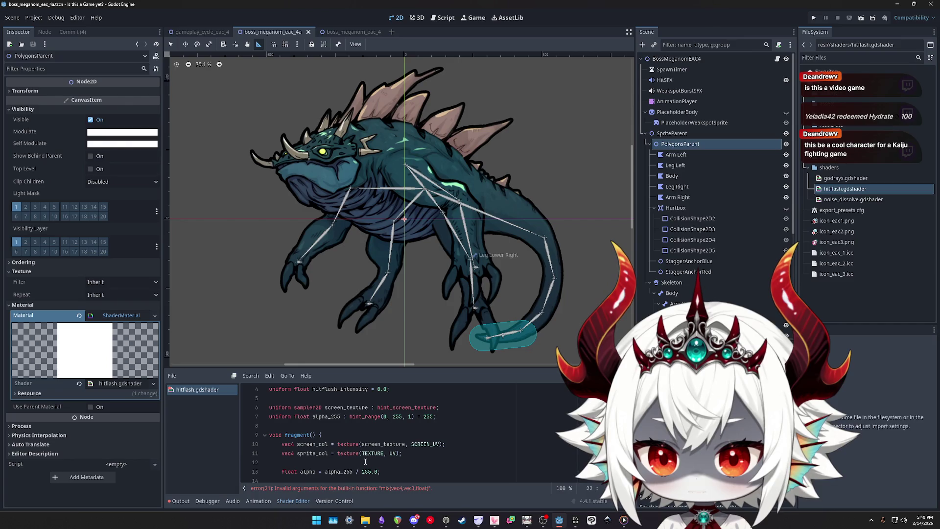
click(341, 444)
key(Home)
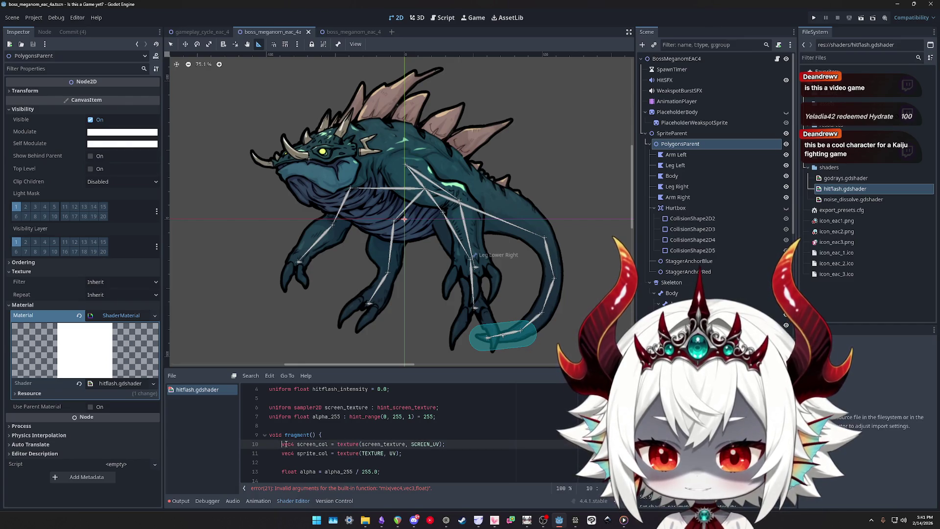
key(ctrl+shift+Right)
double_click(349, 443)
scroll(333, 431, up, 1)
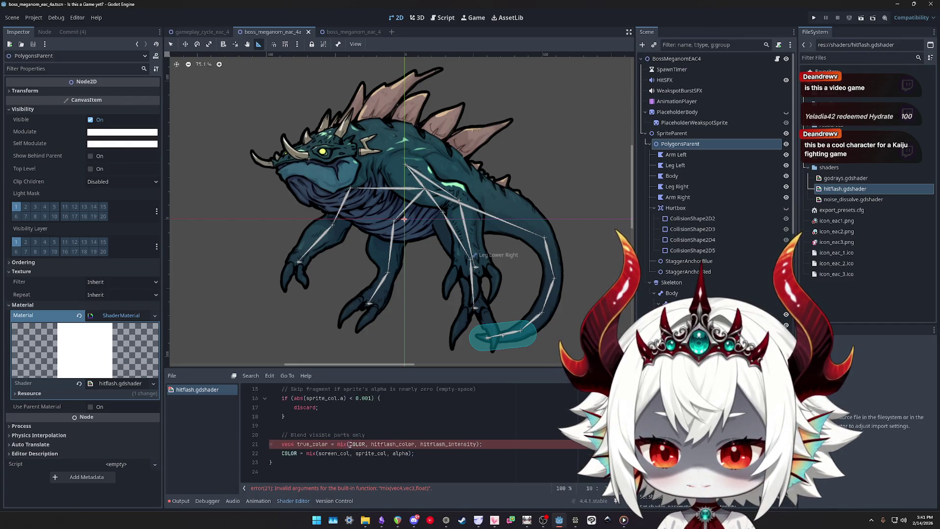
scroll(309, 416, up, 1)
double_click(331, 398)
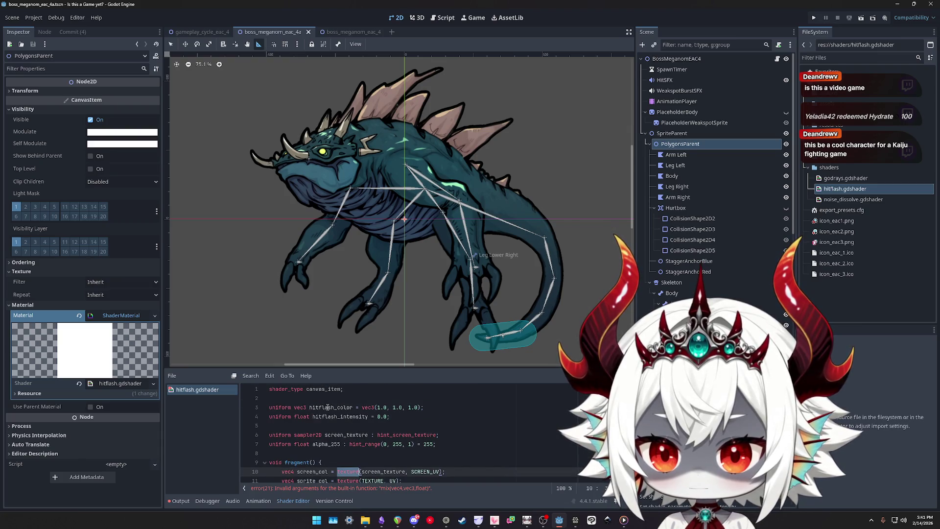
scroll(338, 445, up, 1)
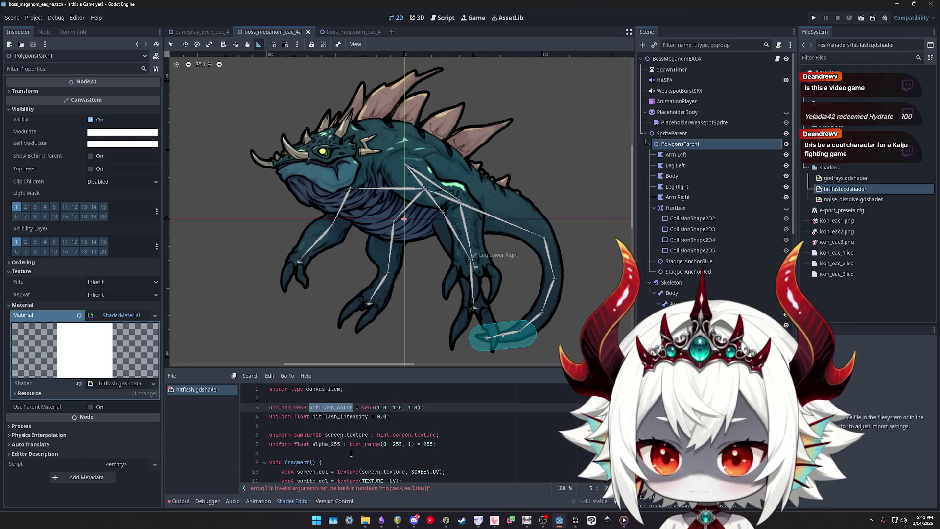
scroll(349, 448, down, 5)
click(348, 444)
scroll(333, 437, up, 5)
double_click(303, 408)
text(vec4)
key(End)
key(Left)
key(Left)
text(, 1.0)
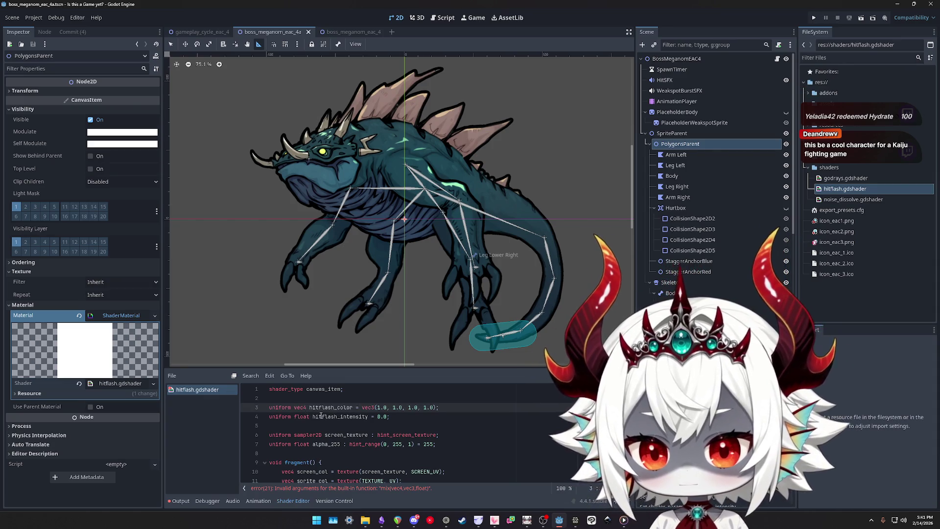
scroll(408, 416, down, 3)
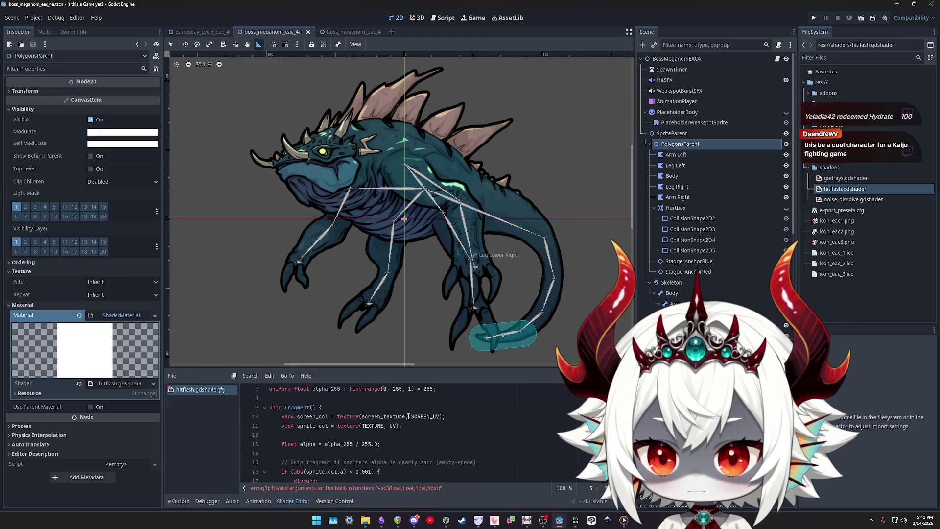
scroll(406, 415, up, 3)
key(ctrl+s)
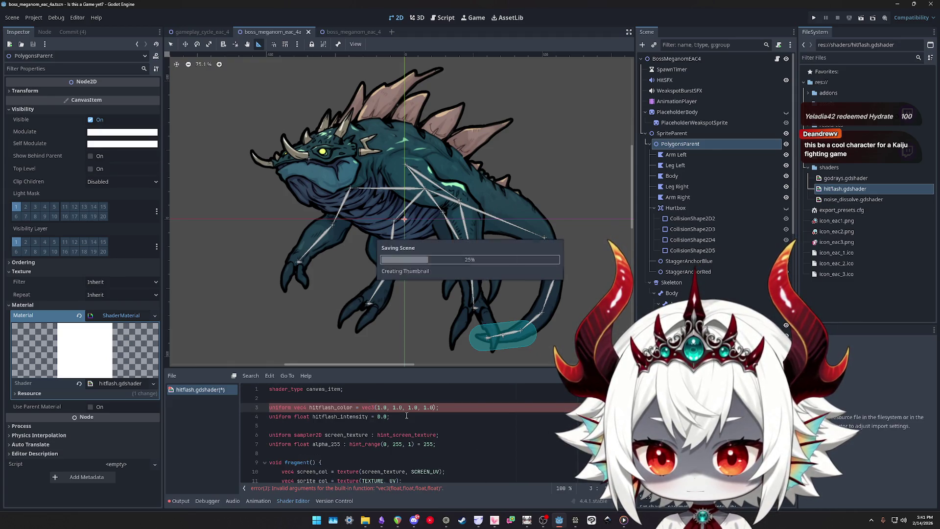
click(375, 408)
key(BackSpace)
text(4)
key(ctrl+s)
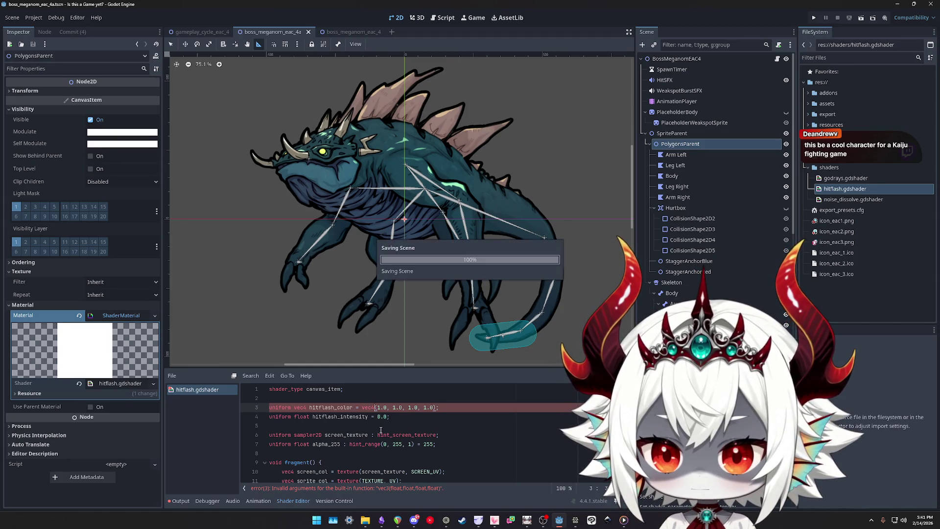
key(BackSpace)
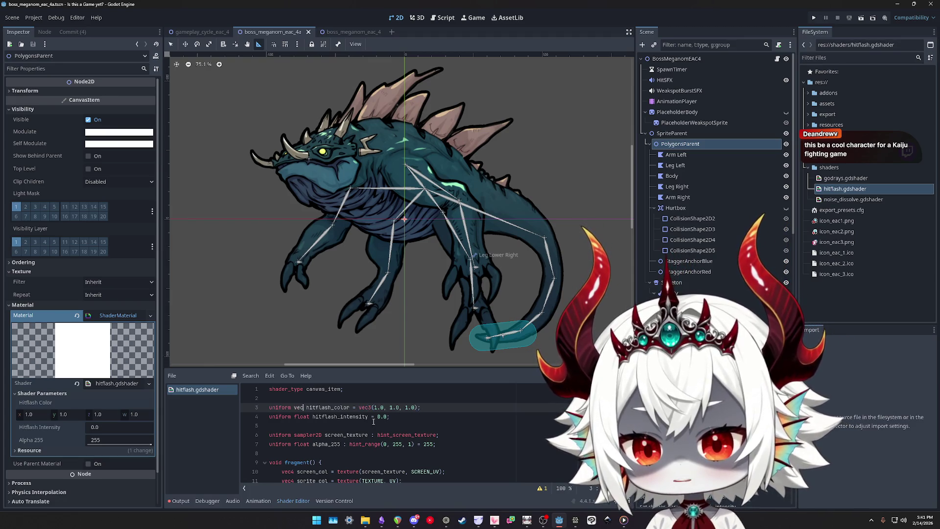
text(3)
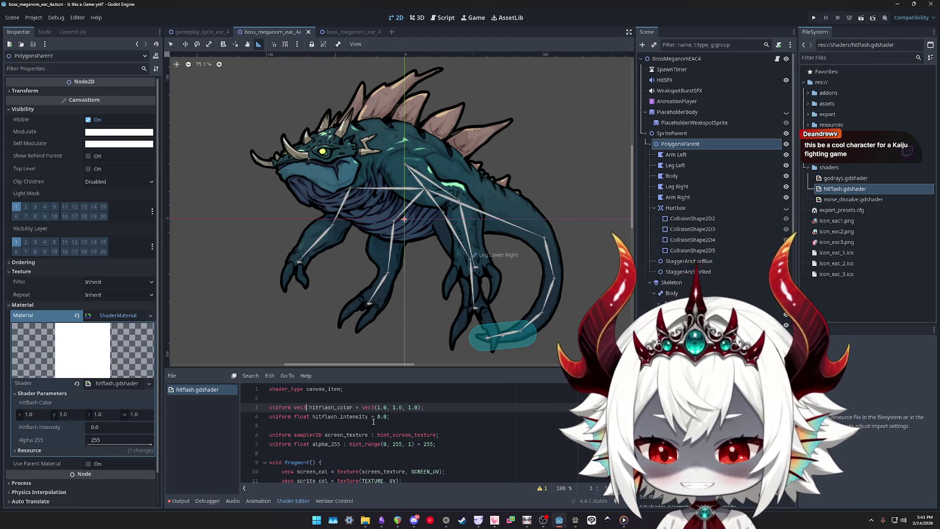
scroll(367, 424, down, 5)
click(337, 444)
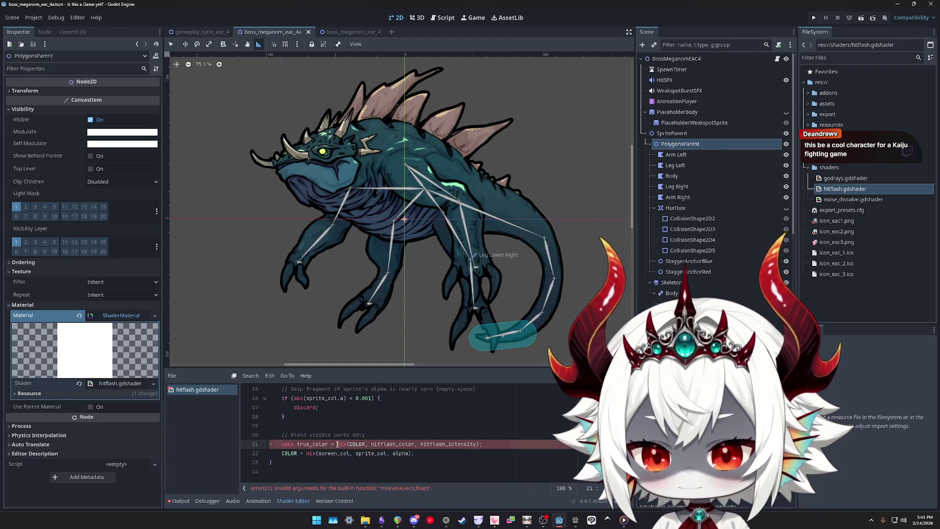
Wrap line 21's expression in vec4(..., 1.0) and save the shader
text(vec4()
key(End)
key(Left)
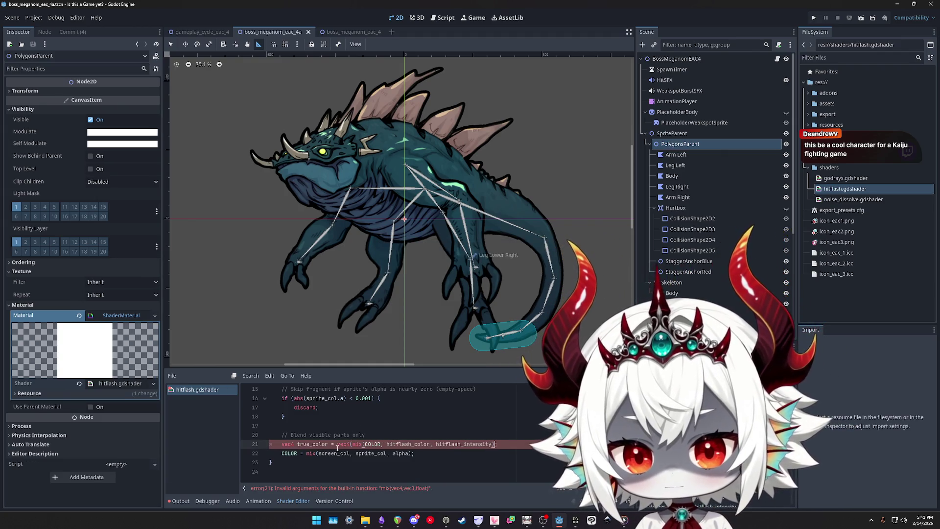
text(, 1.0))
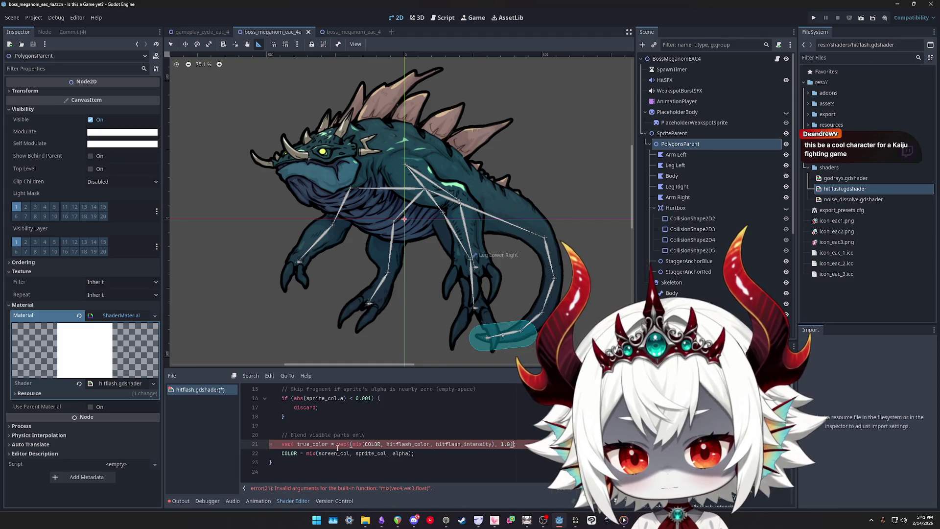
click(304, 444)
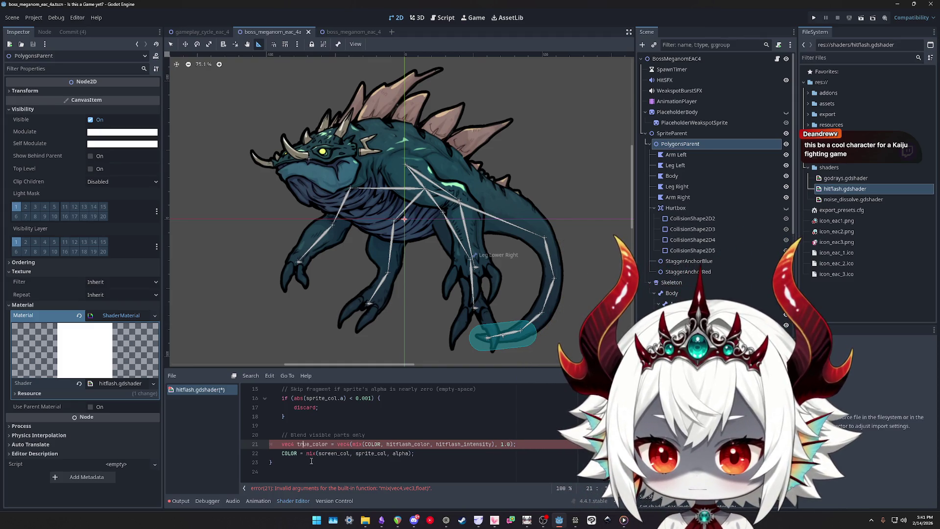
click(451, 443)
key(ctrl+s)
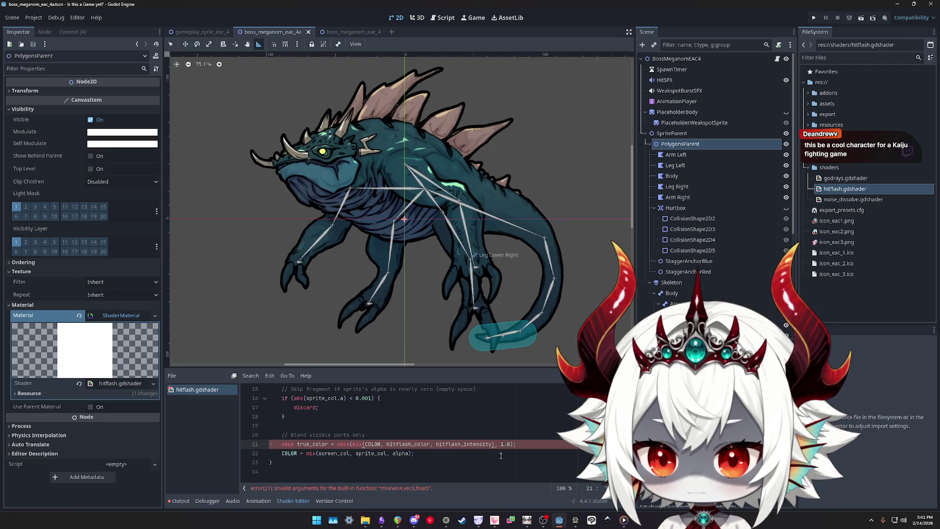
Restore COLOR.rgb, then replace screen_col in line 22's mix with true_color and save
text(.rgb)
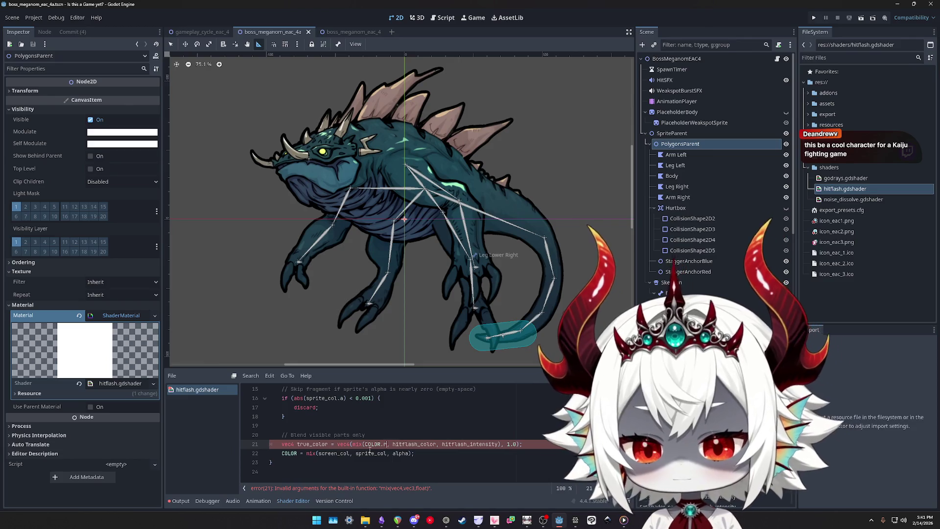
key(ctrl+s)
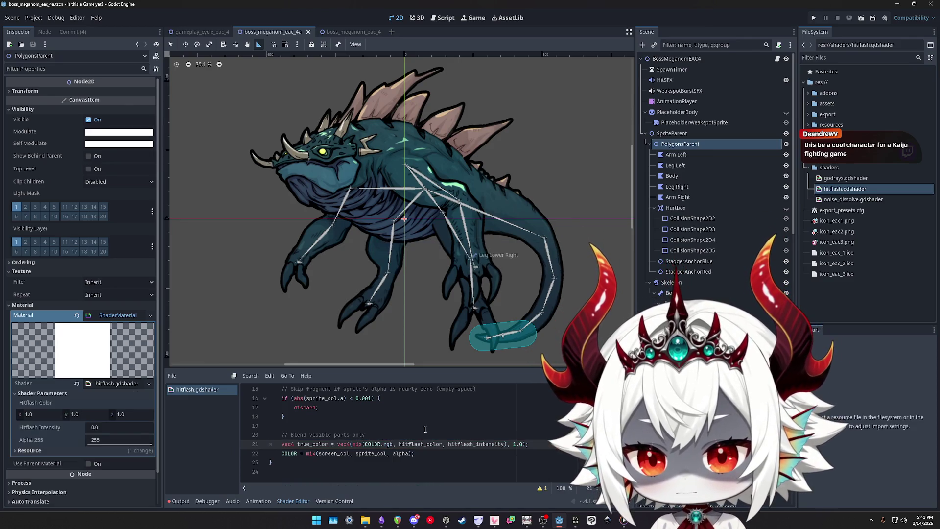
double_click(318, 453)
text(true_color)
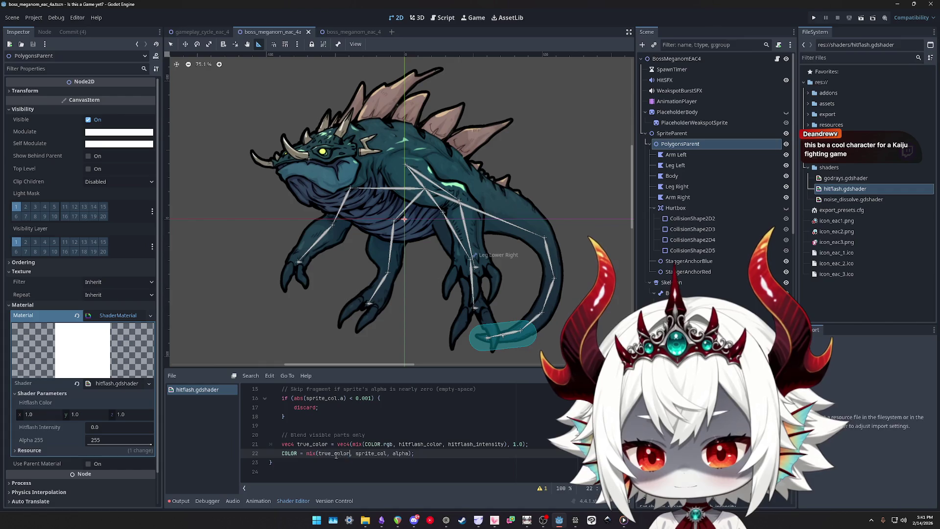
key(ctrl+s)
Delete the unused screen_col declaration line and save
scroll(385, 458, up, 3)
triple_click(461, 425)
key(BackSpace)
scroll(490, 426, down, 2)
key(ctrl+s)
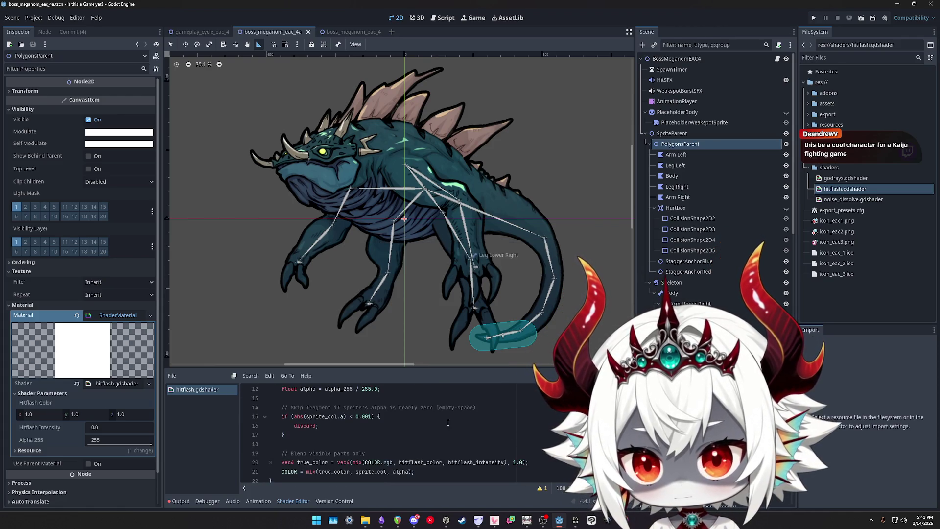
Preview Hitflash Intensity at 0.265, then prefix line 21's mix with 'true_color;//'
mouse_move(98, 427)
mouse_down()
mouse_move(118, 427)
mouse_move(110, 435)
mouse_up()
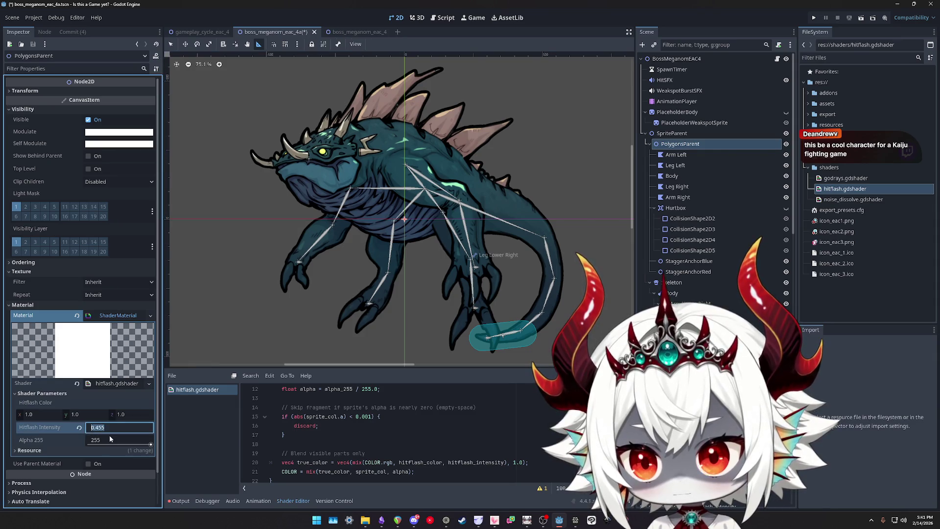
click(407, 443)
scroll(408, 447, down, 1)
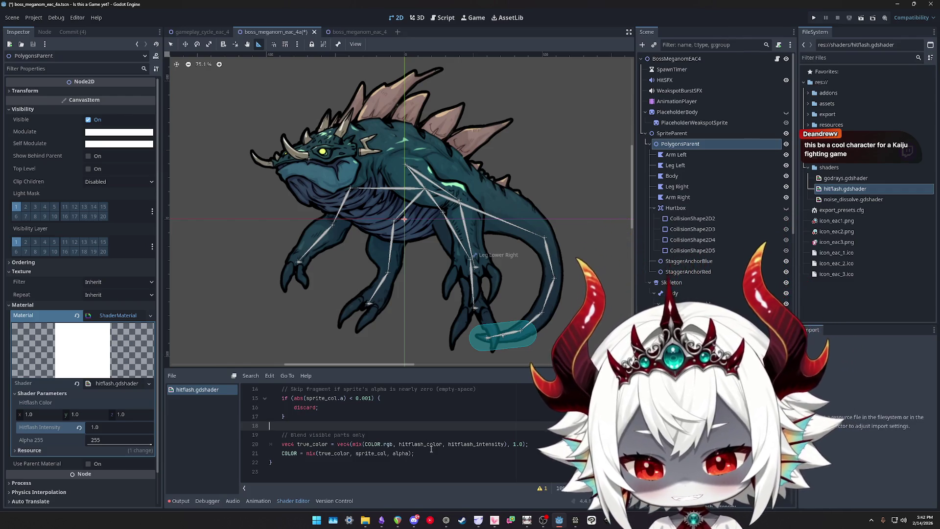
click(431, 453)
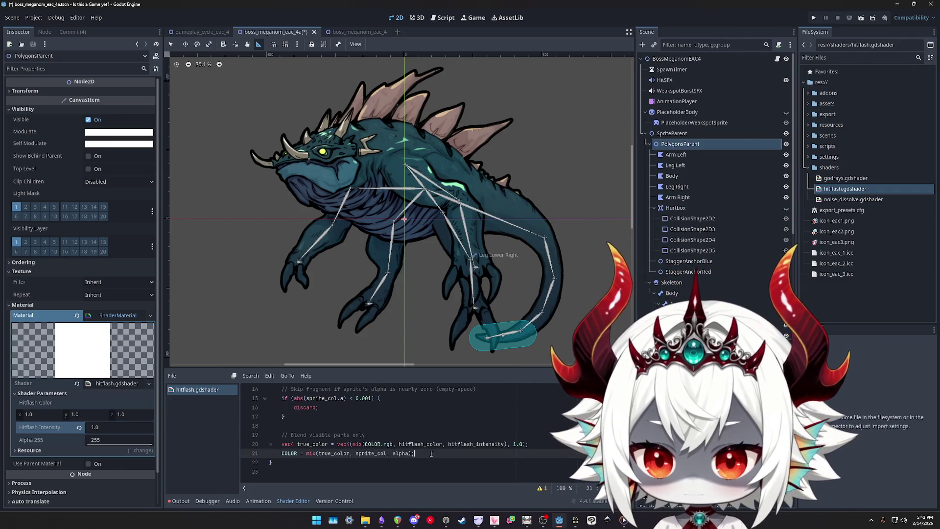
double_click(338, 453)
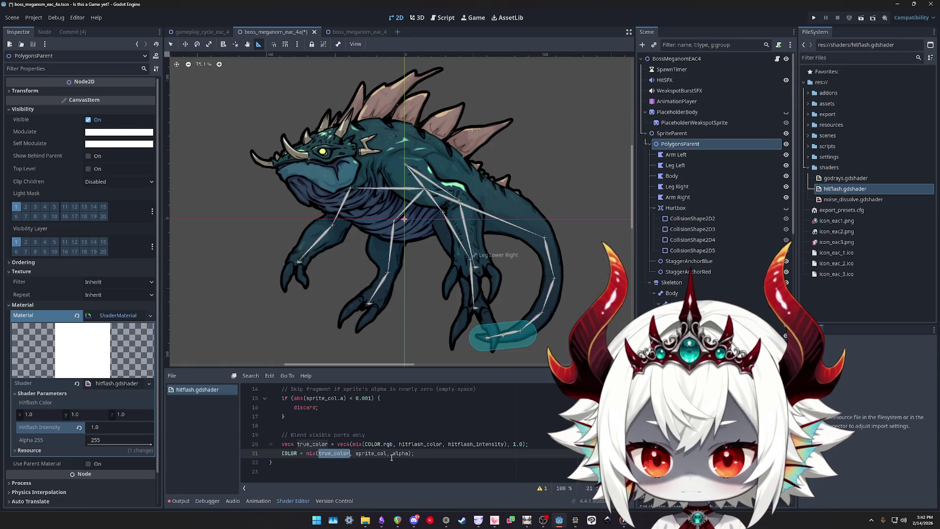
click(424, 454)
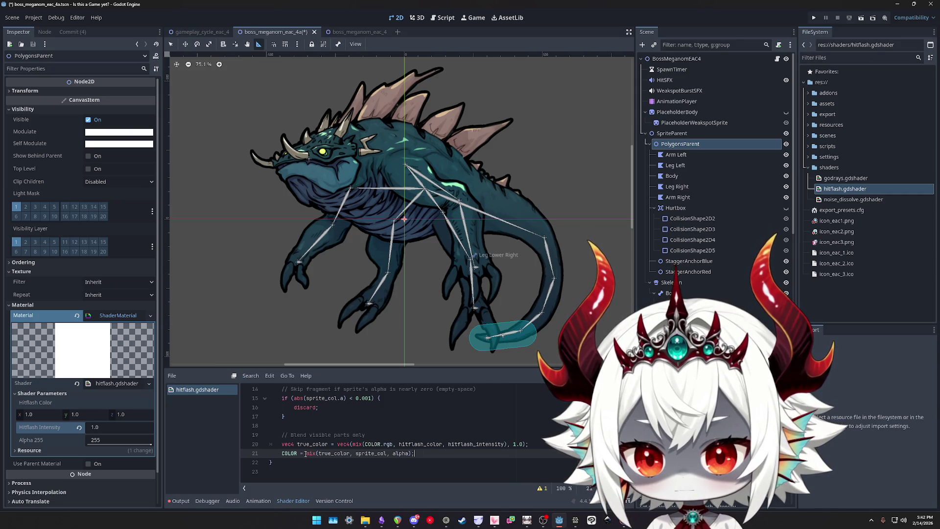
text(true_color;//)
Save the override, test Hitflash Intensity around 0.55, then set it to 1
key(ctrl+s)
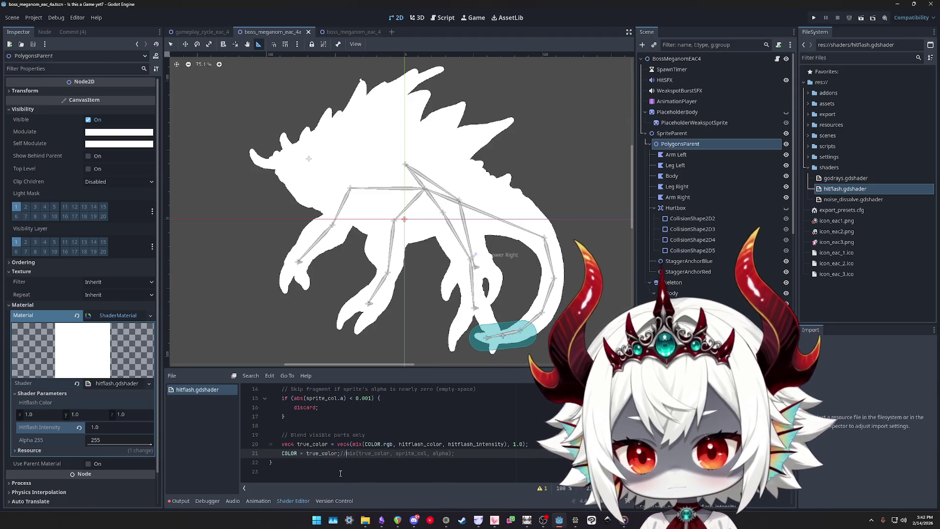
drag(94, 428, 71, 428)
click(141, 444)
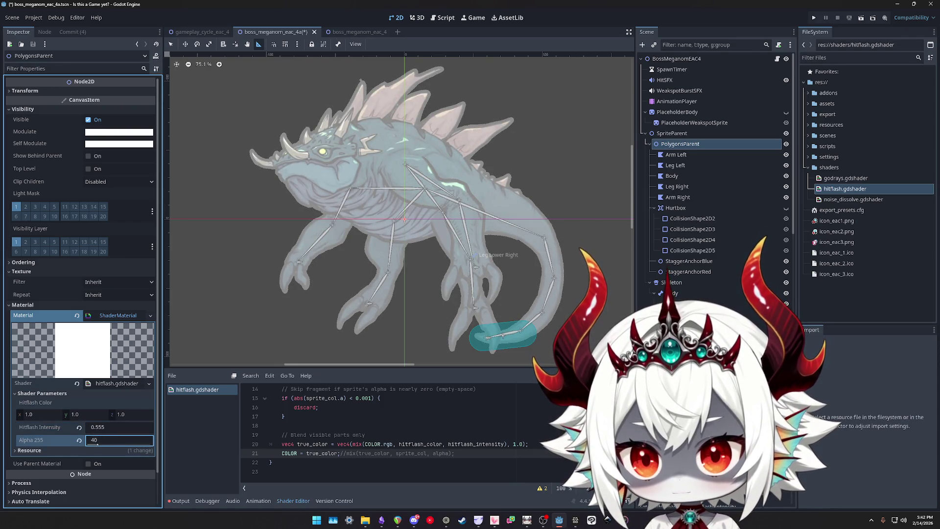
click(94, 429)
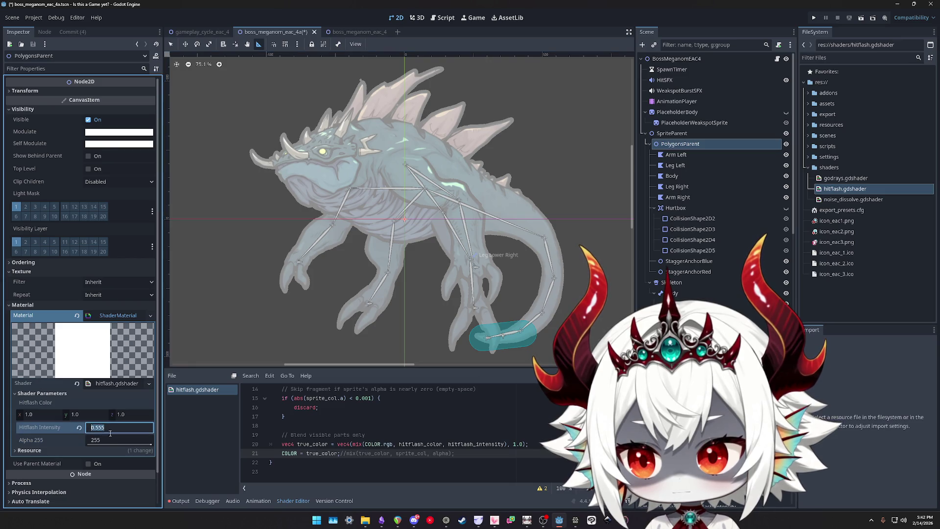
text(1)
key(Return)
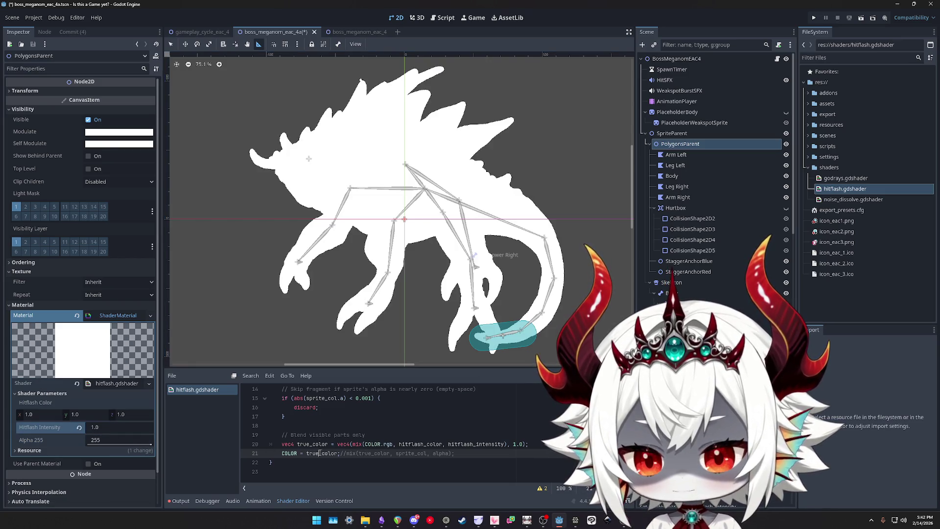
Remove the true_color override so COLOR uses mix(true_color, sprite_col, alpha), and save
double_click(320, 452)
key(BackSpace)
key(Delete)
key(Delete)
key(Delete)
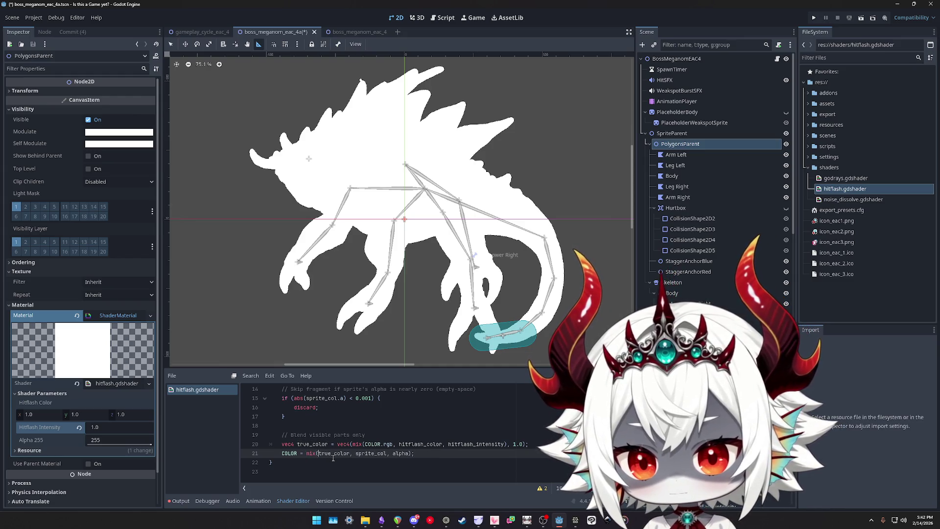
double_click(333, 454)
key(ctrl+s)
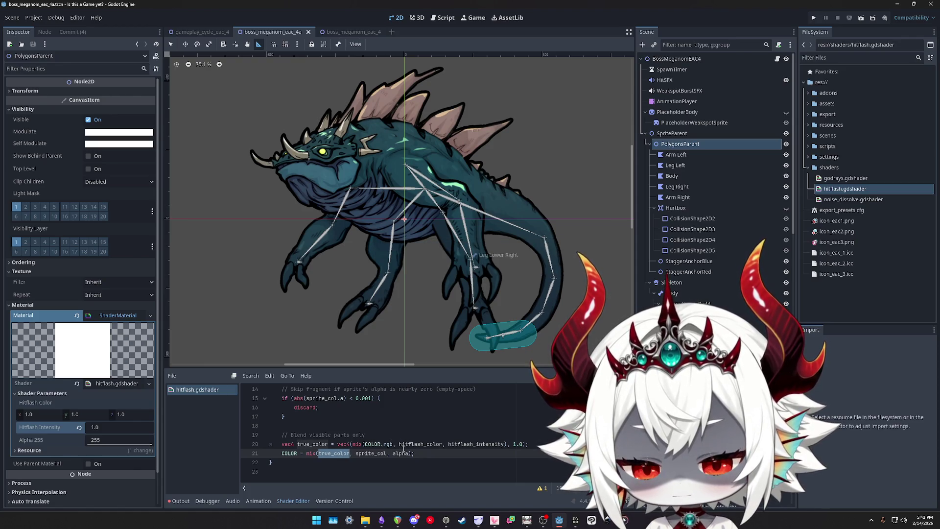
double_click(371, 454)
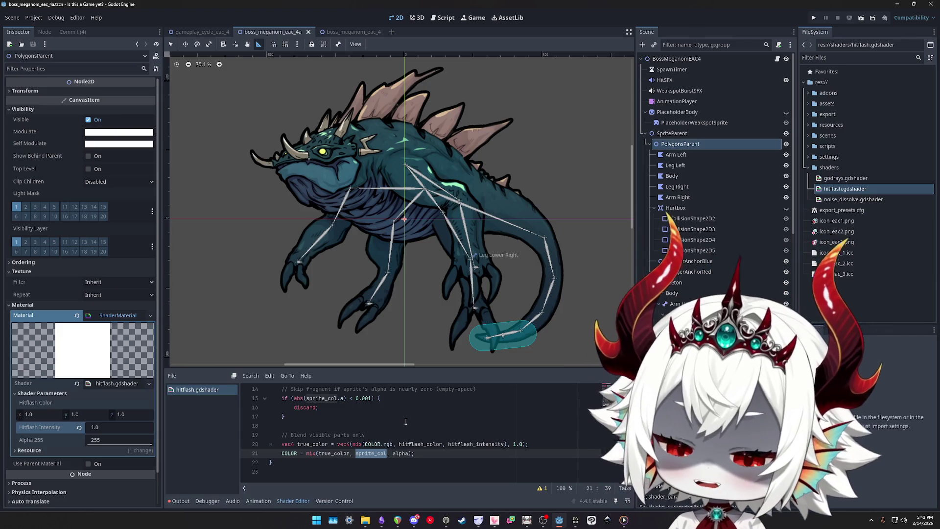
scroll(409, 426, up, 2)
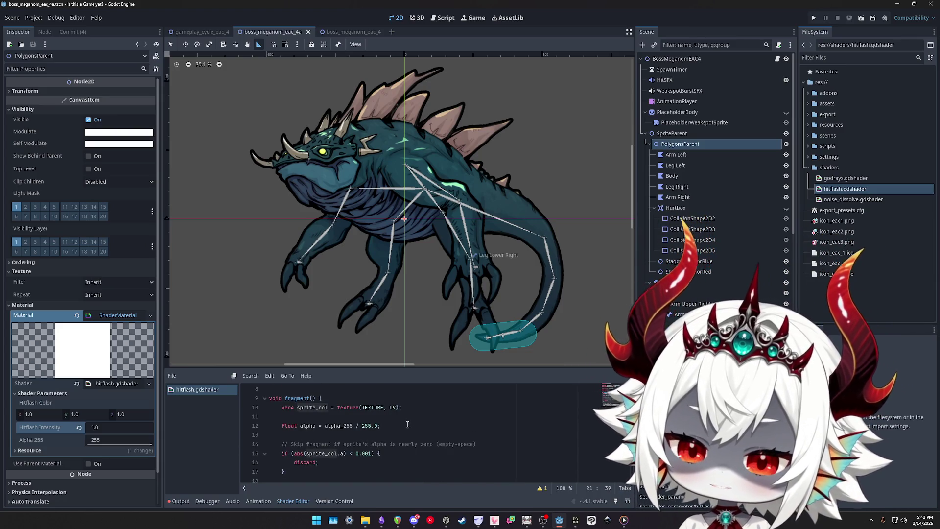
scroll(409, 420, down, 2)
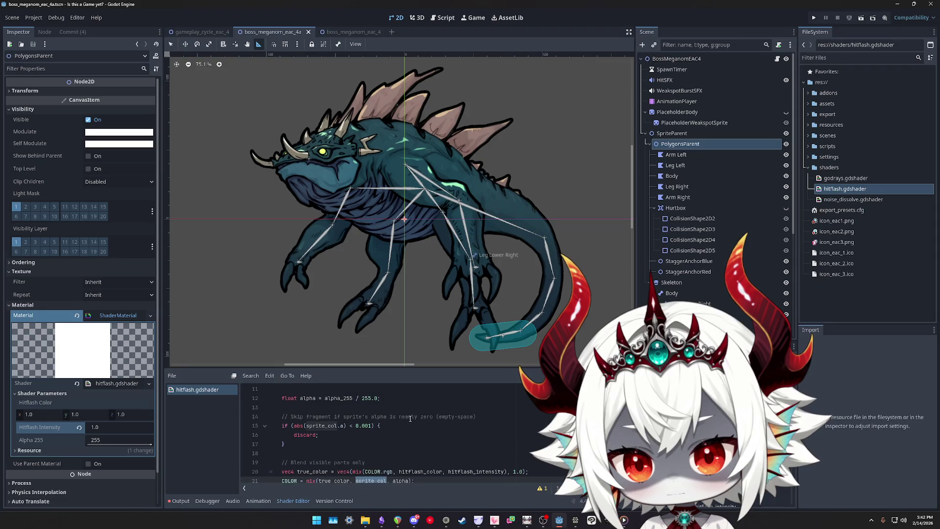
scroll(410, 419, up, 2)
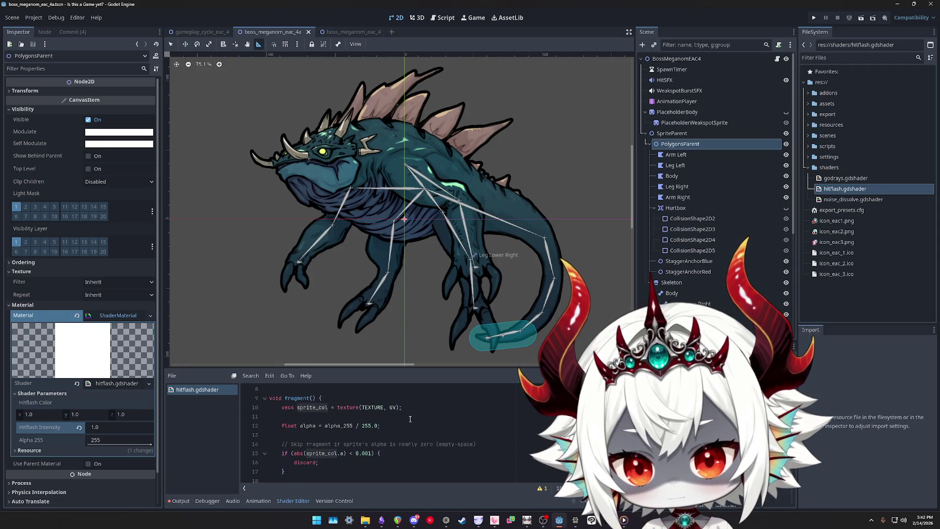
scroll(396, 415, down, 2)
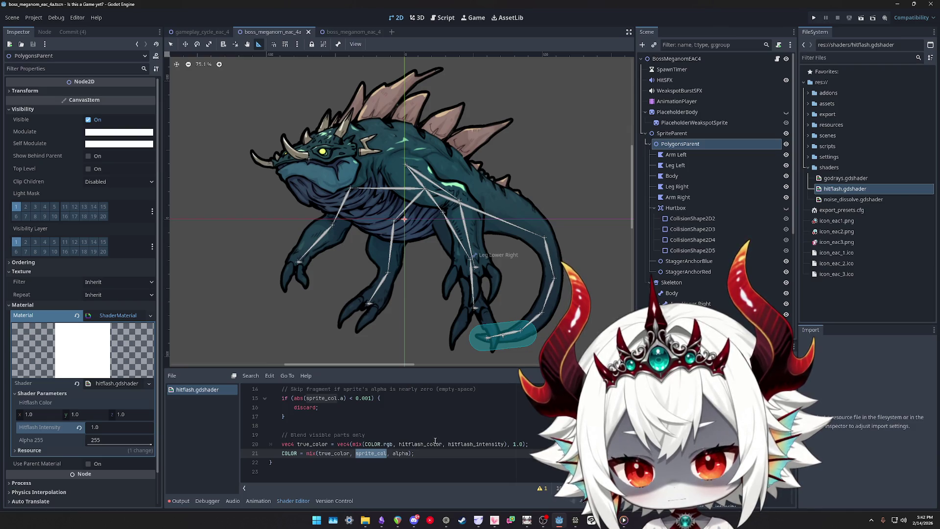
scroll(427, 439, up, 4)
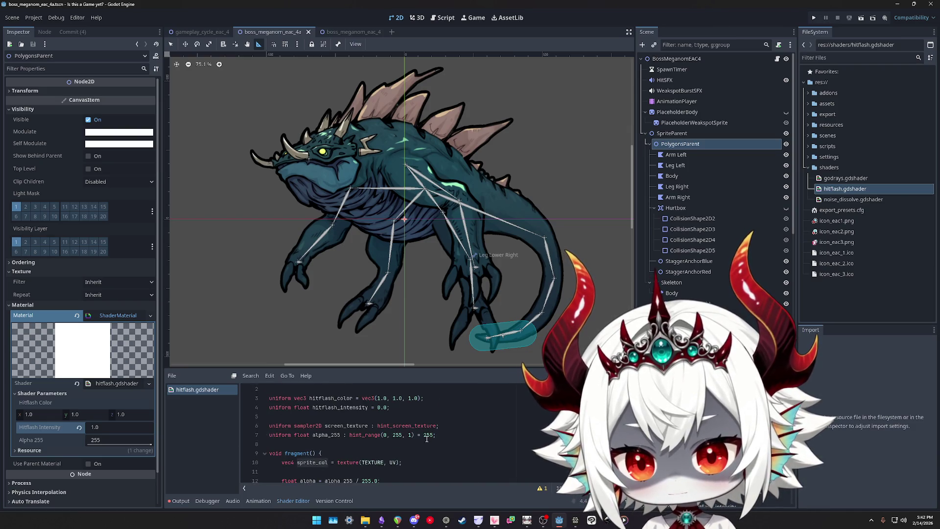
click(308, 399)
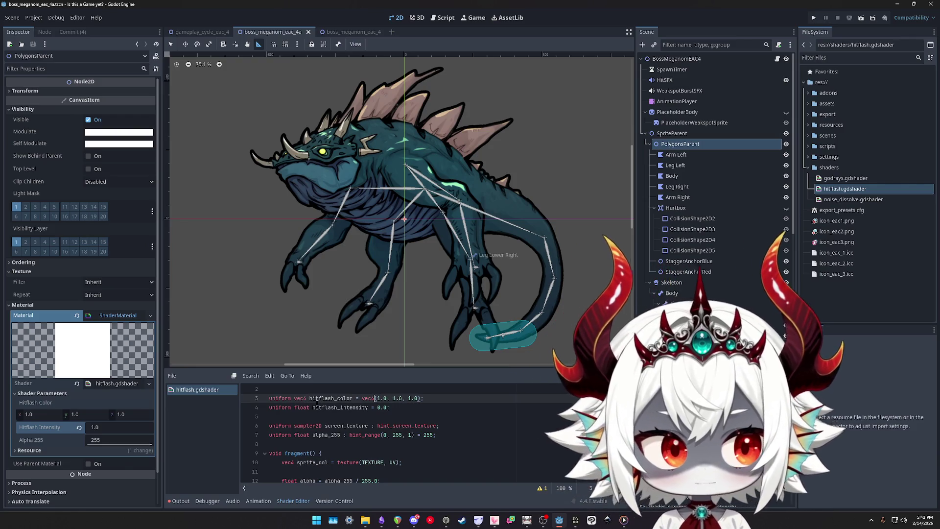
Append a 1.0 alpha component to the hitflash colour value
key(End)
key(Left)
key(Left)
text(, 1.0)
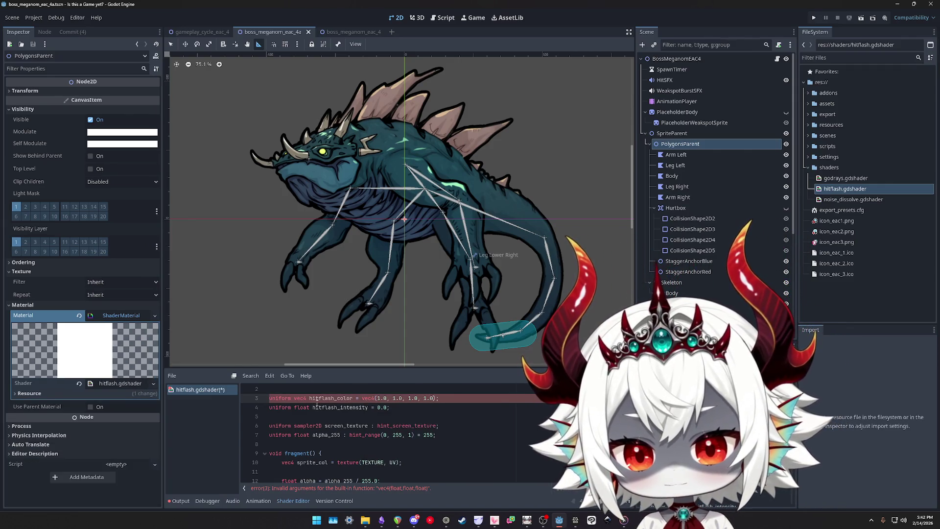
scroll(338, 421, down, 1)
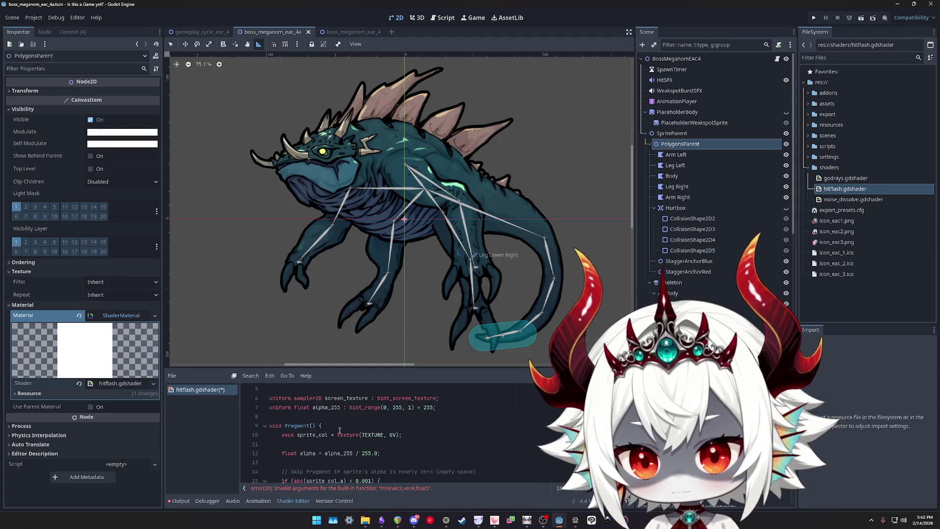
Replace the texture call on line 10 with the mix expression from line 20, and save
double_click(315, 435)
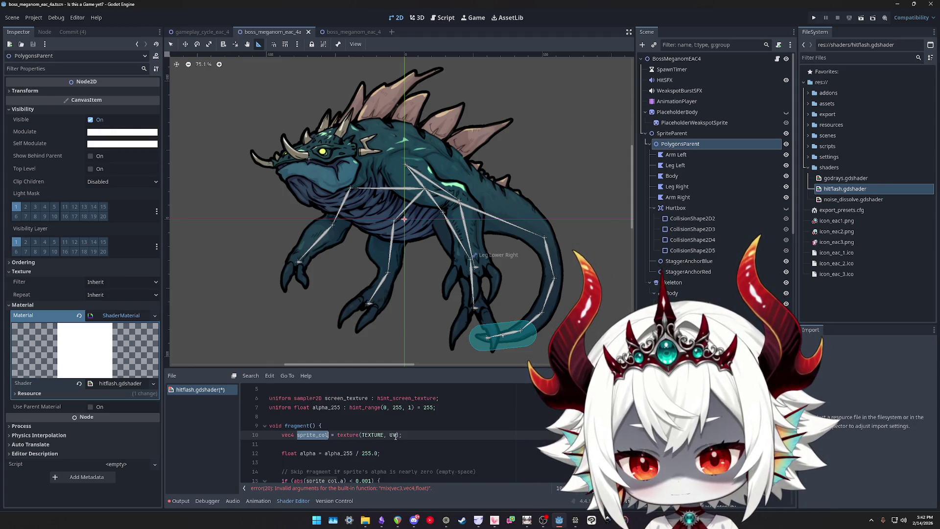
click(337, 435)
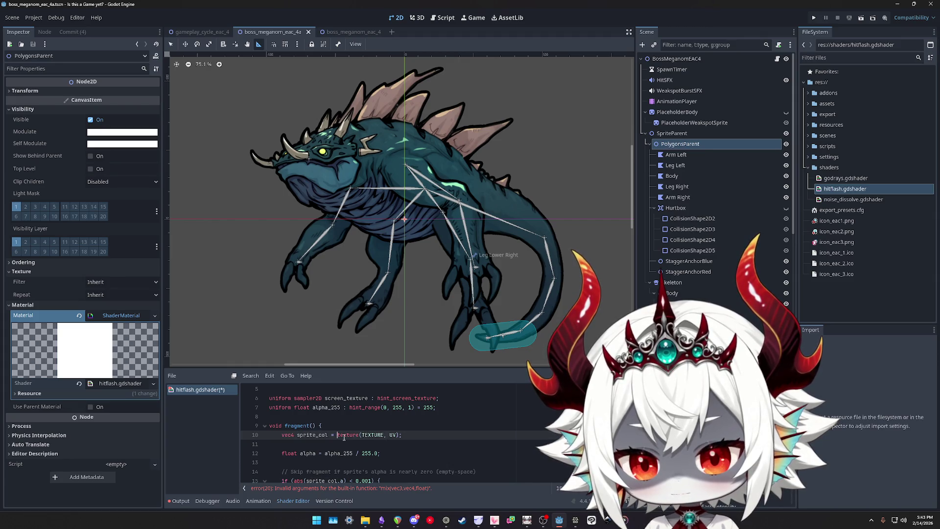
key(shift+End)
key(shift+Left)
scroll(398, 441, up, 2)
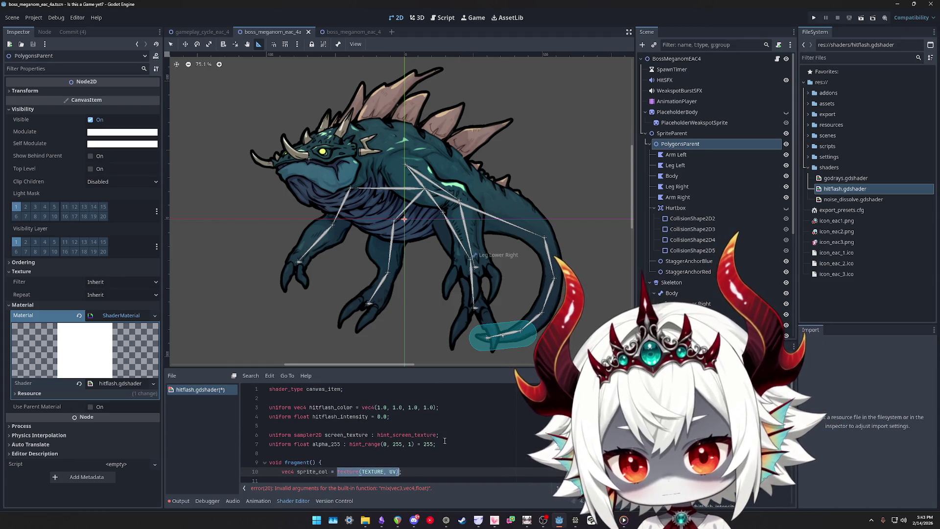
scroll(444, 444, down, 4)
click(523, 453)
drag(352, 453, 507, 453)
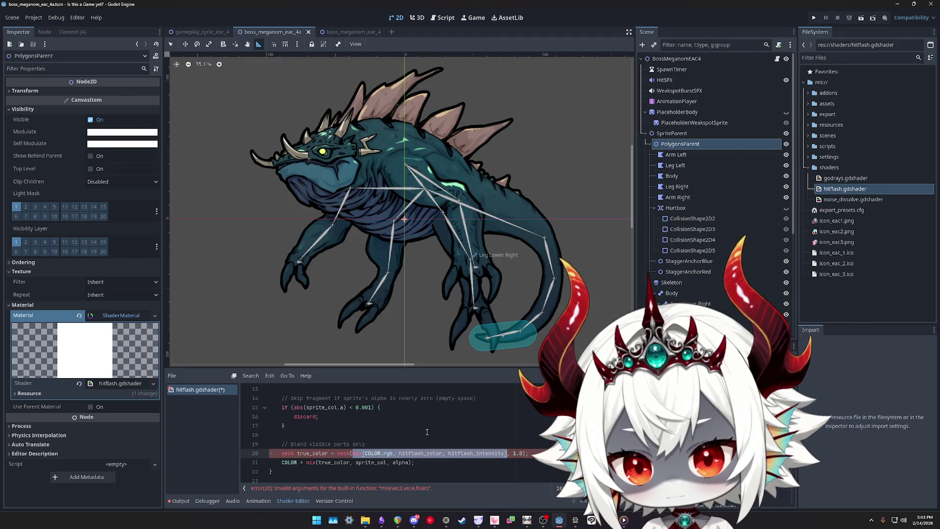
scroll(427, 432, up, 2)
drag(402, 417, 337, 416)
text(mix(COLOR.rgb, hitflash_color, hitflash_intensity))
text(;)
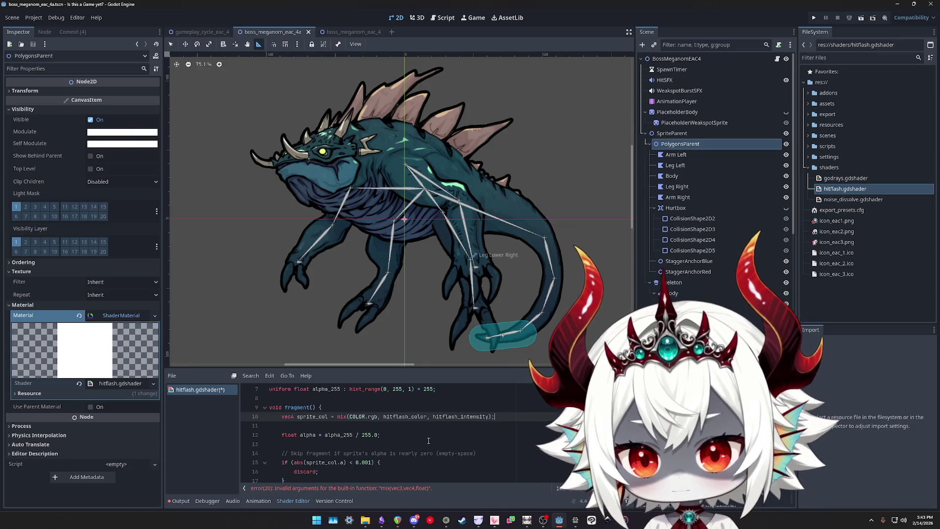
key(ctrl+s)
Drop the .rgb swizzle from COLOR on line 10, delete the true_color line, and save
scroll(359, 417, down, 1)
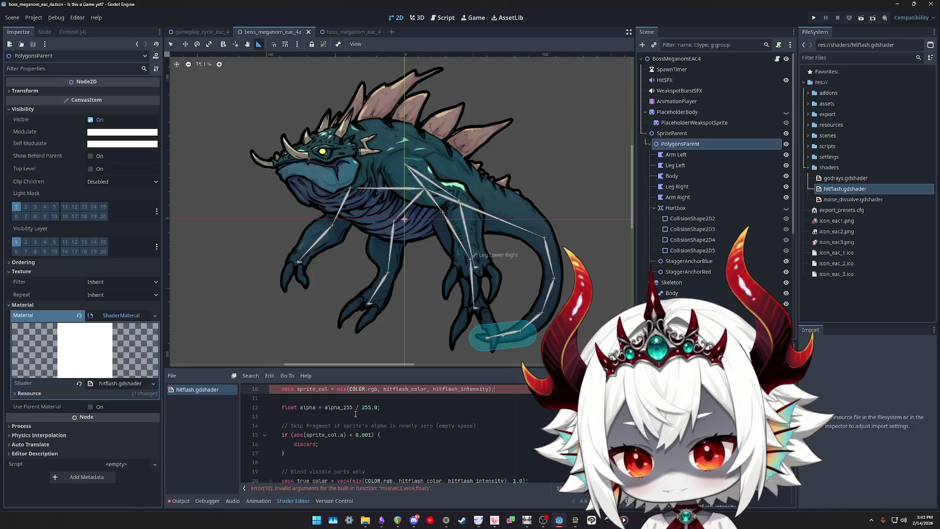
scroll(459, 411, up, 1)
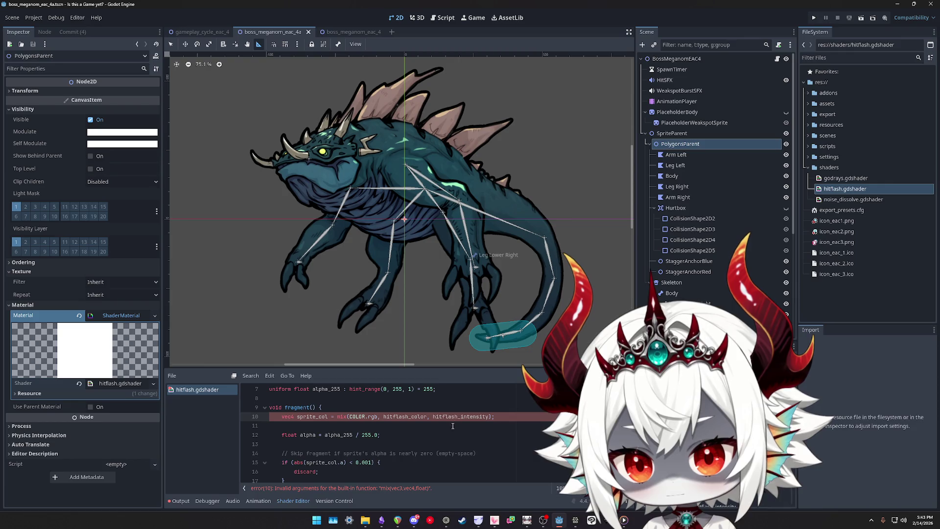
double_click(372, 416)
key(BackSpace)
key(BackSpace)
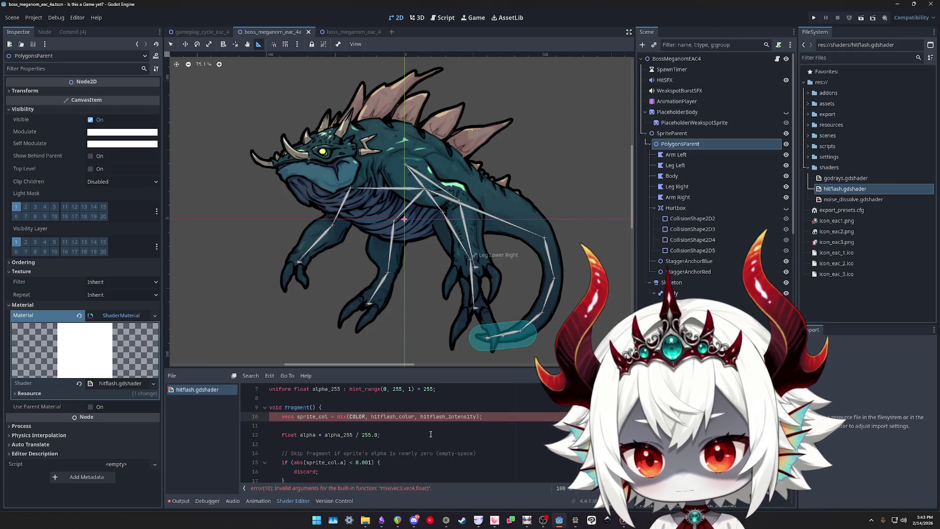
scroll(369, 436, down, 2)
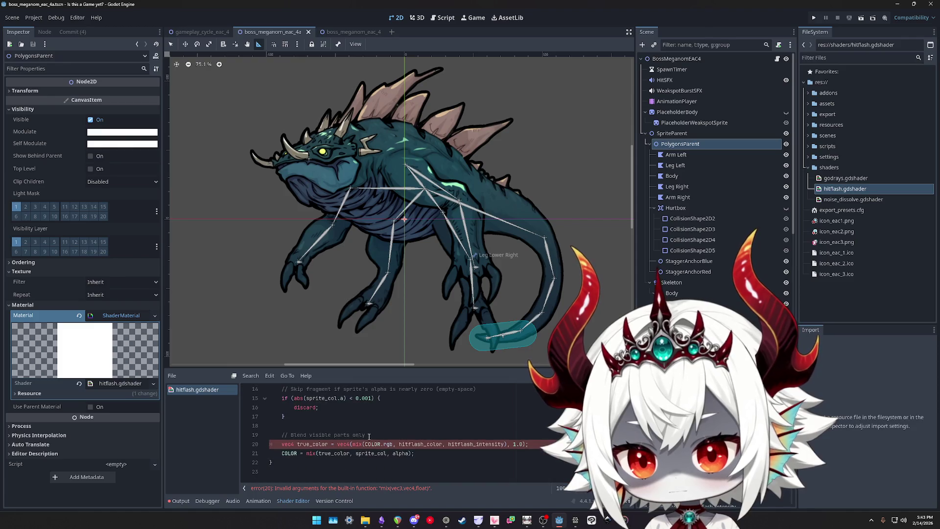
triple_click(536, 444)
key(BackSpace)
key(BackSpace)
key(ctrl+s)
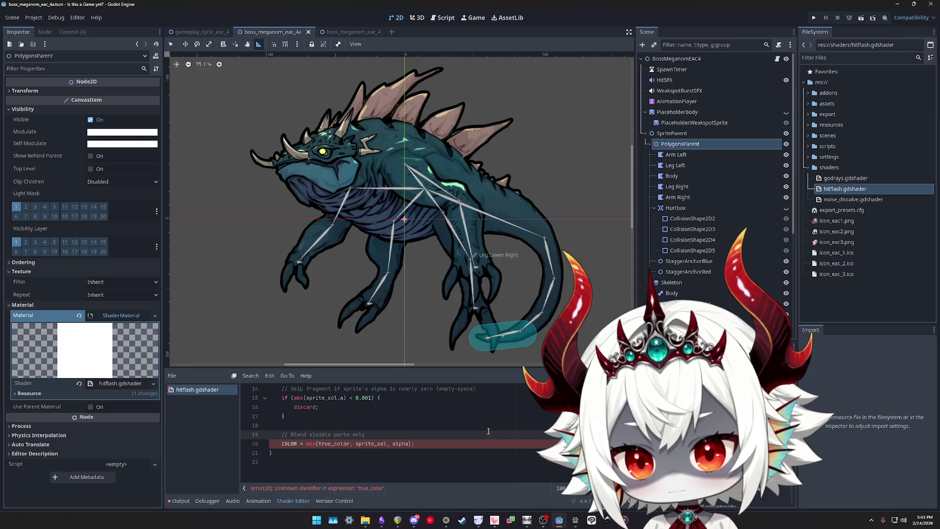
Inspect where sprite_col and the undefined true_color identifier are used in fragment()
scroll(336, 445, up, 3)
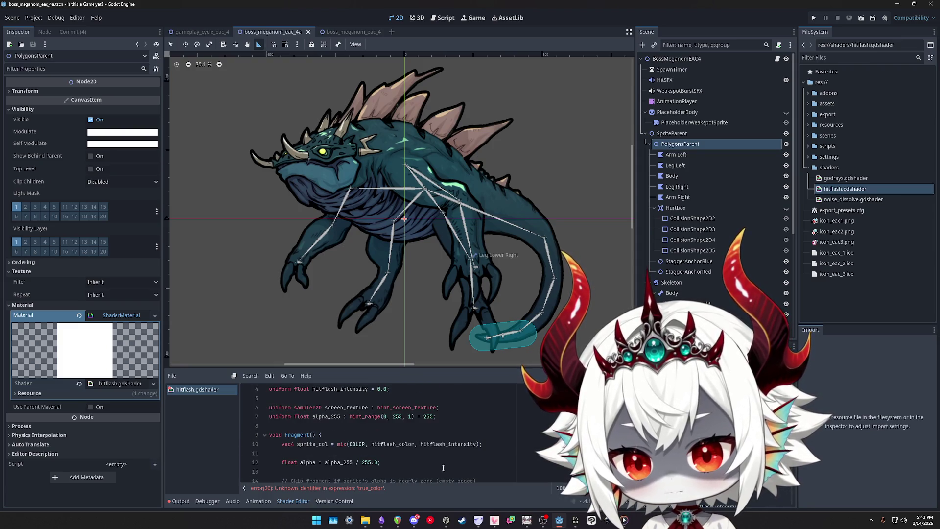
double_click(312, 443)
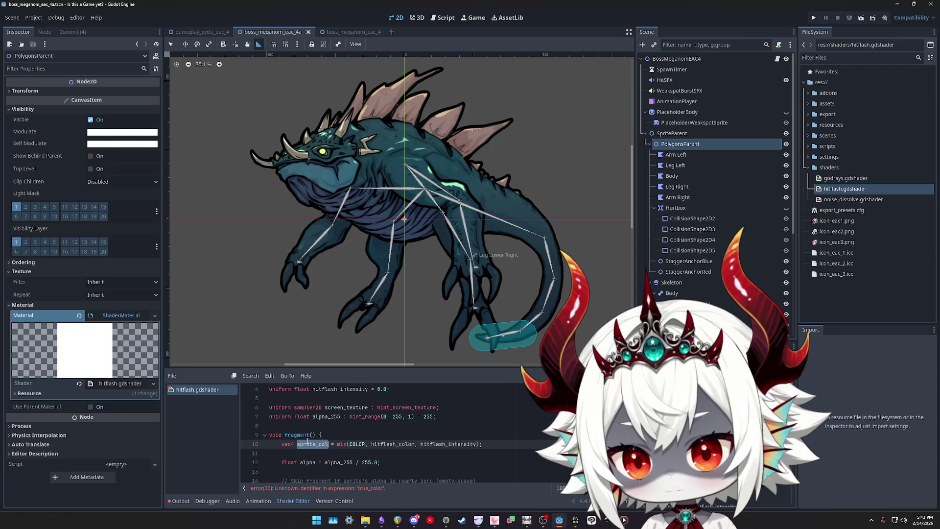
scroll(330, 455, down, 3)
double_click(330, 453)
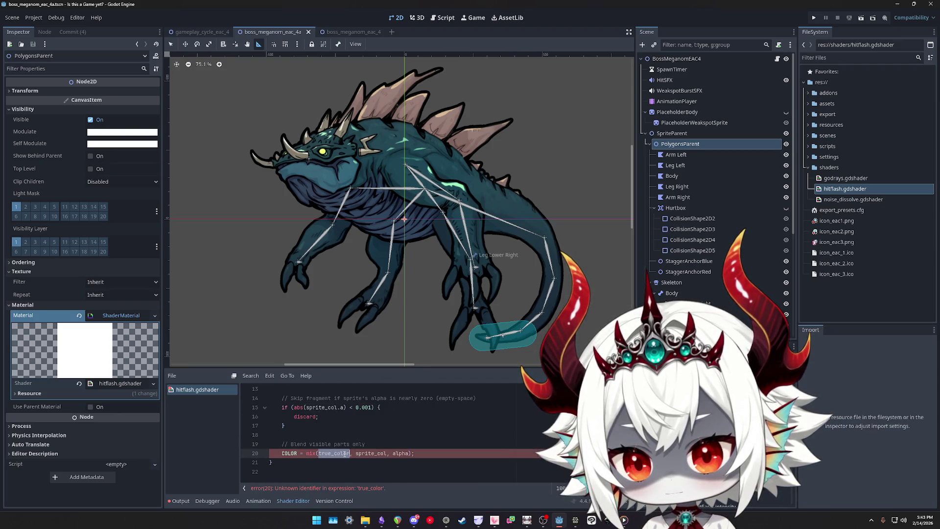
scroll(404, 455, up, 3)
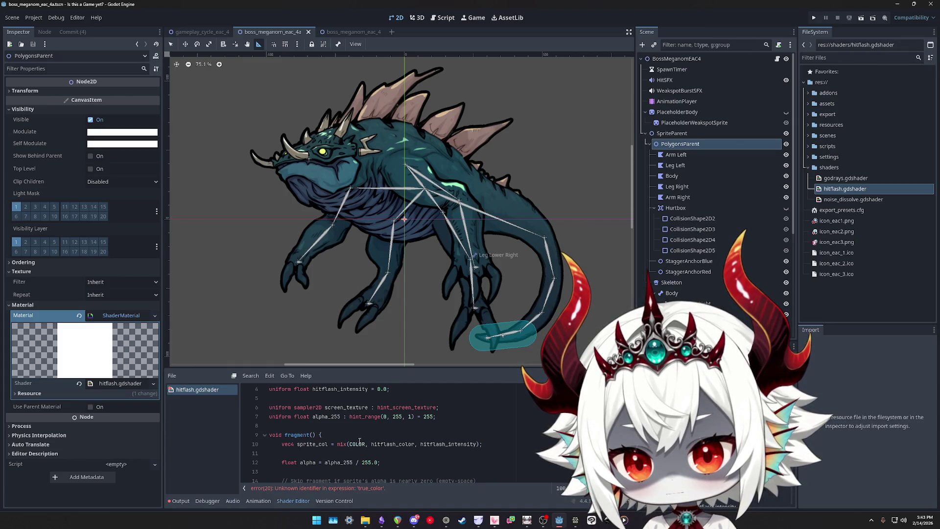
click(355, 439)
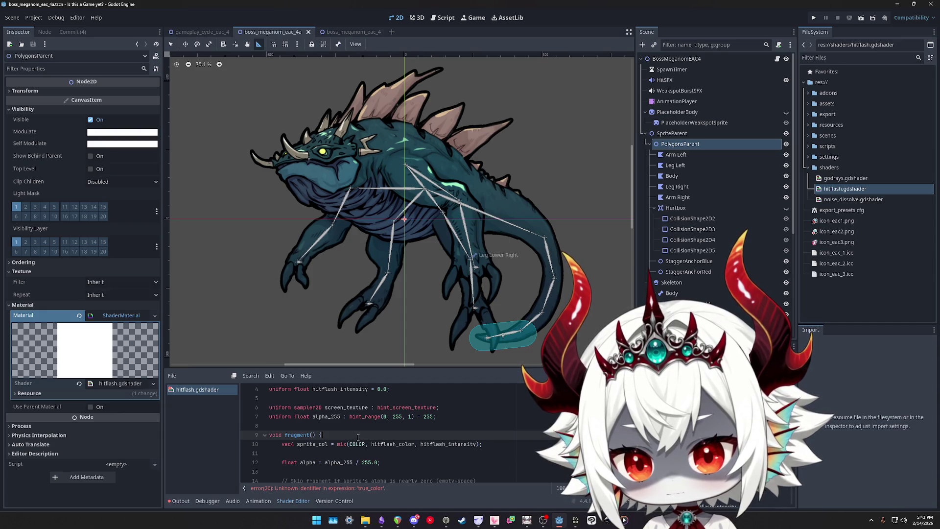
scroll(360, 436, down, 3)
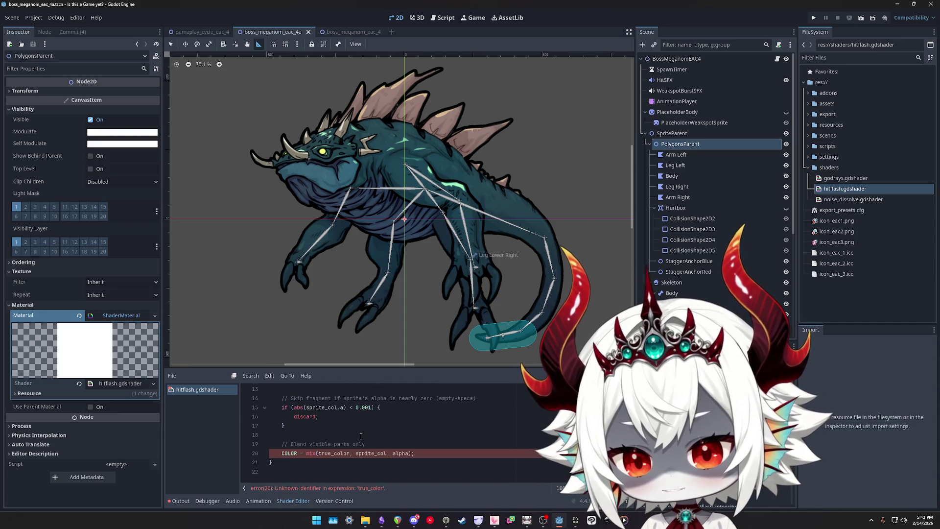
scroll(361, 436, up, 1)
Undo to the sprite_col = mix(COLOR, hitflash_color, hitflash_intensity) version and save
key(ctrl+z)
key(ctrl+z)
key(ctrl+z)
key(ctrl+z)
key(ctrl+z)
key(ctrl+z)
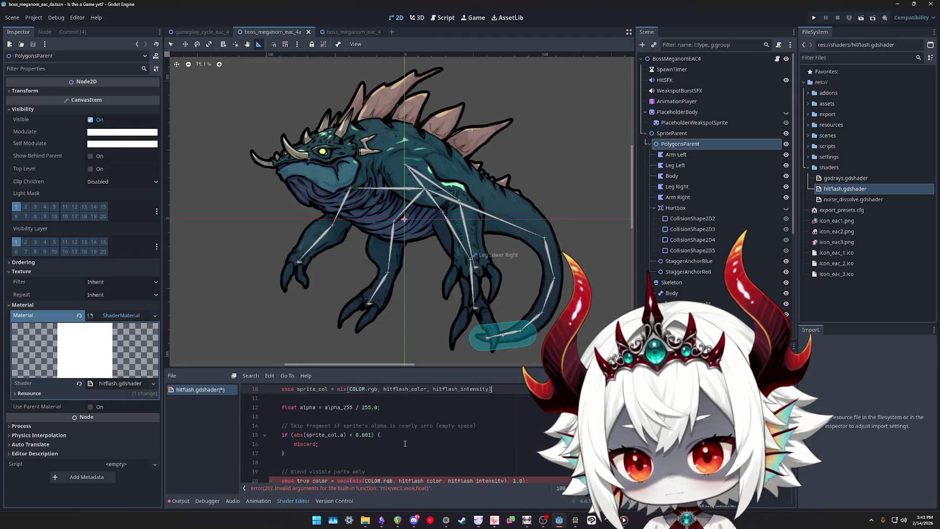
key(ctrl+z)
key(ctrl+z)
key(ctrl+z)
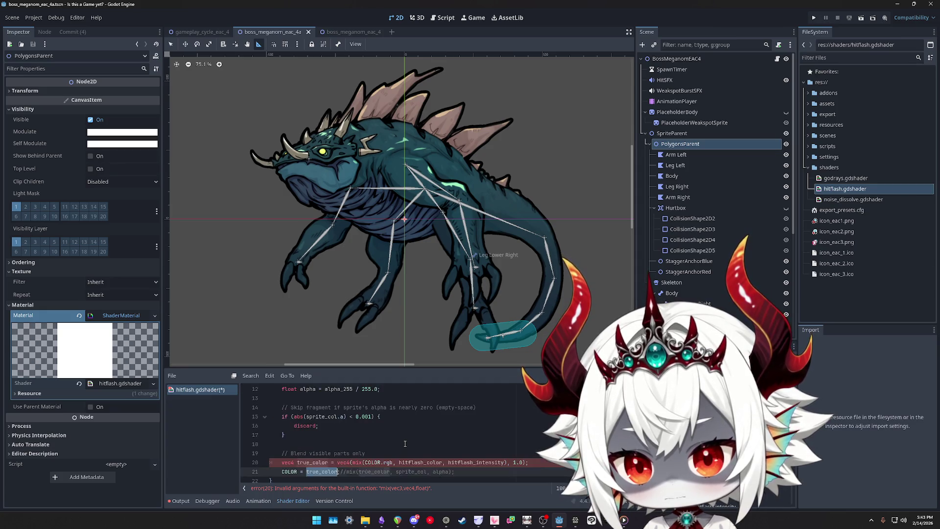
key(ctrl+z)
key(ctrl+z)
key(ctrl+z)
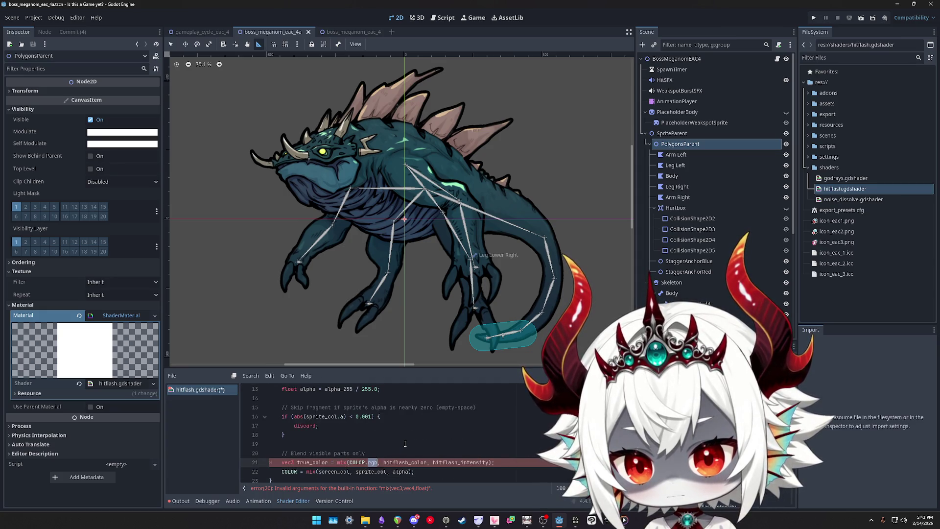
key(ctrl+z)
key(ctrl+z)
key(ctrl+z)
key(ctrl+z)
key(ctrl+z)
key(ctrl+z)
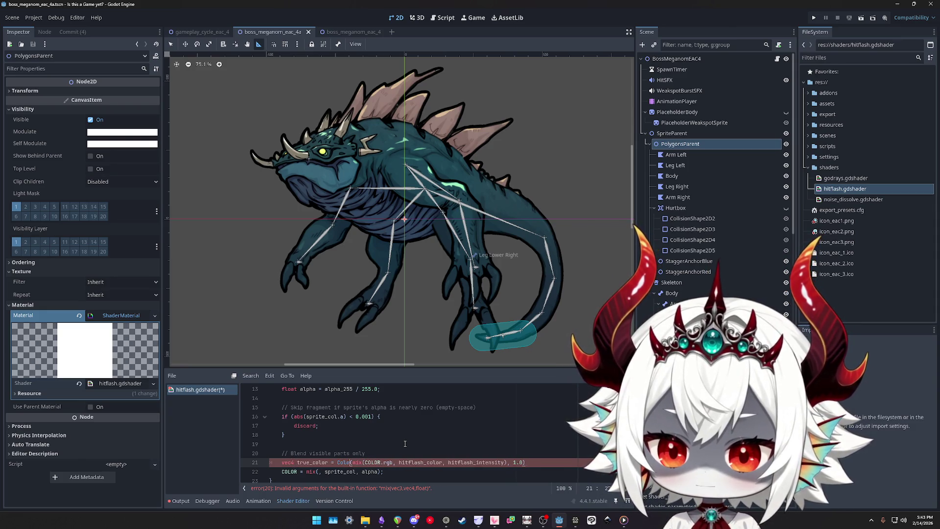
key(ctrl+z)
key(ctrl+z)
key(ctrl+z)
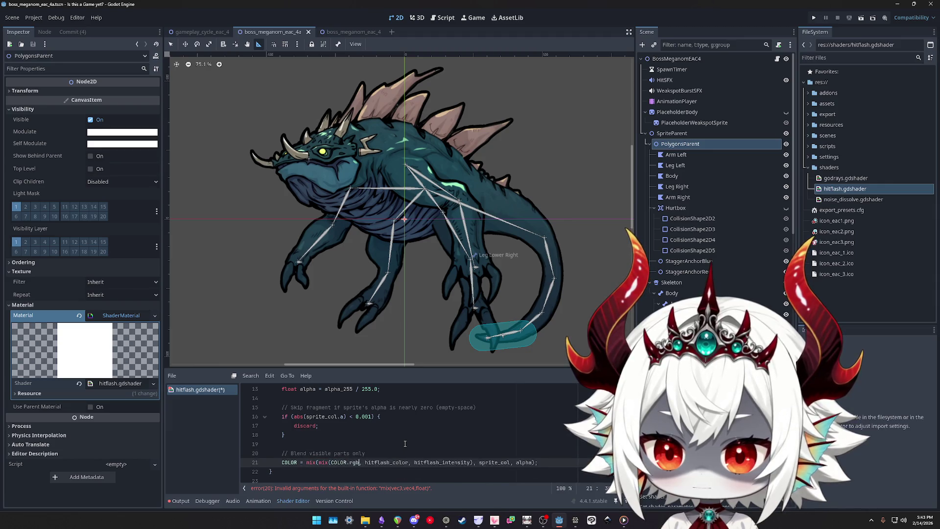
key(ctrl+z)
key(ctrl+z)
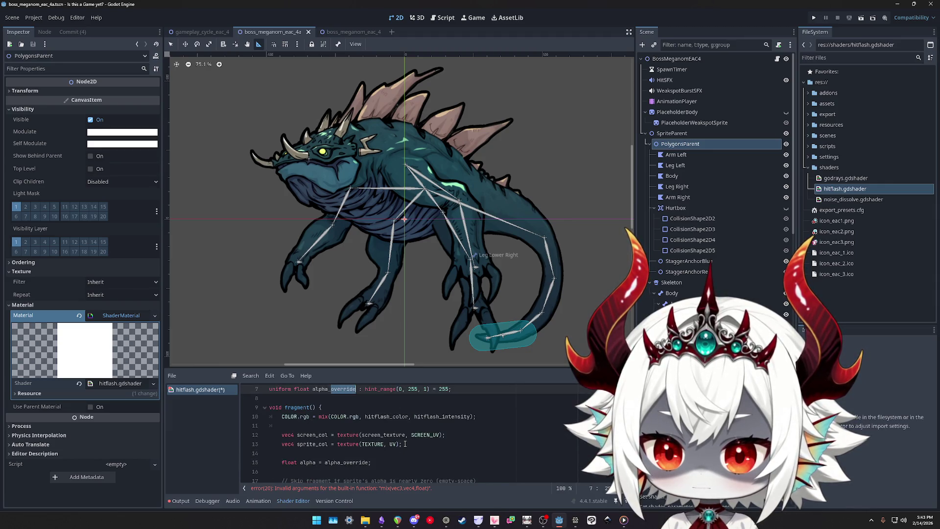
key(ctrl+shift+z)
key(ctrl+shift+z)
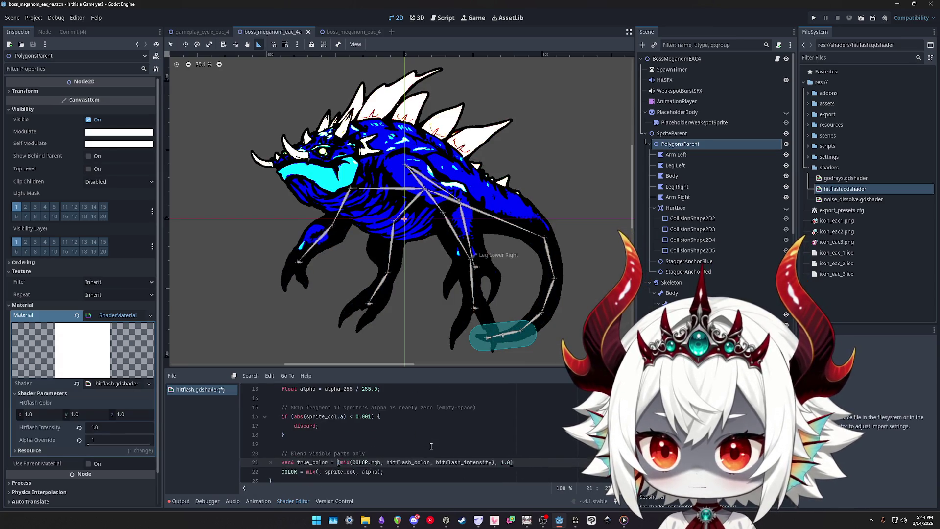
key(ctrl+z)
key(ctrl+z)
key(ctrl+z)
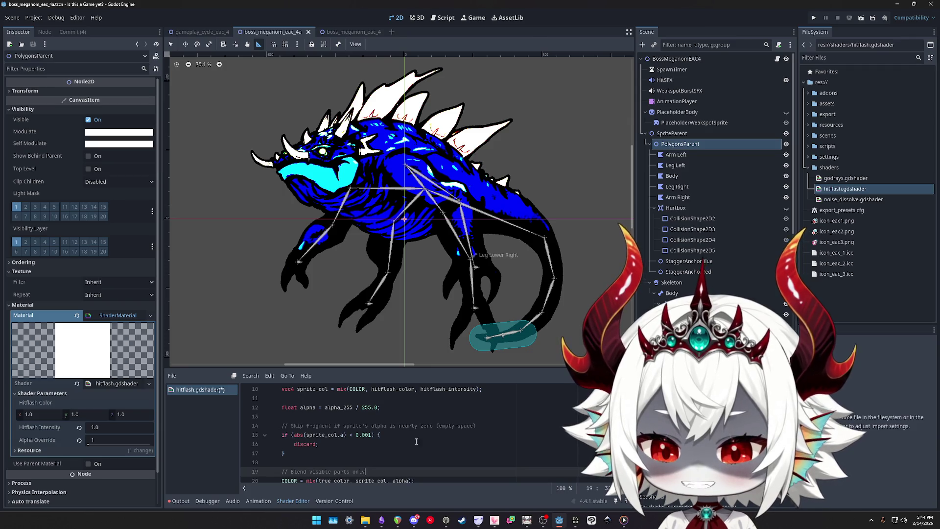
key(ctrl+s)
scroll(374, 439, up, 1)
click(500, 414)
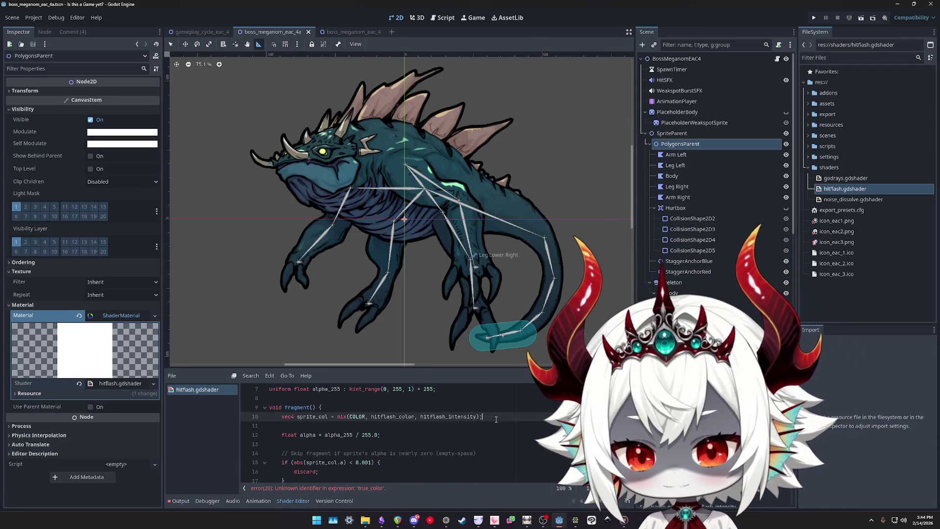
Insert 'vec4 screen_col = texture(screen_texture, UV);' above the sprite_col line and save
key(ctrl+shift+Return)
text(vec4 screen_col )
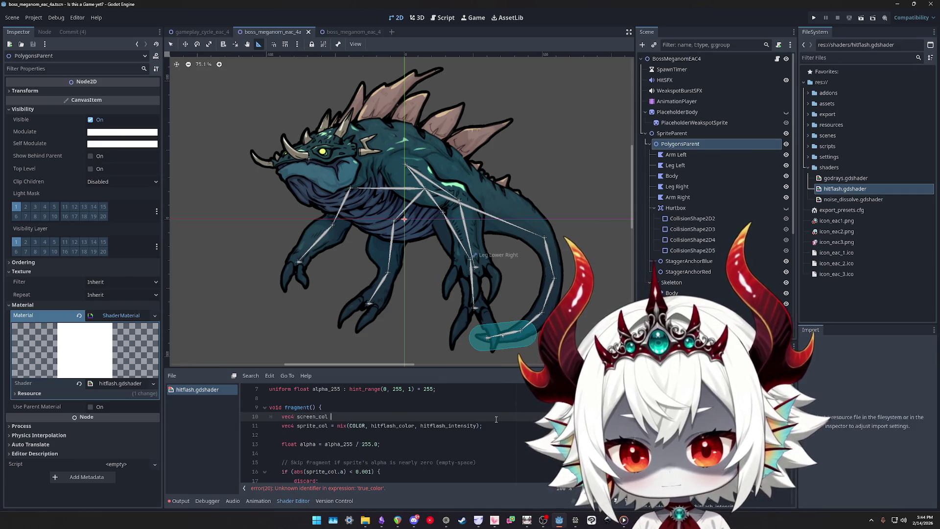
text(= )
text(()
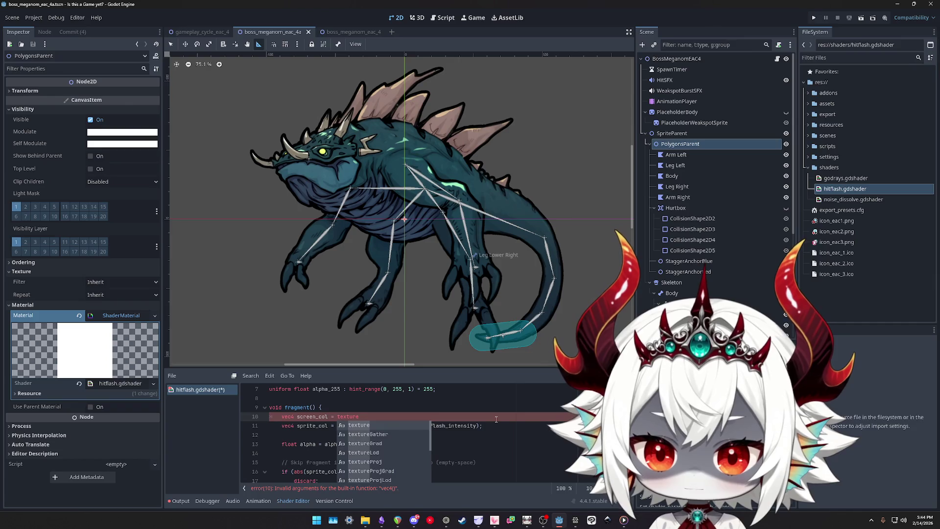
text((screen)
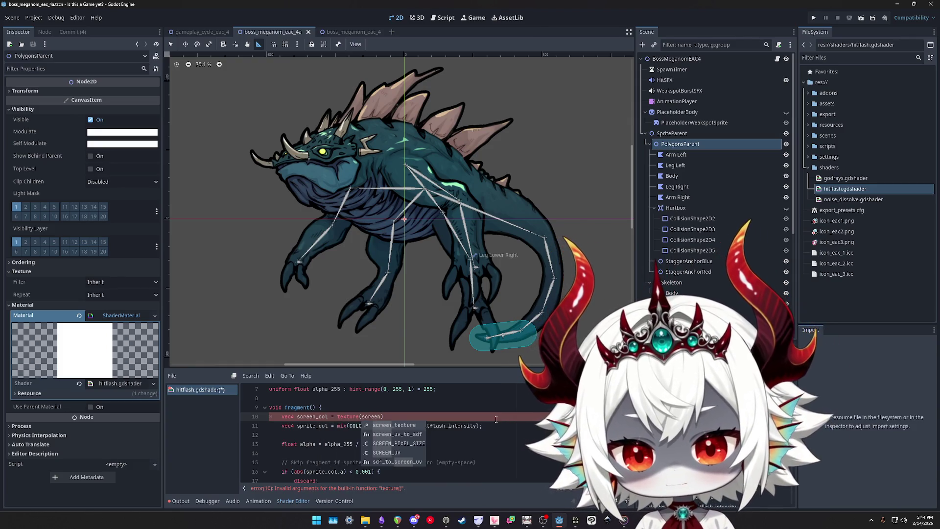
key(Return)
text(, UV)
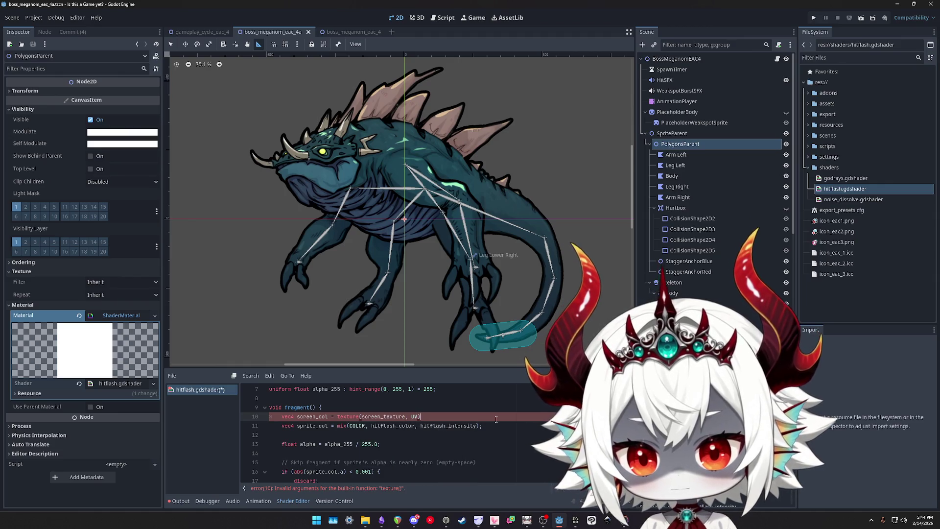
key(ctrl+s)
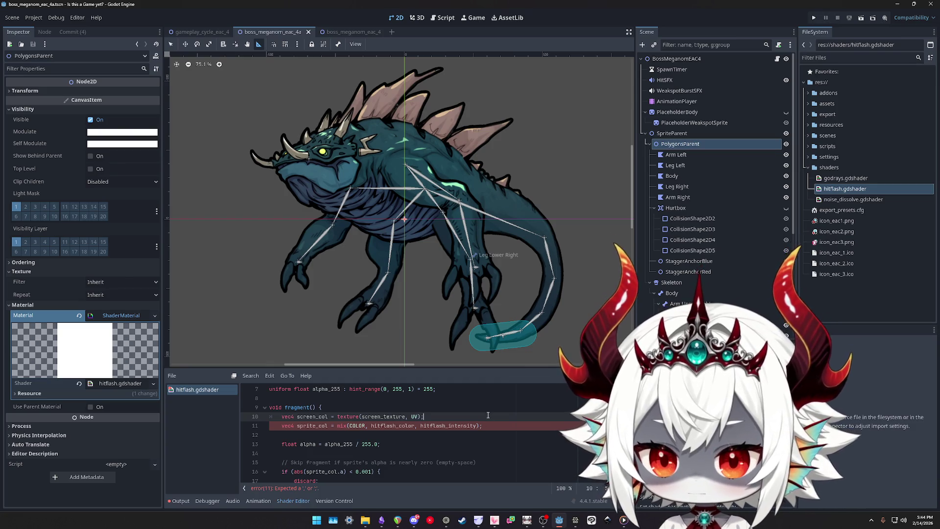
Go to the true_color reference on line 21 for the final COLOR blend
scroll(488, 415, down, 2)
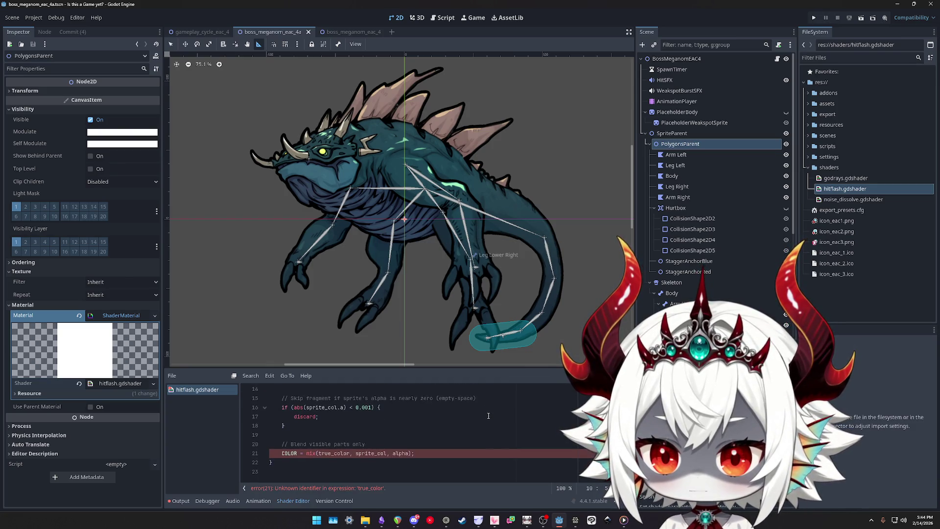
click(335, 453)
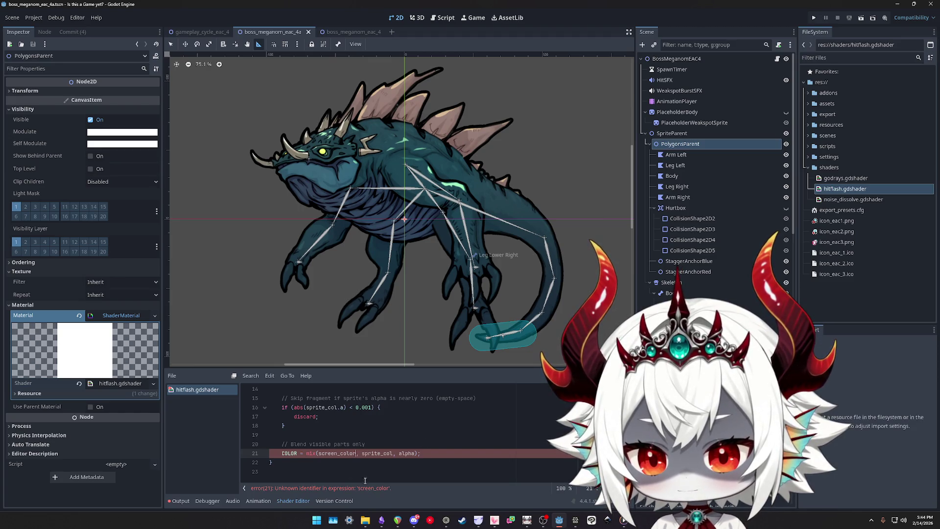
scroll(345, 449, up, 3)
scroll(330, 442, down, 3)
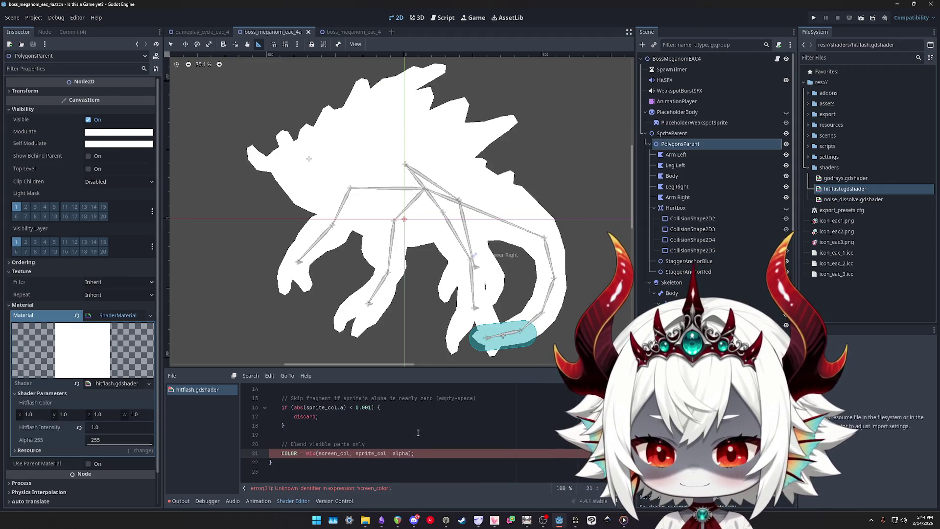
Sweep Alpha 255, set Hitflash Intensity to 1.0, and save the boss scene
mouse_move(137, 443)
mouse_down()
mouse_move(113, 443)
mouse_move(147, 444)
mouse_move(88, 444)
mouse_move(122, 444)
mouse_move(75, 428)
mouse_move(152, 446)
mouse_move(94, 443)
mouse_move(153, 444)
mouse_up()
click(109, 426)
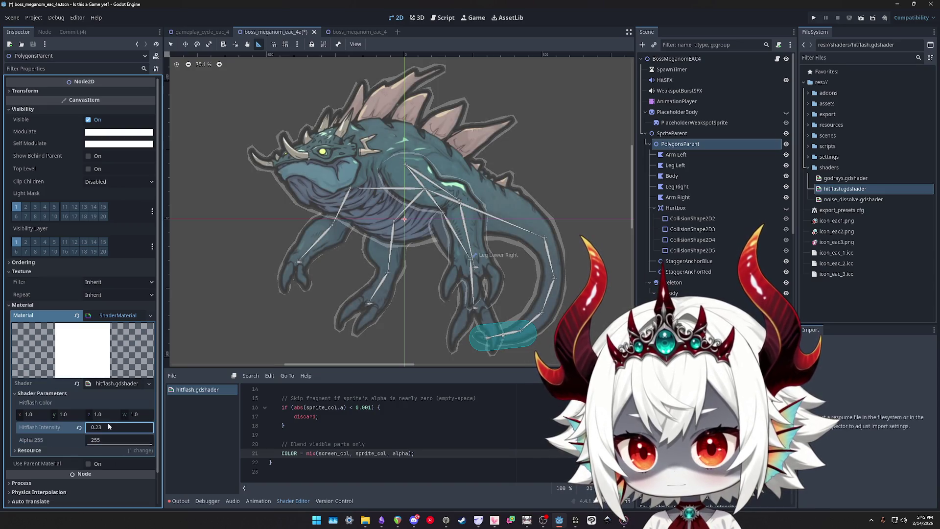
text(1)
key(Return)
click(380, 417)
key(ctrl+s)
Reset Hitflash Intensity to 0, set Alpha 255 to 50, and run the game
click(100, 428)
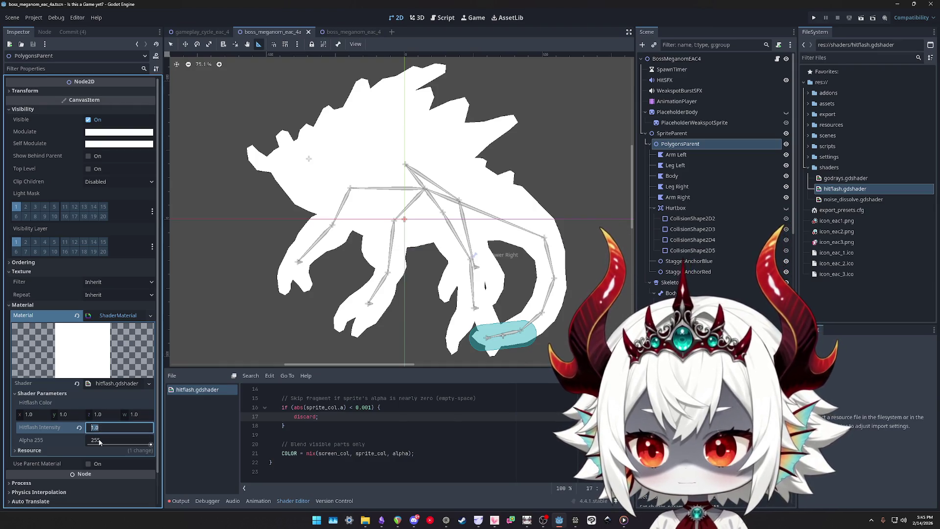
text(0)
click(106, 439)
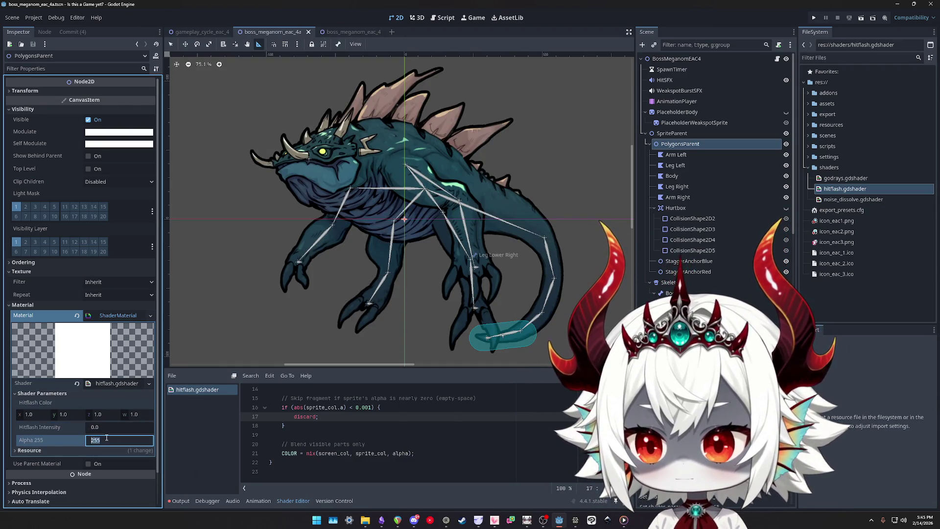
text(50)
key(Return)
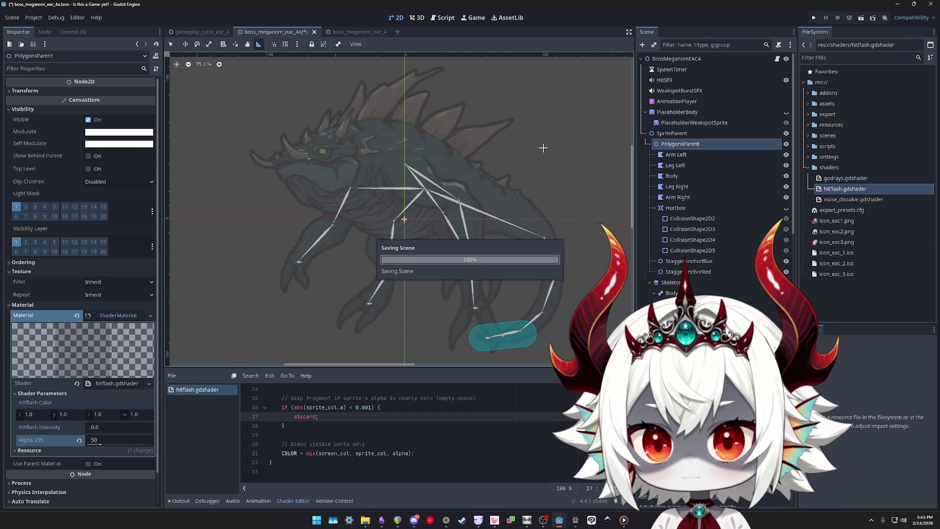
click(811, 19)
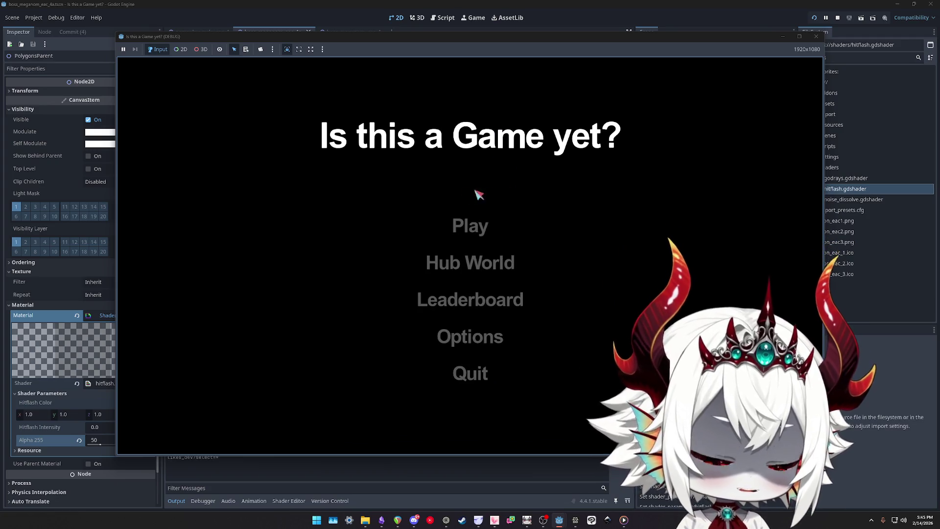
Dismiss the welcome message and pop bubbles as the Meganom boss swims in
click(470, 361)
click(470, 224)
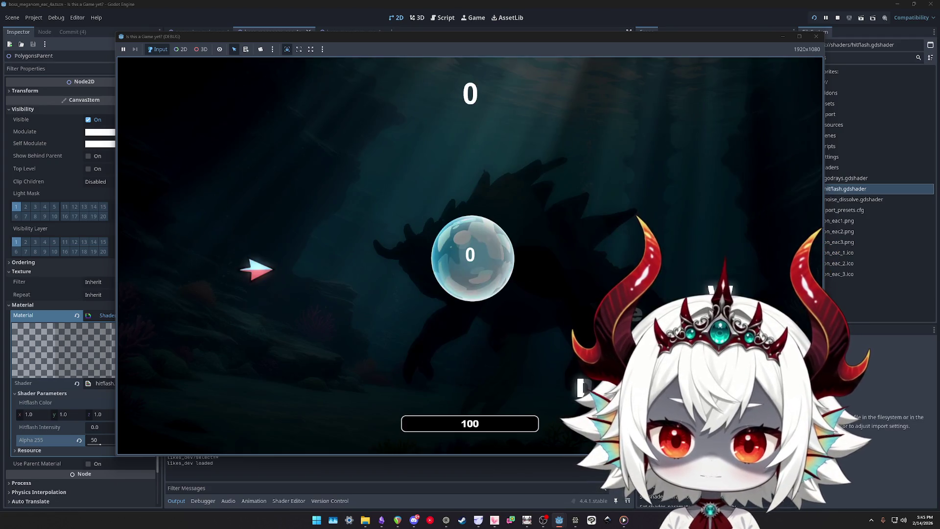
click(251, 269)
click(242, 343)
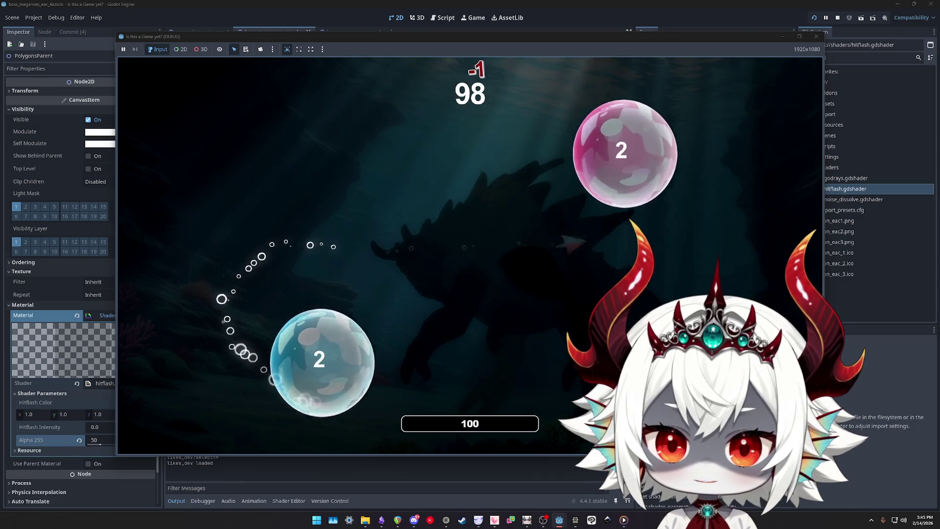
click(612, 167)
click(342, 168)
click(290, 178)
click(379, 308)
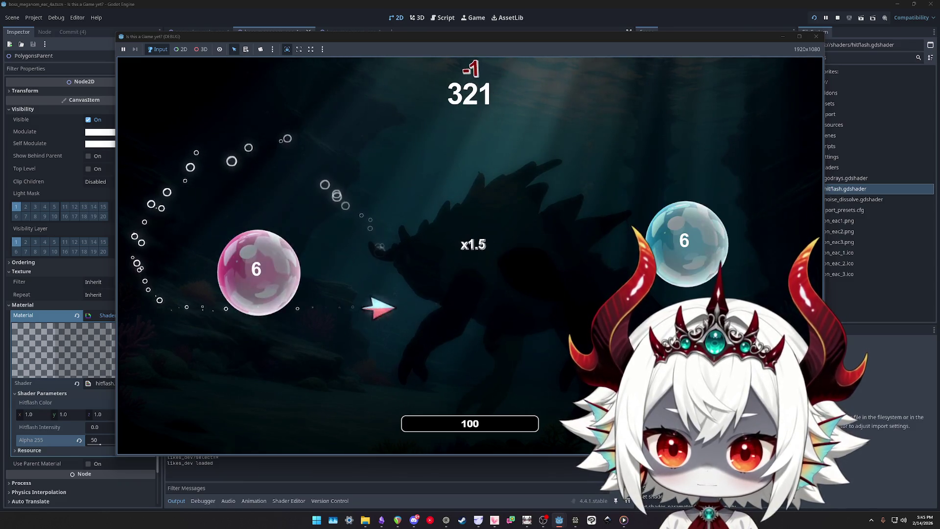
click(245, 264)
click(462, 245)
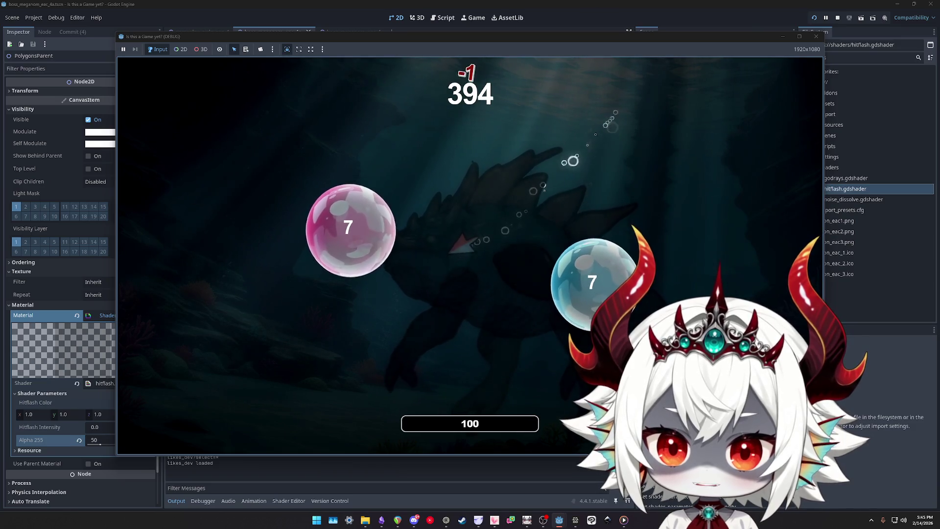
click(348, 233)
click(328, 309)
click(293, 374)
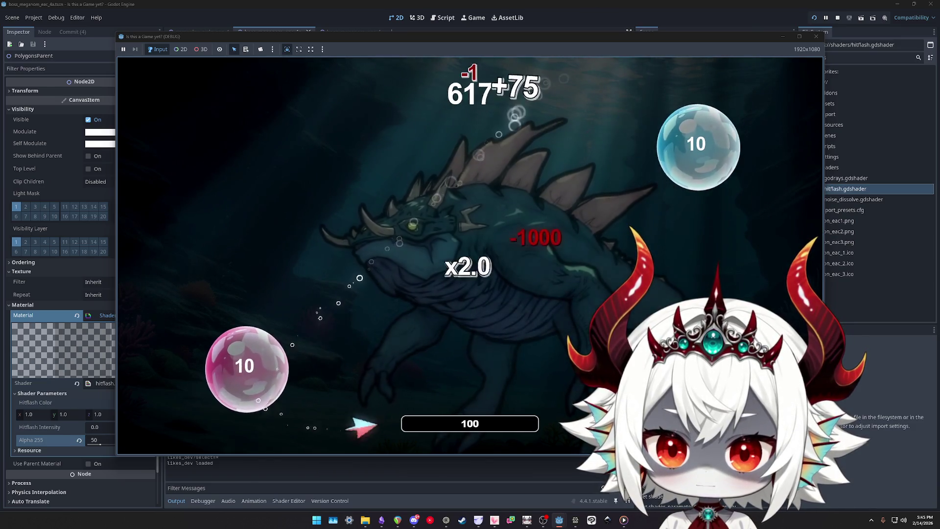
click(695, 143)
click(312, 292)
click(346, 290)
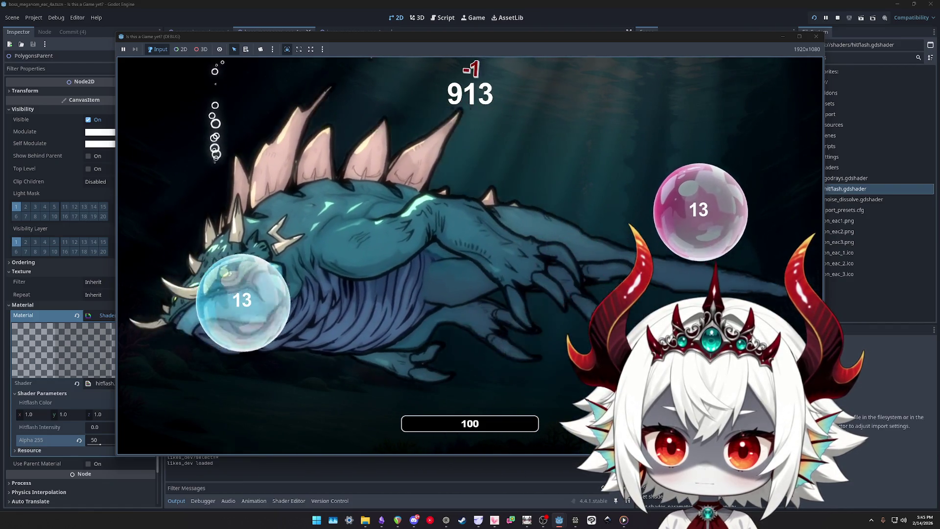
click(692, 206)
click(220, 221)
click(595, 161)
click(235, 260)
click(316, 343)
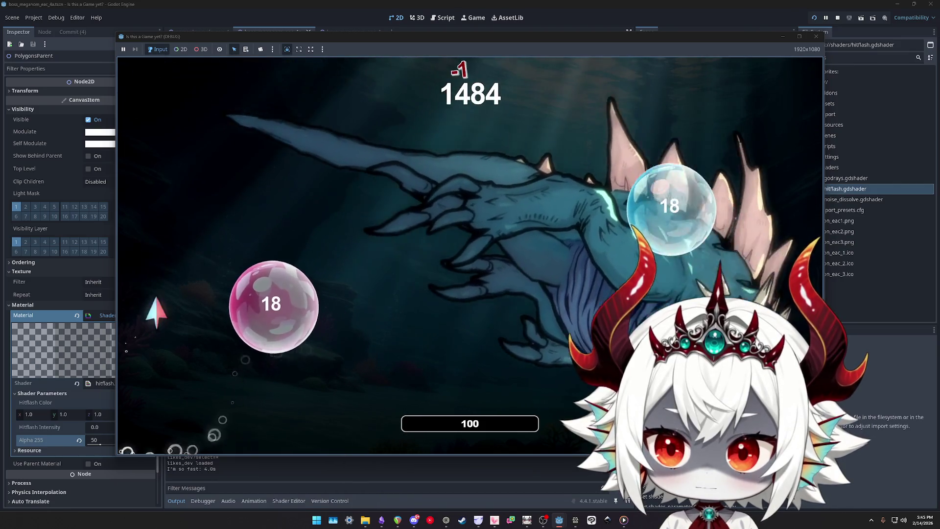
click(692, 186)
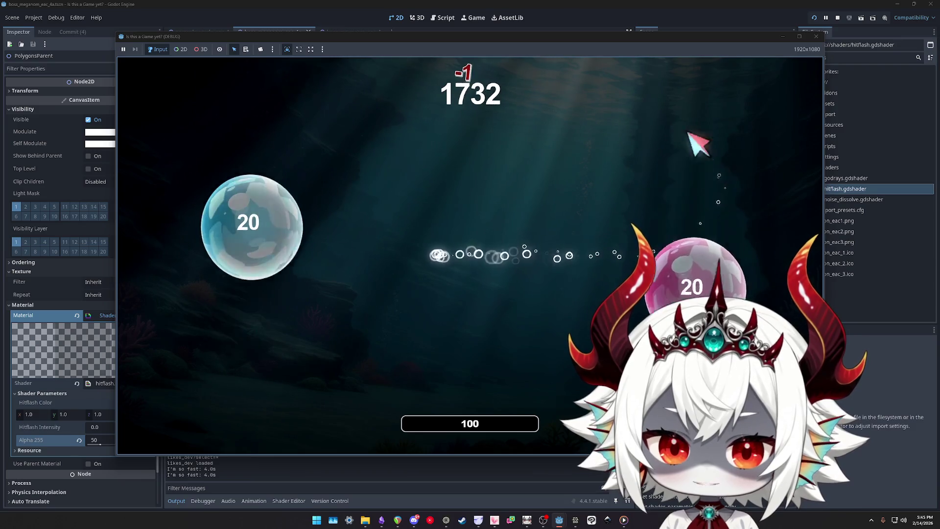
click(255, 186)
click(245, 269)
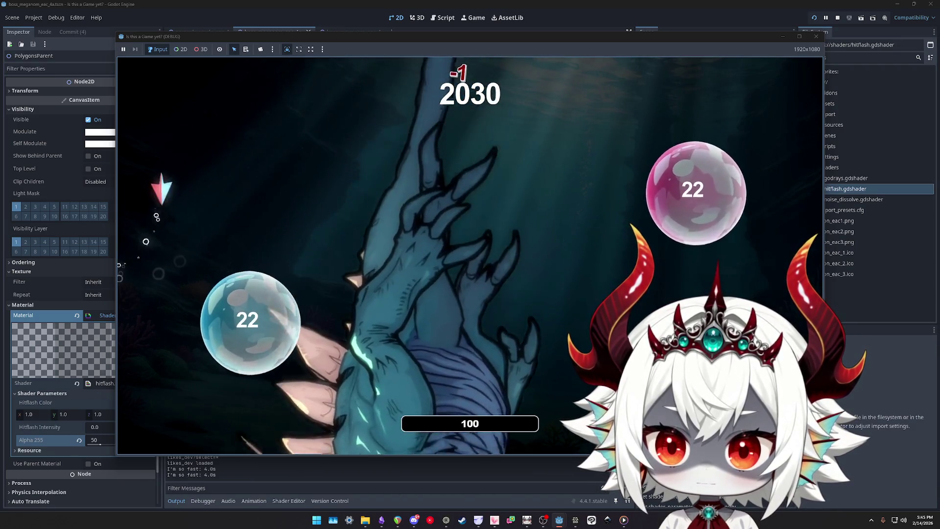
Keep popping bubbles up to the x3.0 multiplier, then stop the running game
click(247, 313)
click(686, 152)
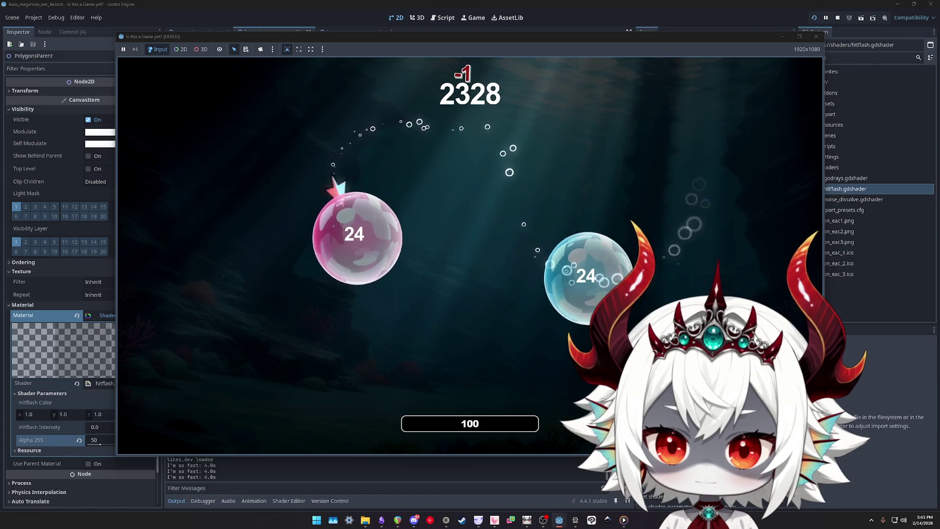
click(349, 210)
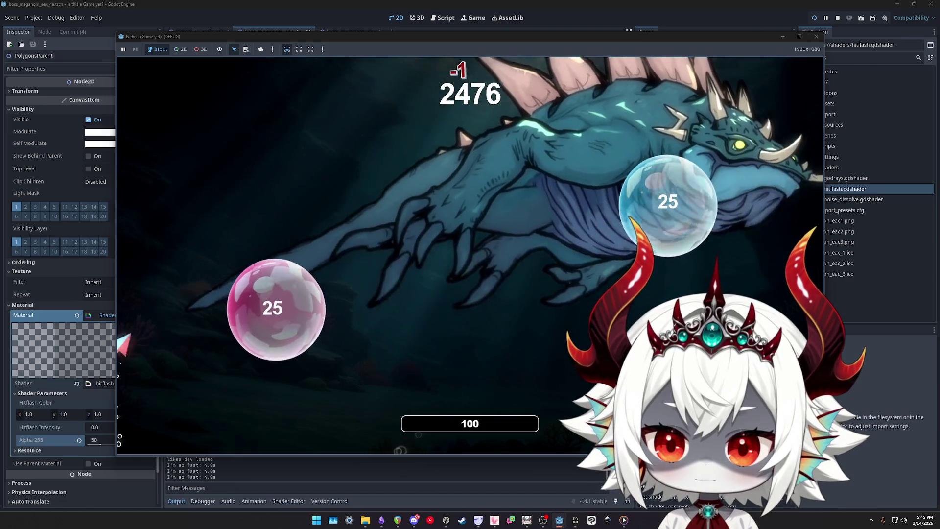
click(282, 336)
click(567, 147)
click(337, 245)
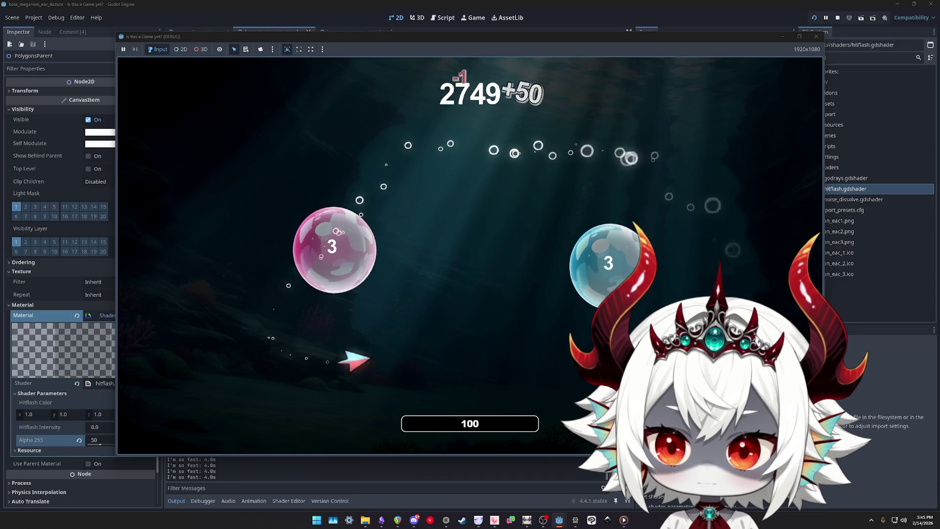
click(600, 266)
click(267, 323)
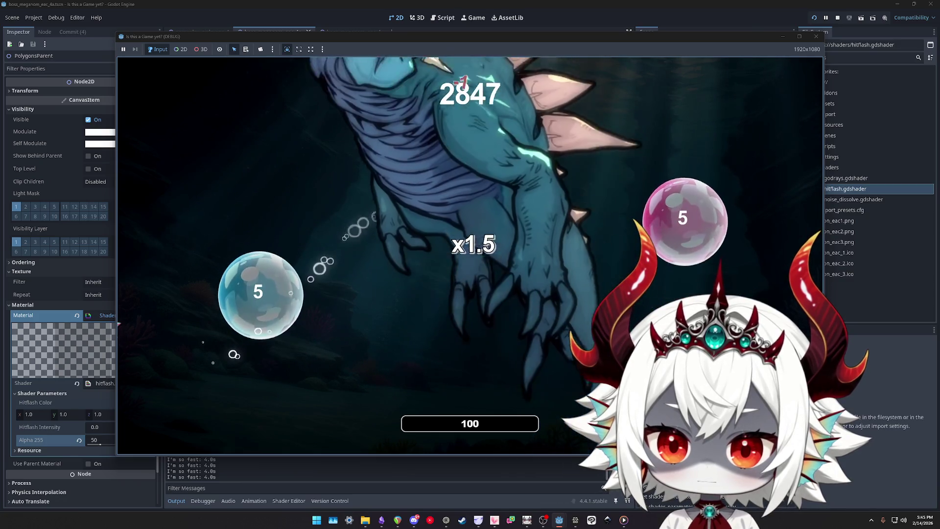
click(257, 291)
click(294, 301)
click(299, 318)
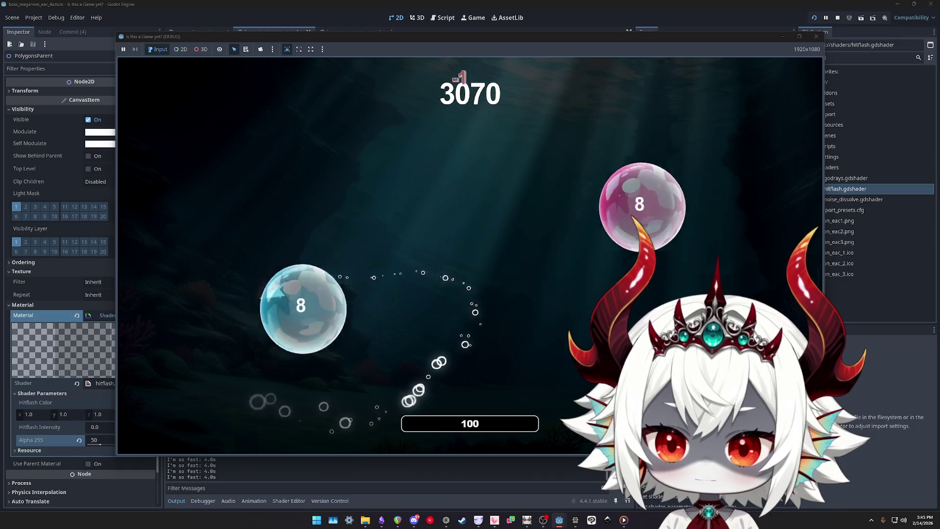
click(226, 413)
click(221, 235)
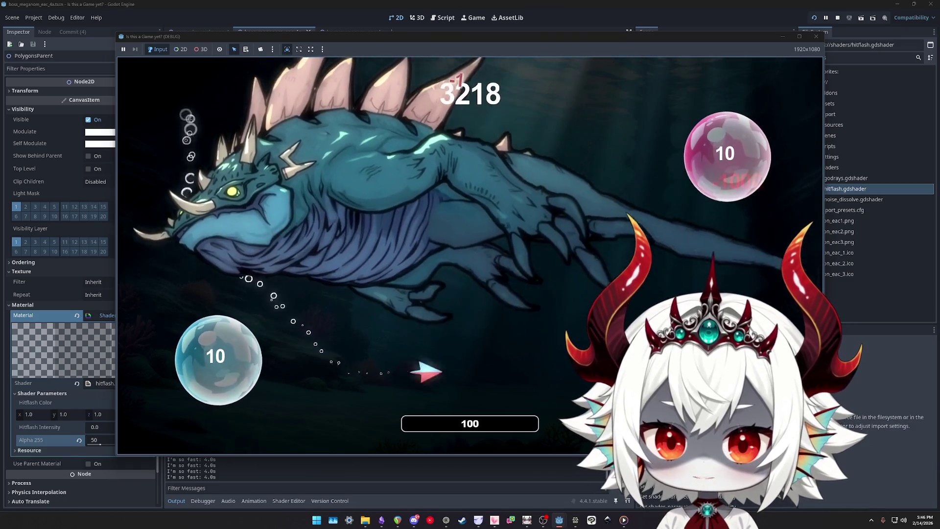
click(729, 156)
click(304, 203)
click(304, 172)
click(467, 268)
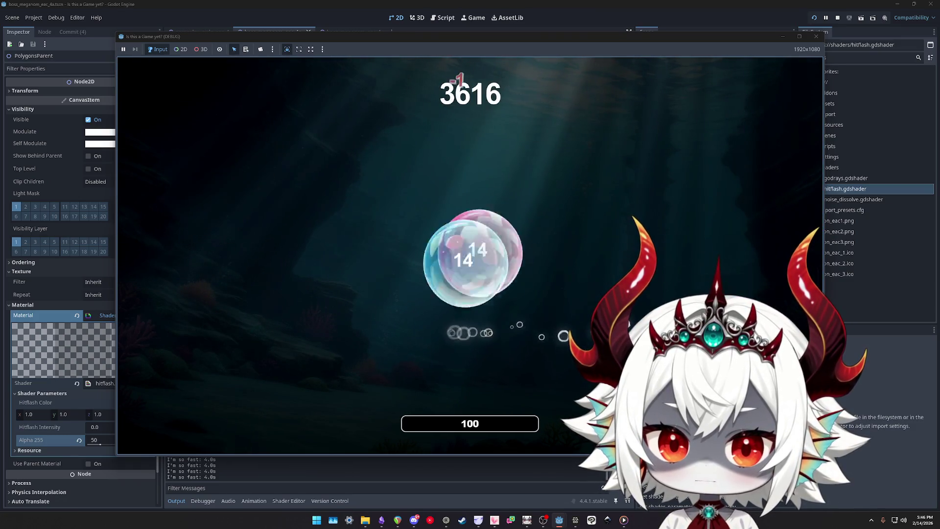
click(472, 269)
click(687, 245)
click(715, 233)
click(735, 225)
click(754, 218)
click(719, 287)
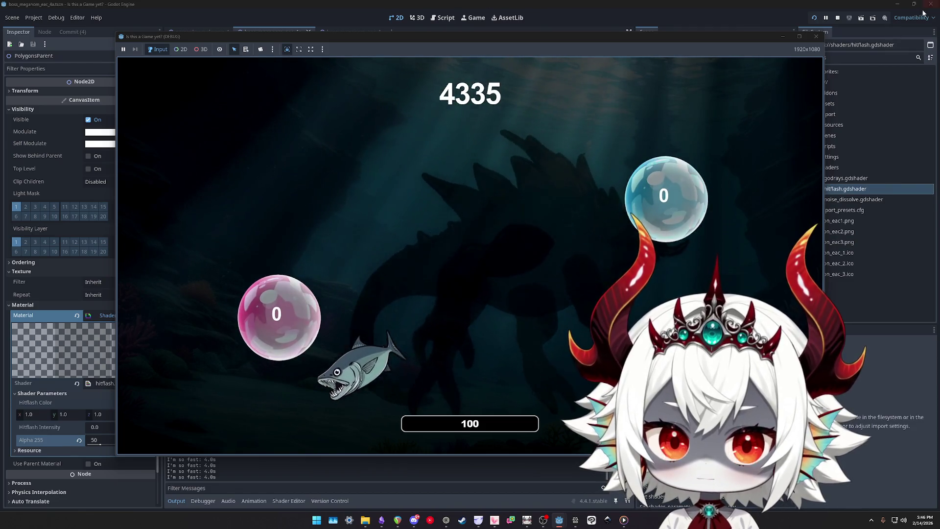
click(817, 37)
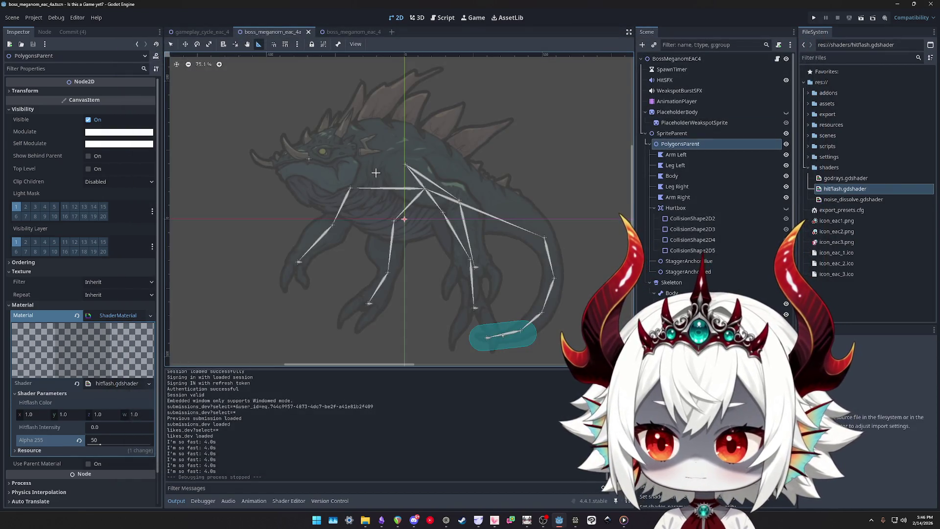
Drop Alpha 255 to 43 and try a black Modulate before resetting it to white
drag(104, 444, 102, 449)
click(121, 137)
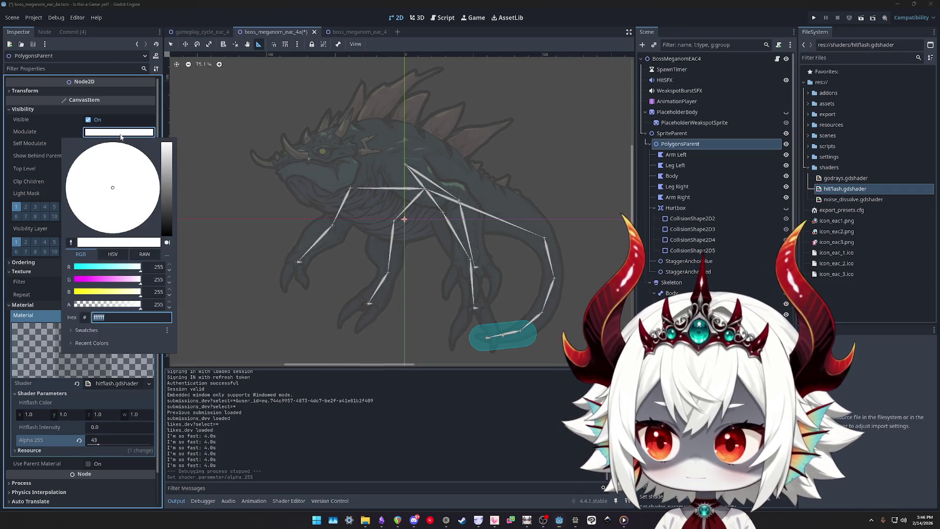
mouse_move(166, 217)
mouse_down()
mouse_move(164, 241)
mouse_move(165, 171)
mouse_move(162, 254)
mouse_up()
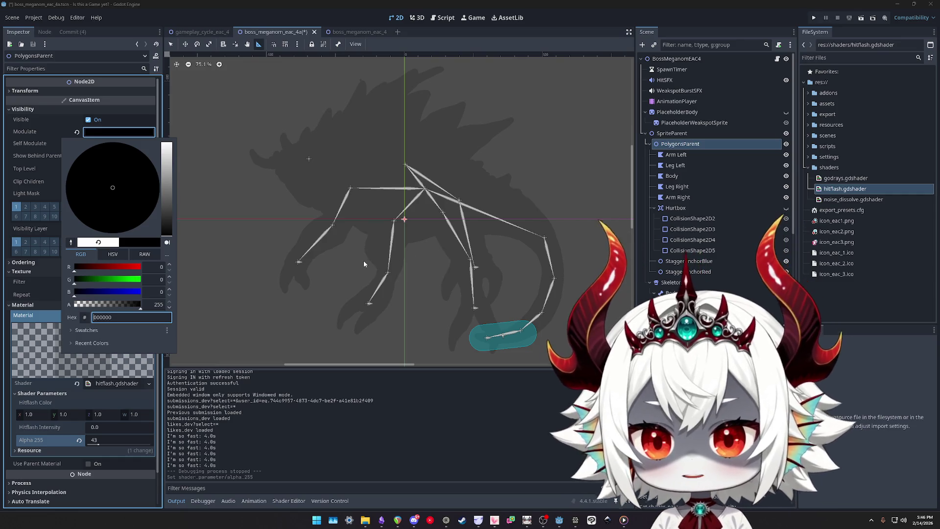
click(81, 134)
click(77, 132)
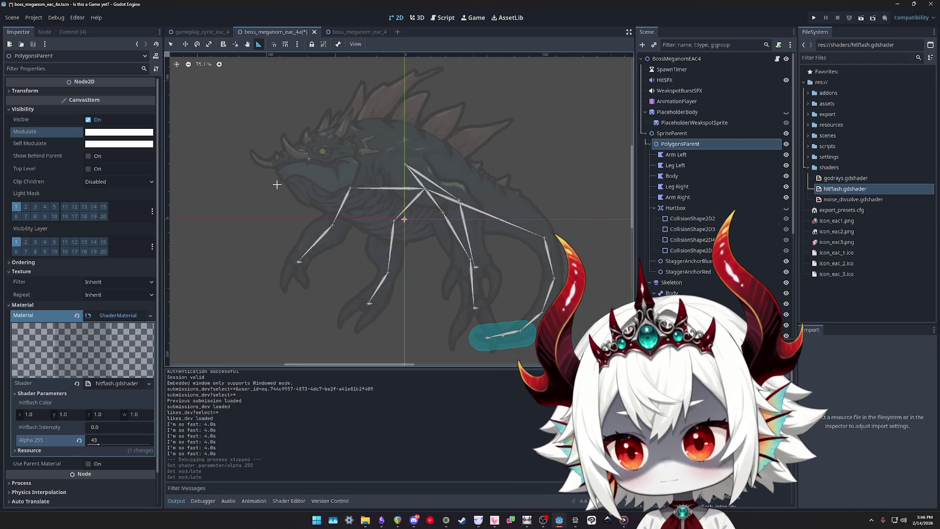
Set Alpha 255 back to 50, save the boss scene, and open its script
click(98, 439)
key(Return)
key(ctrl+s)
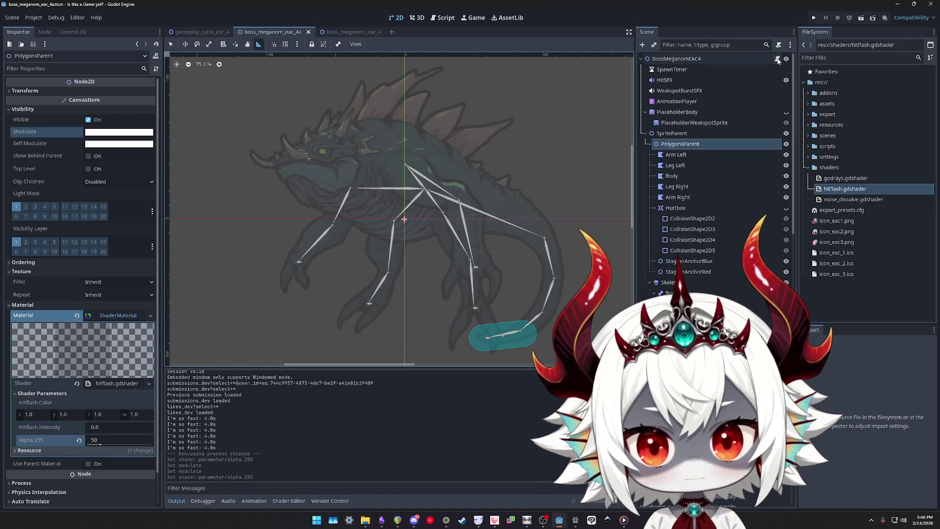
click(778, 59)
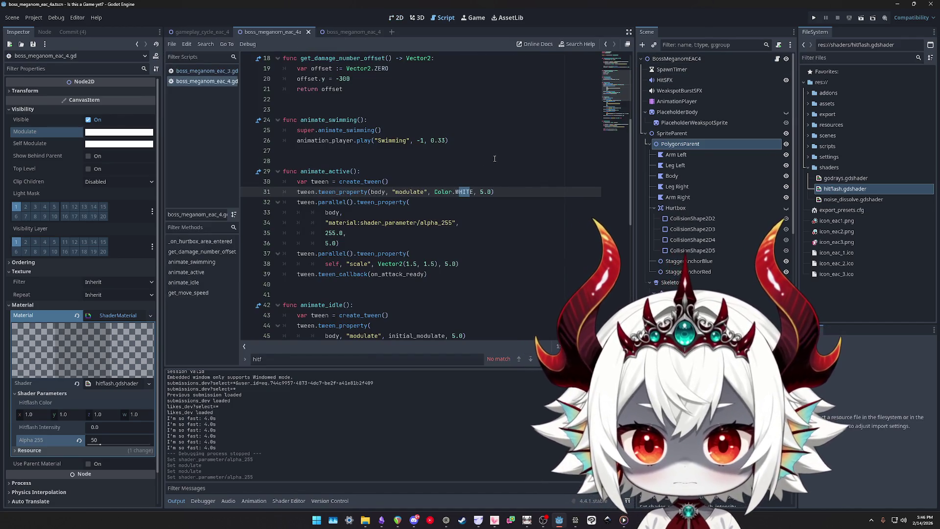
click(196, 72)
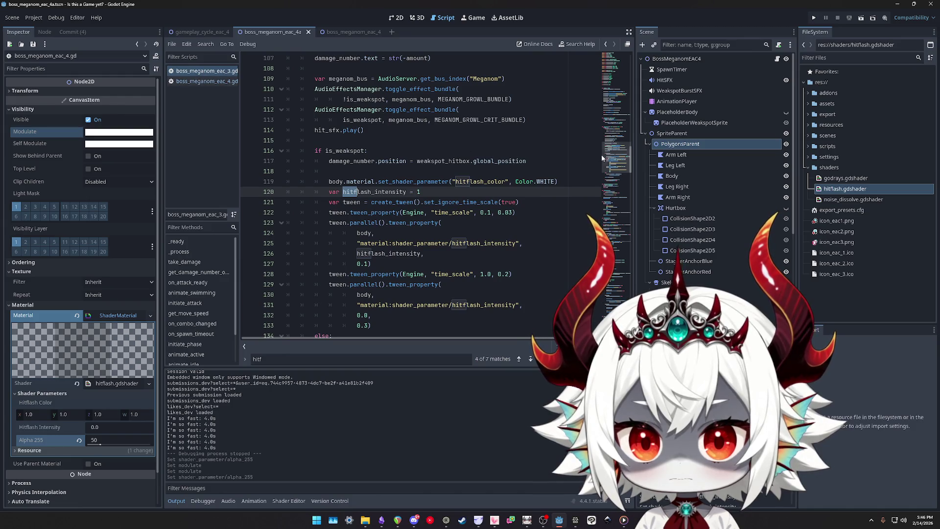
scroll(547, 171, down, 8)
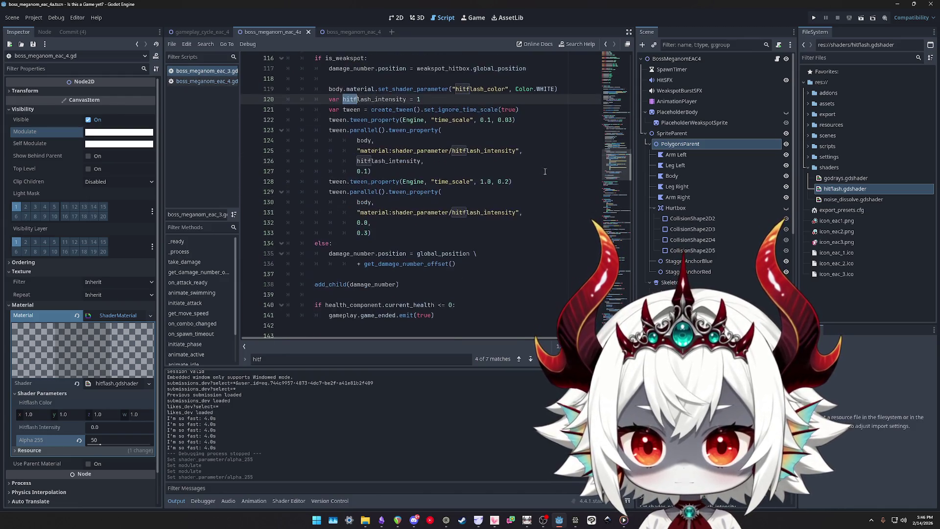
scroll(526, 167, down, 9)
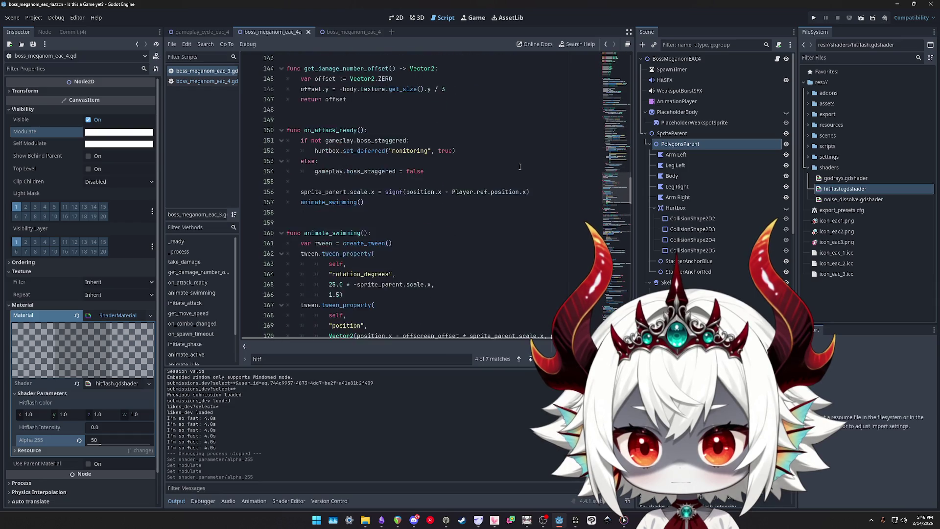
click(457, 123)
mouse_move(441, 130)
mouse_down()
mouse_move(401, 126)
mouse_move(325, 90)
mouse_up()
click(375, 141)
click(372, 171)
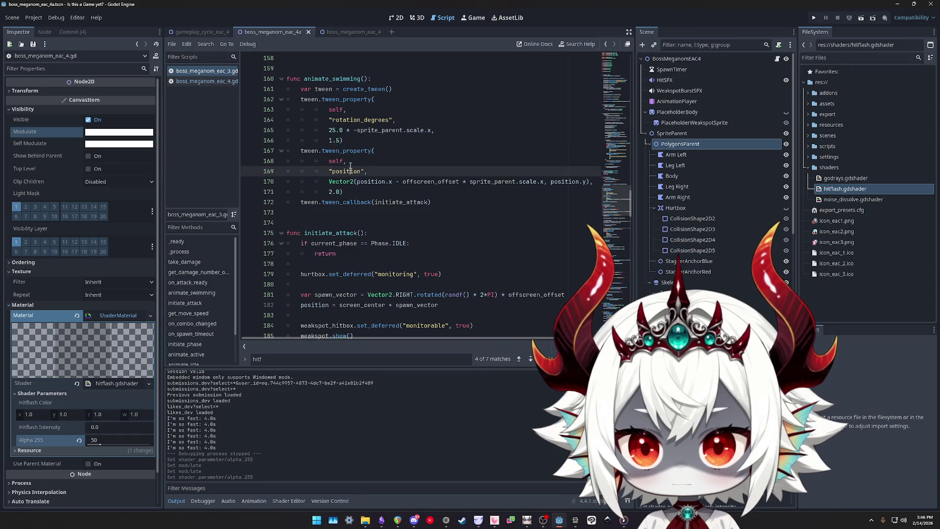
double_click(361, 120)
scroll(374, 160, down, 1)
scroll(377, 181, up, 7)
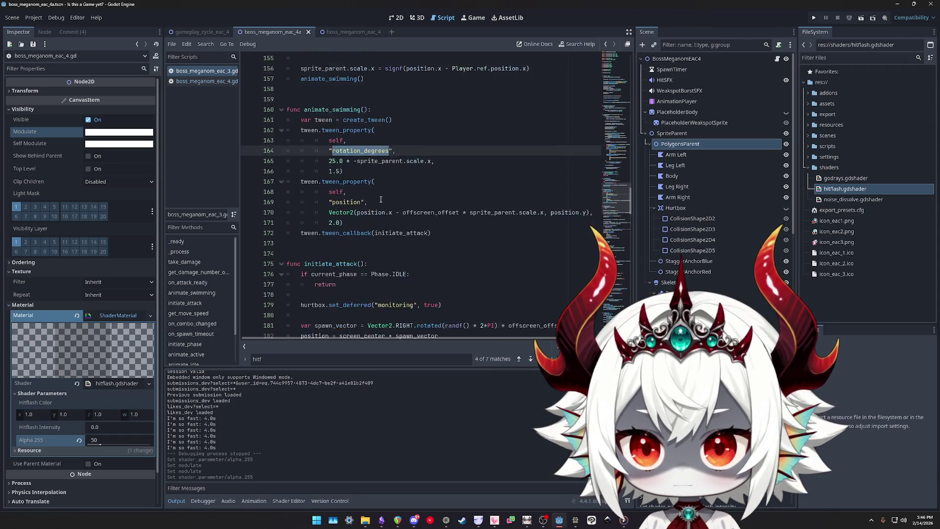
scroll(381, 200, up, 20)
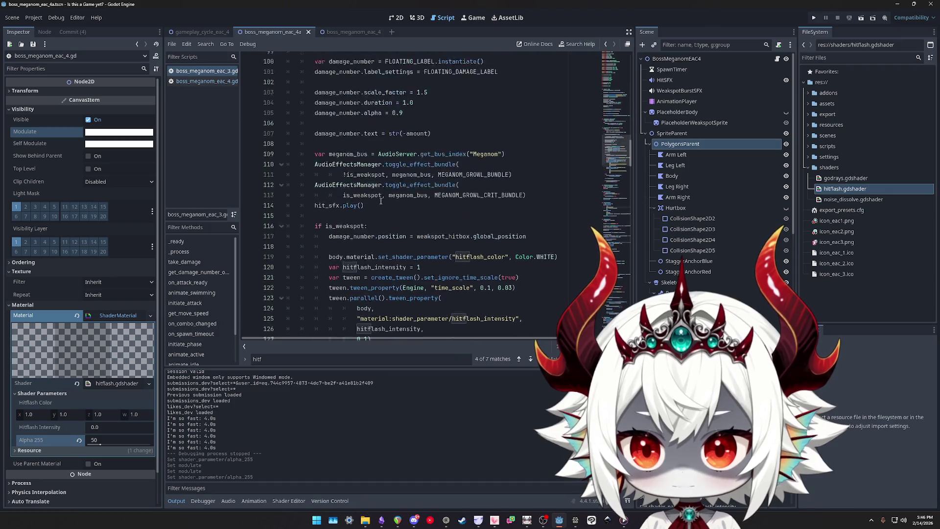
scroll(379, 199, up, 11)
scroll(372, 197, down, 18)
scroll(369, 196, down, 19)
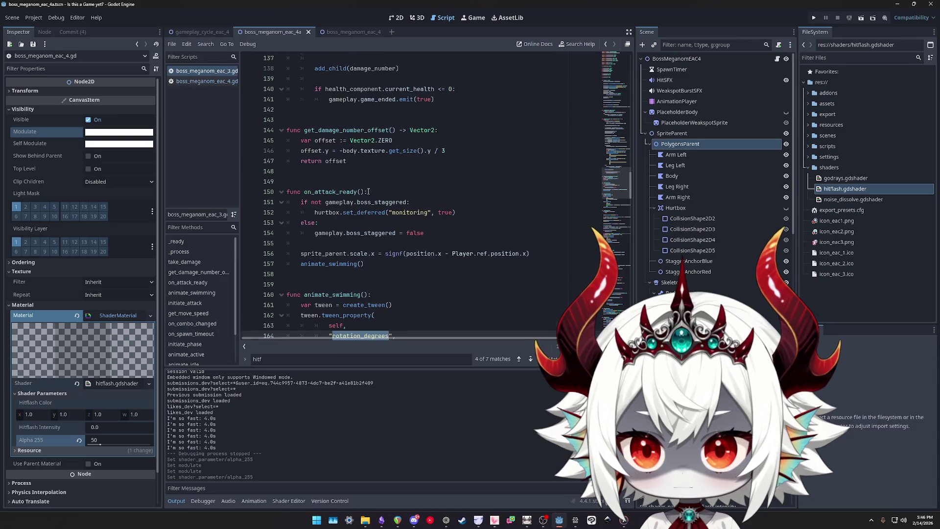
scroll(367, 192, down, 4)
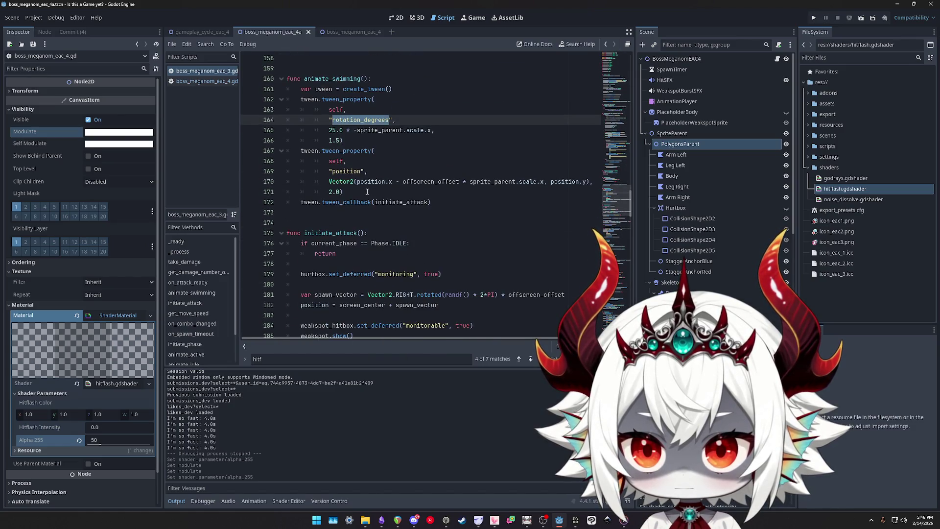
scroll(367, 191, down, 14)
scroll(367, 192, down, 19)
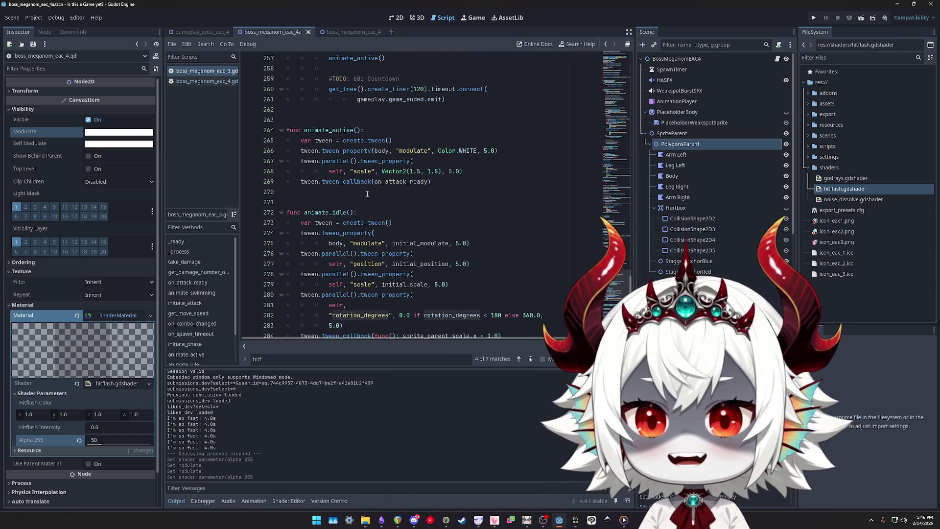
scroll(346, 157, down, 4)
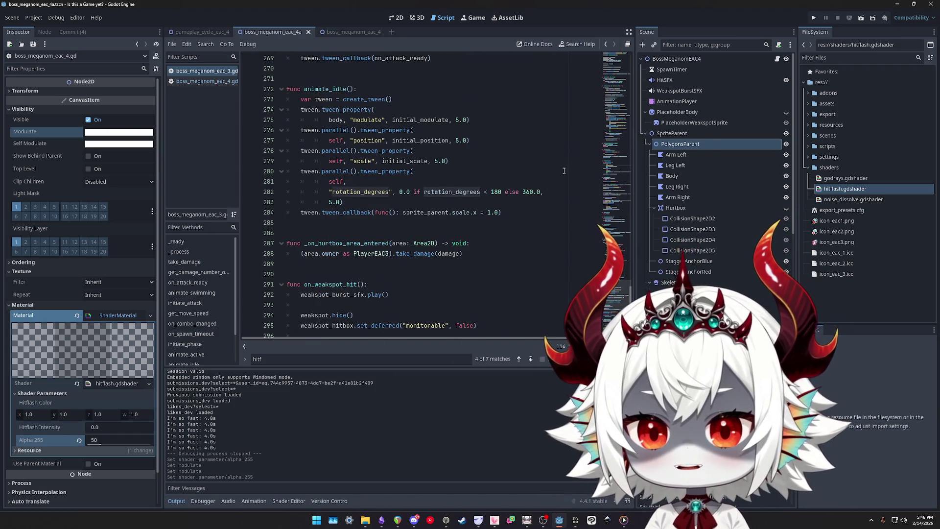
scroll(617, 137, up, 20)
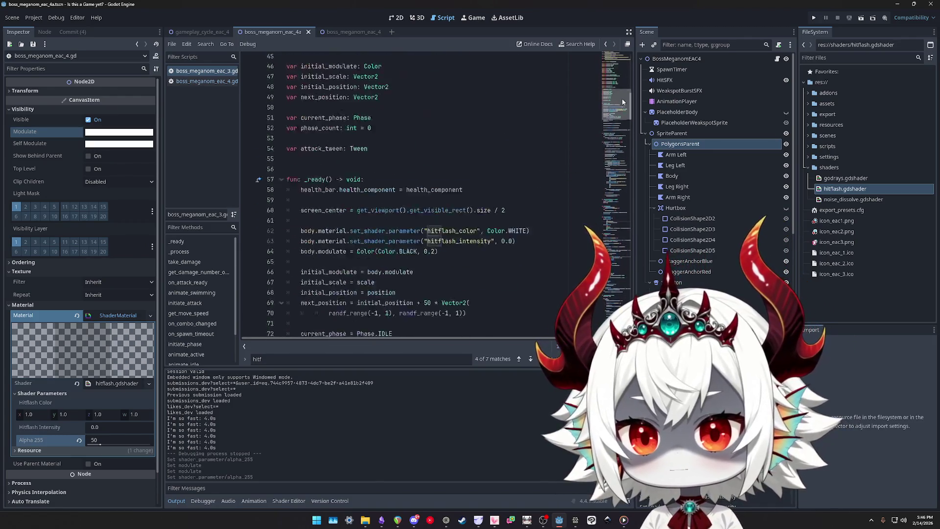
drag(620, 116, 617, 175)
scroll(514, 204, down, 6)
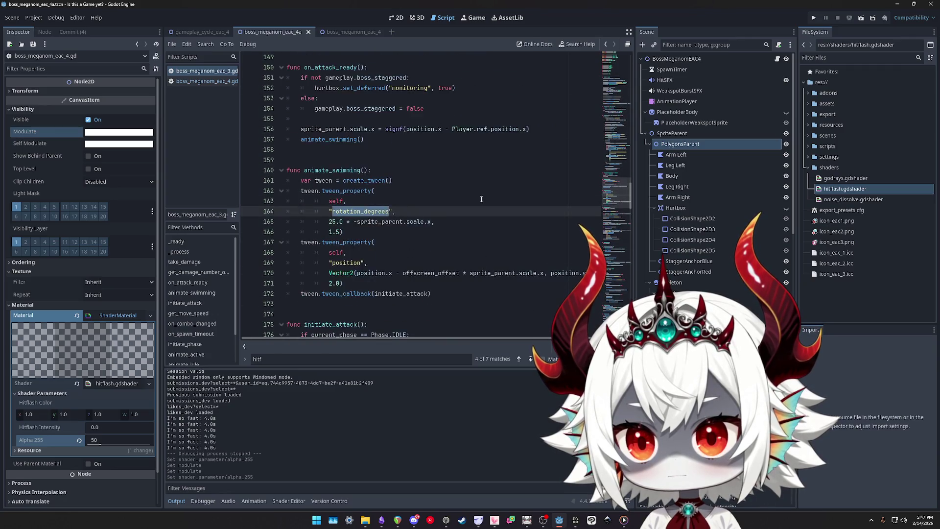
drag(431, 262, 300, 211)
Cut the whole animate_swimming function out of the eac_3 boss script
shift+click(241, 122)
key(BackSpace)
key(BackSpace)
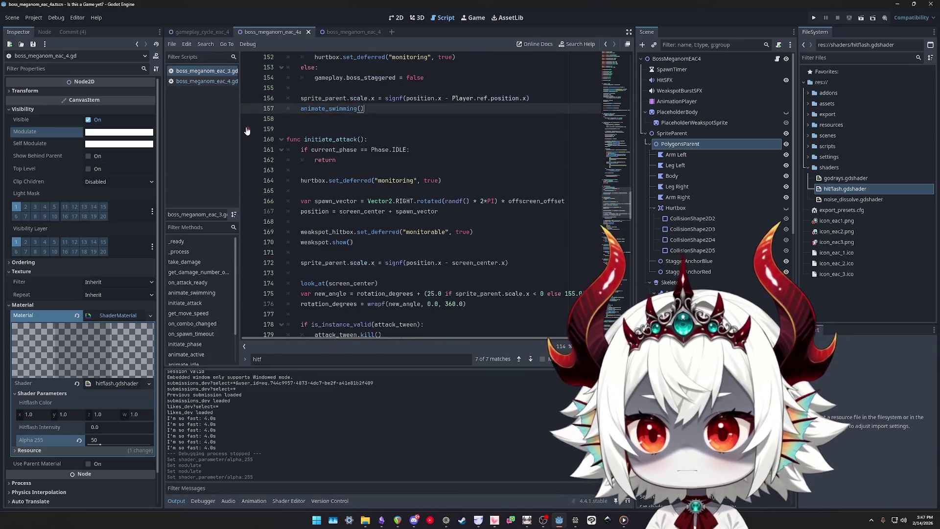
key(Return)
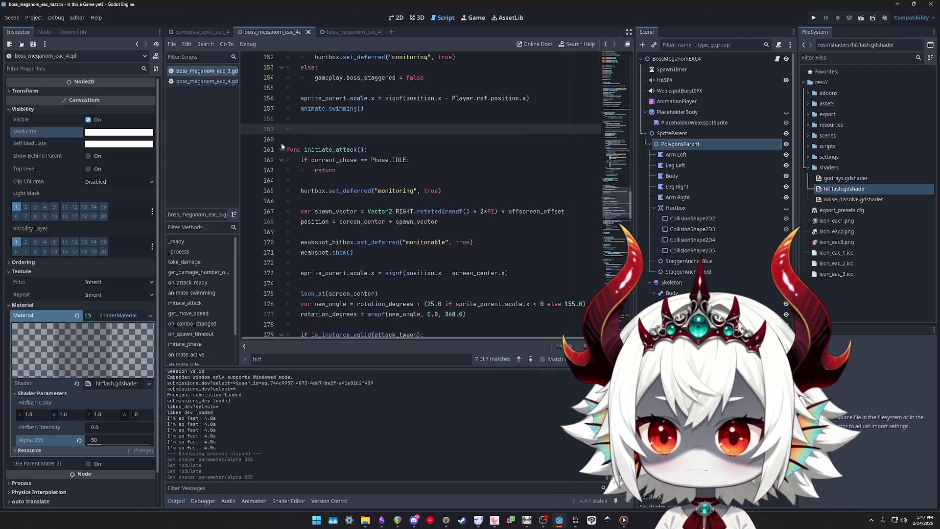
scroll(366, 189, down, 5)
scroll(366, 189, down, 20)
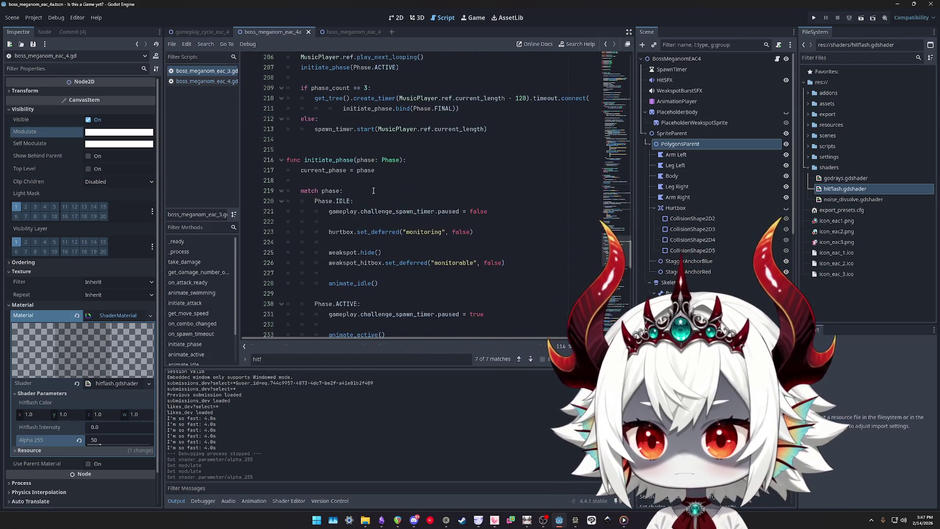
Paste animate_swimming below animate_idle and remove the extra blank lines above it
click(351, 147)
scroll(350, 147, down, 6)
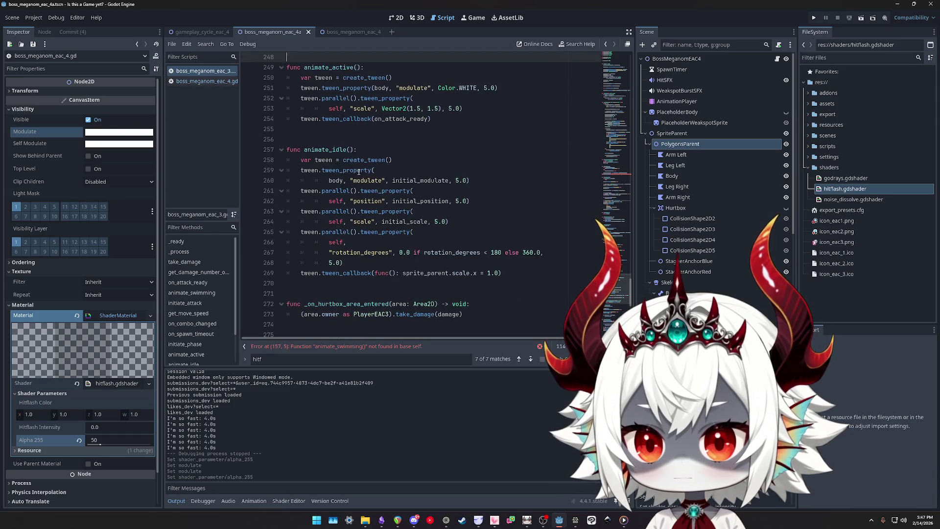
click(323, 192)
key(Down)
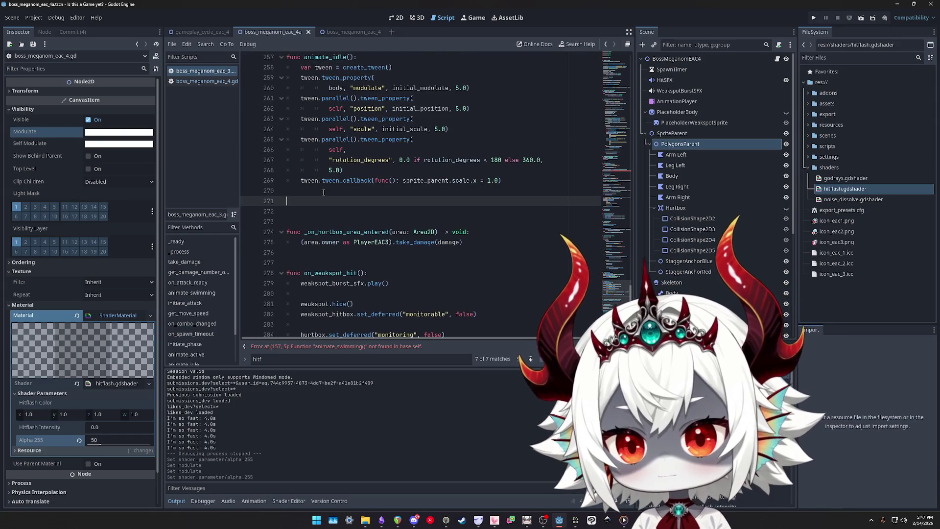
text(func animate_swimming(): 	var tween = create_tween() 	tween.tween_property( 		self, 		"rotation_degrees", 		25.0 * -sprite_parent.scale.x, 		1.5) 	tween.tween_property( 		self, 		"position", 		Vector2(position.x - offscreen_offset * sprite_parent.scale.x, position.y), 		2.0) 	tween.tween_callback(initiate_attack))
click(324, 189)
key(BackSpace)
key(BackSpace)
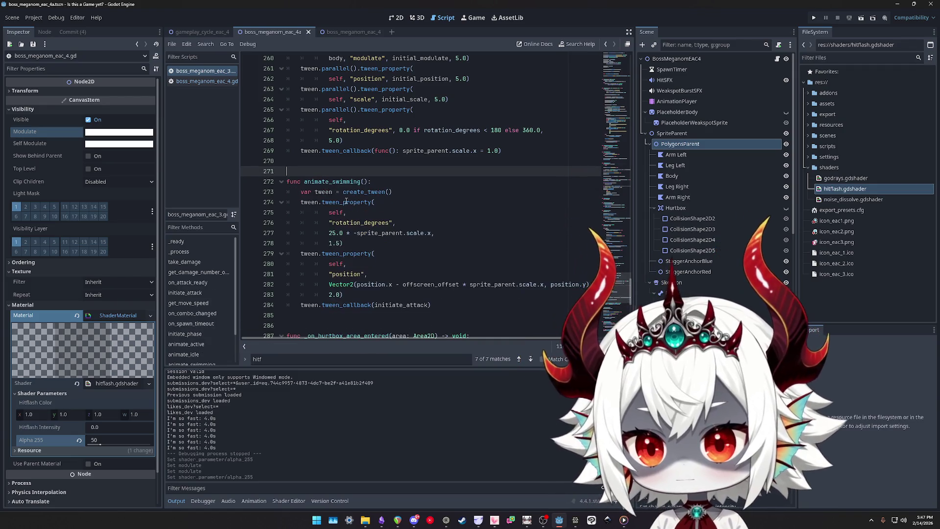
scroll(429, 184, down, 1)
scroll(346, 194, up, 5)
Check the modulate and initial_modulate references on line 260, then return to the 2D view
double_click(368, 182)
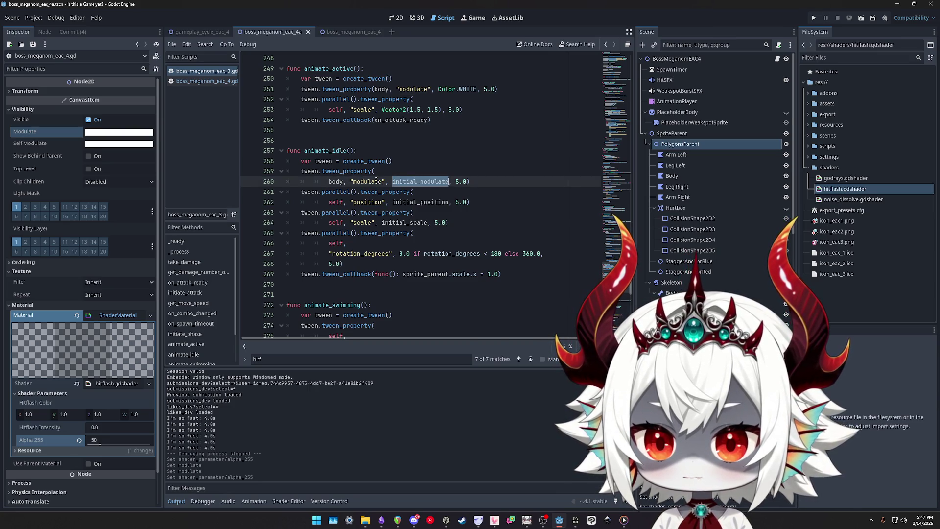
click(416, 182)
double_click(413, 182)
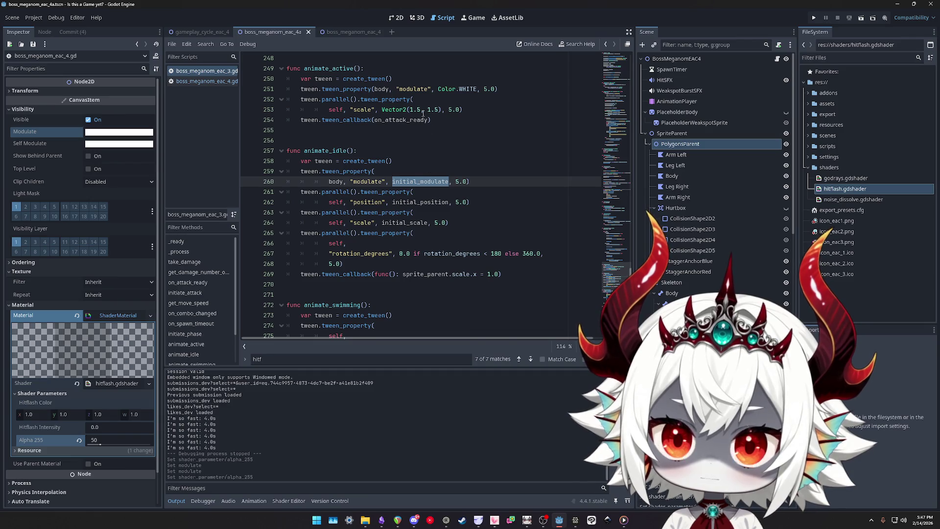
click(396, 18)
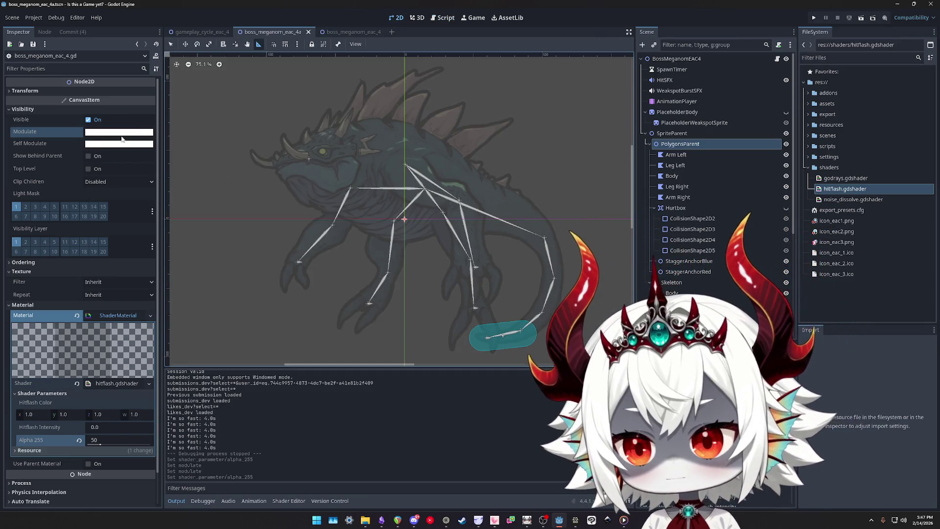
Test PolygonsParent's Modulate with black and semi-transparent alpha values, then restore it to white
click(96, 133)
mouse_move(120, 305)
mouse_down()
mouse_move(67, 304)
mouse_move(147, 304)
mouse_up()
click(166, 234)
click(71, 304)
drag(72, 306, 182, 303)
drag(163, 230, 175, 112)
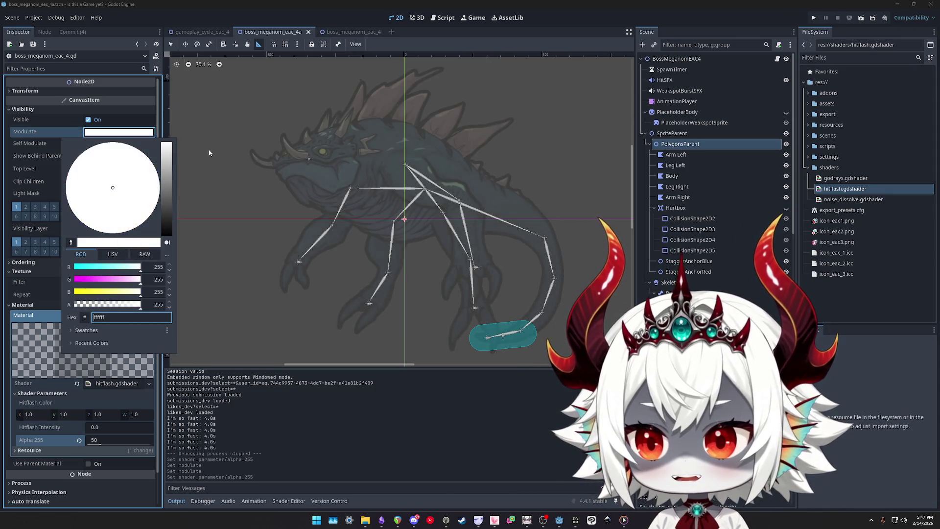
click(215, 107)
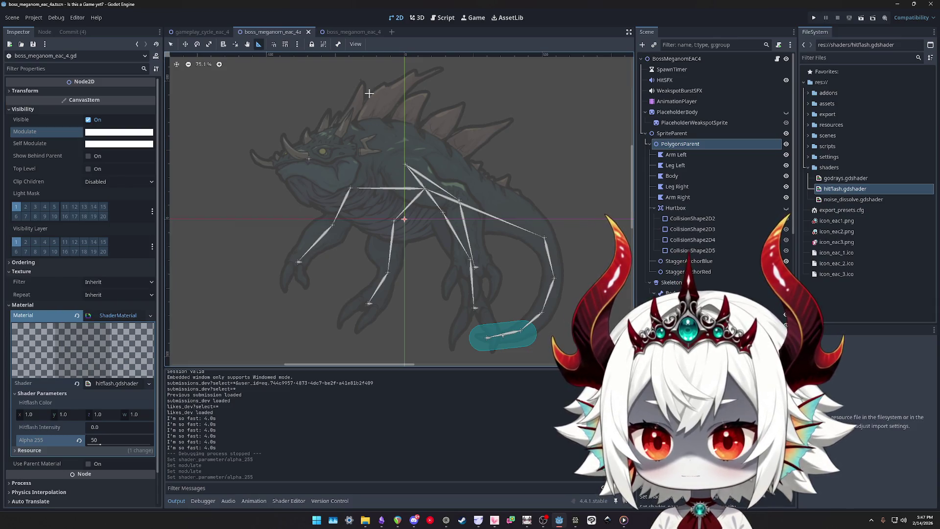
Open the root node's boss_meganom_eac_4.gd script and place the caret before WHITE on line 31
click(341, 32)
click(272, 32)
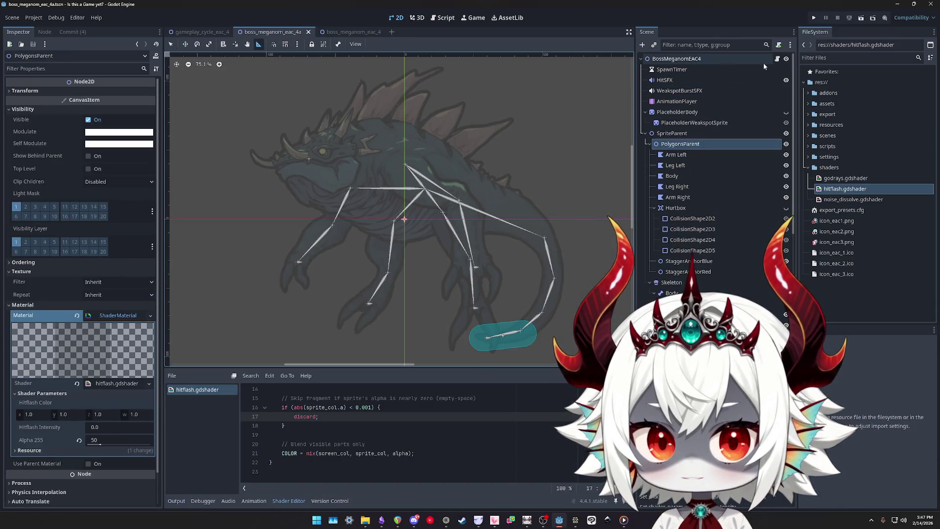
click(777, 59)
click(455, 191)
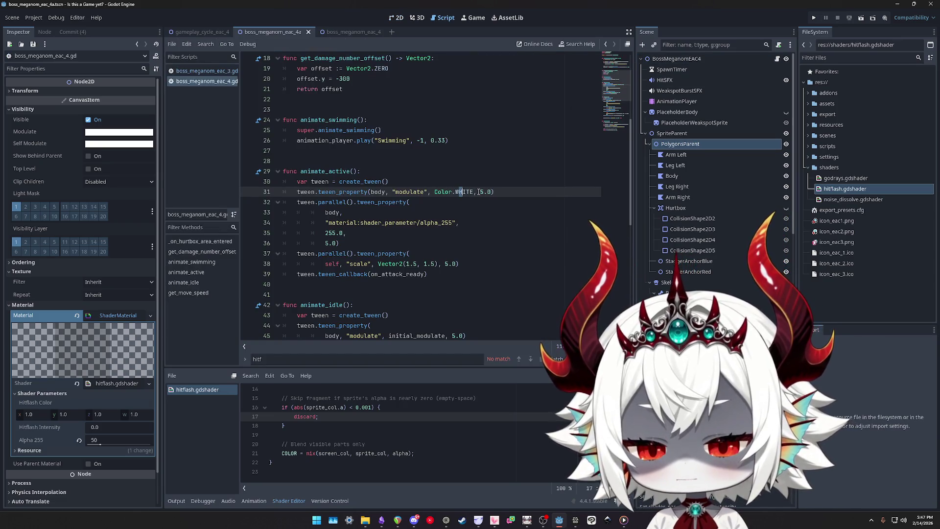
double_click(407, 192)
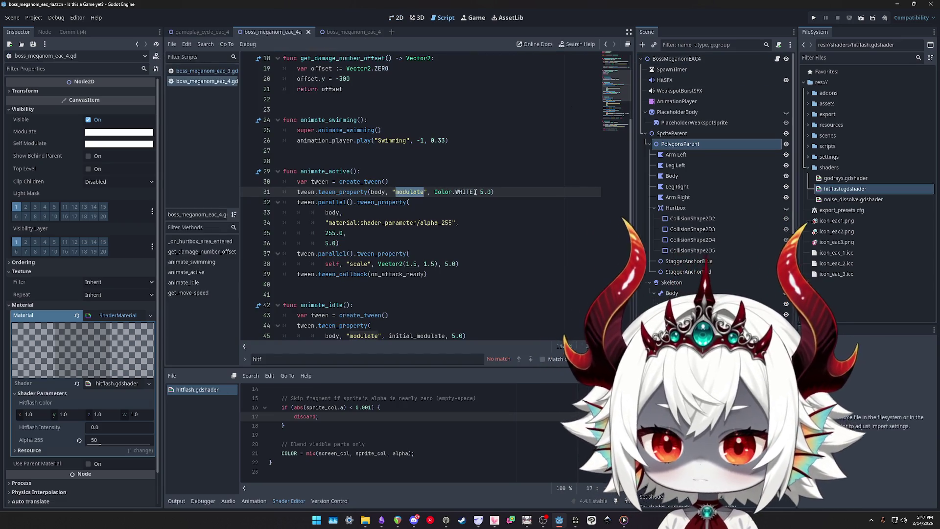
click(461, 192)
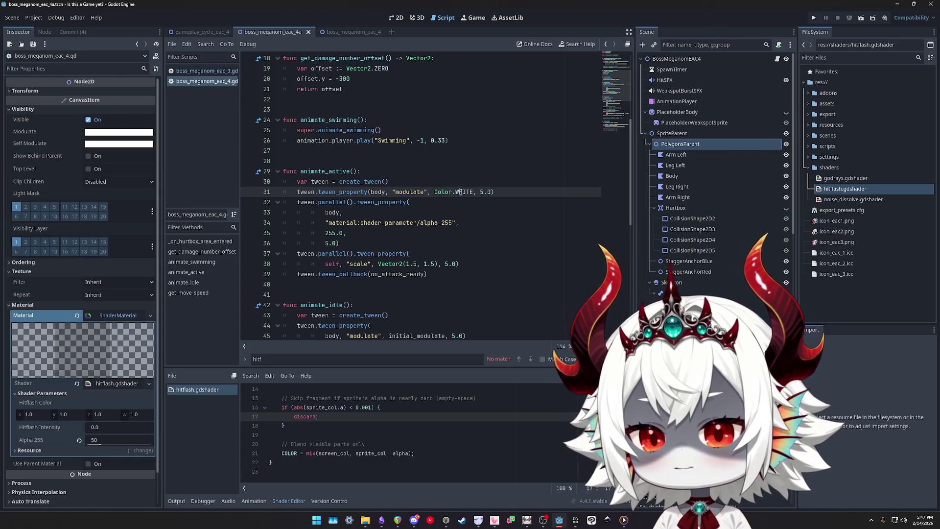
mouse_move(439, 193)
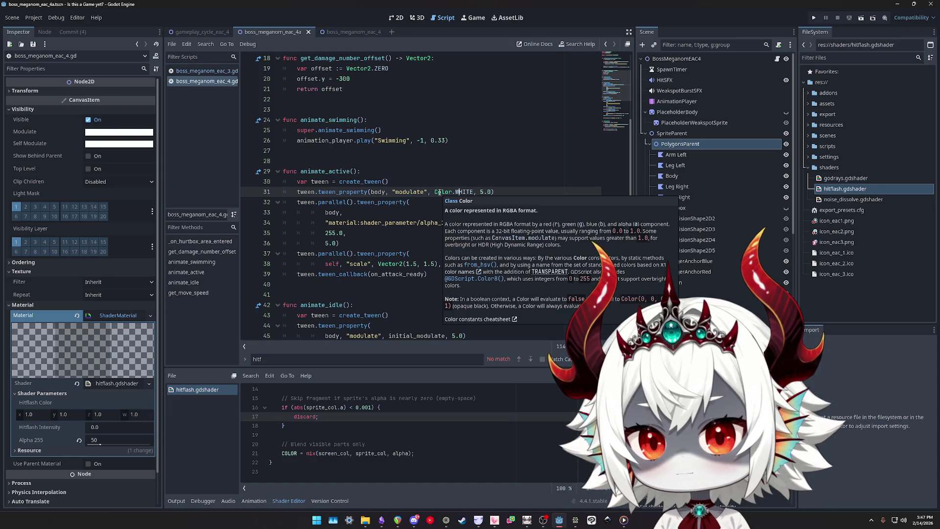
double_click(443, 192)
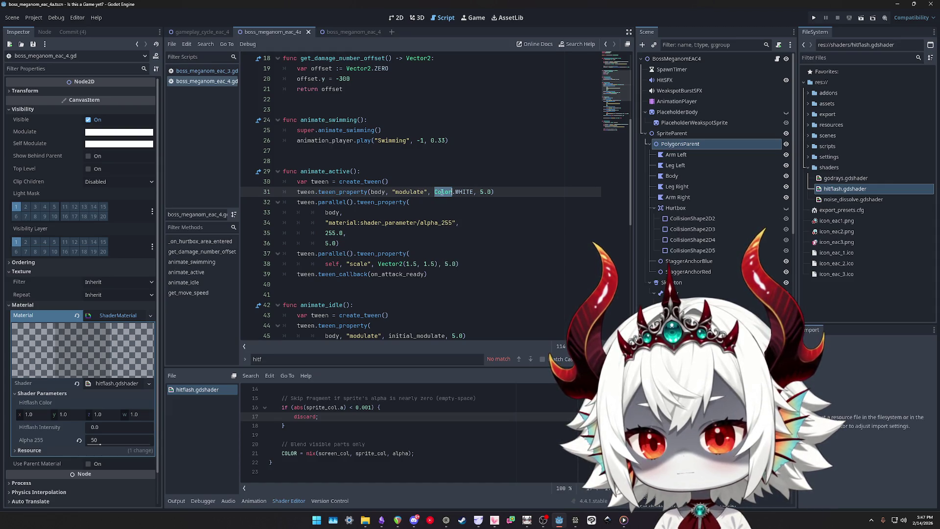
click(474, 191)
key(Left)
key(Left)
key(Left)
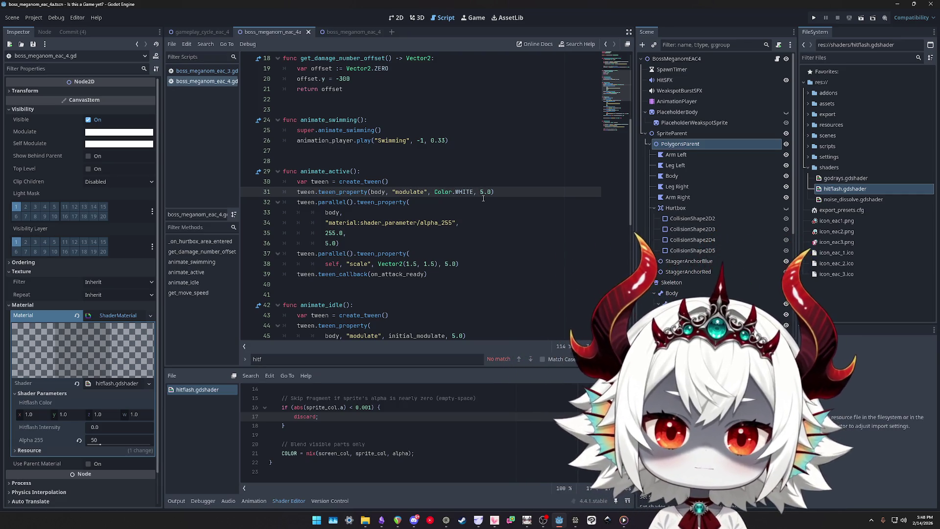
text((Color.White)
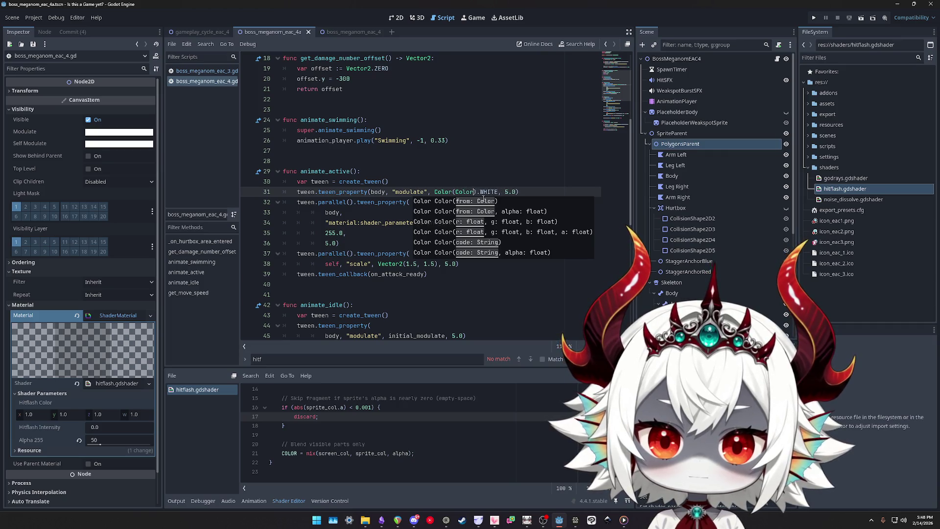
text( ))
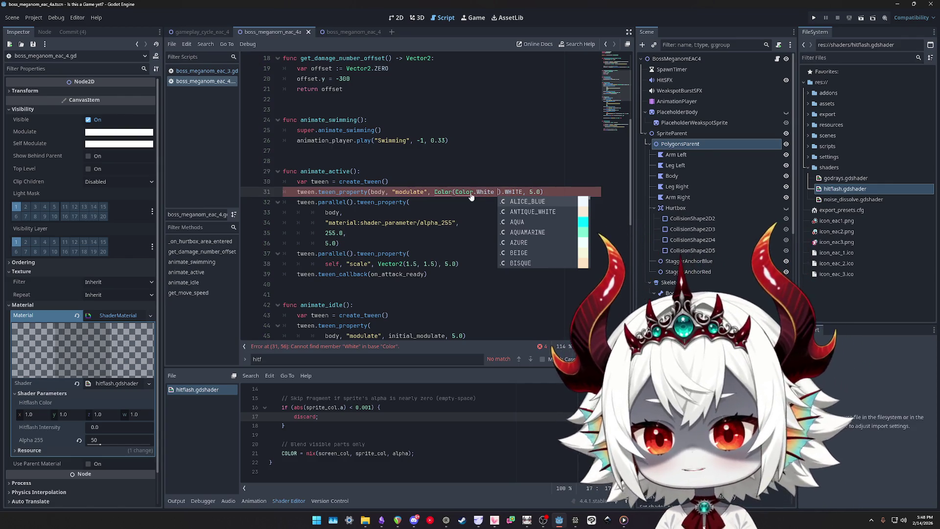
key(ctrl+z)
drag(411, 202, 304, 202)
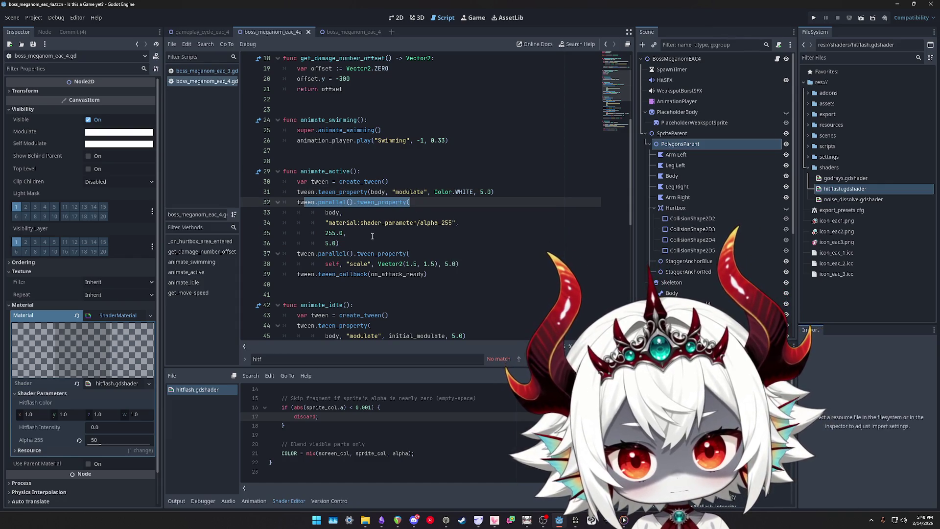
click(433, 222)
drag(340, 243, 255, 206)
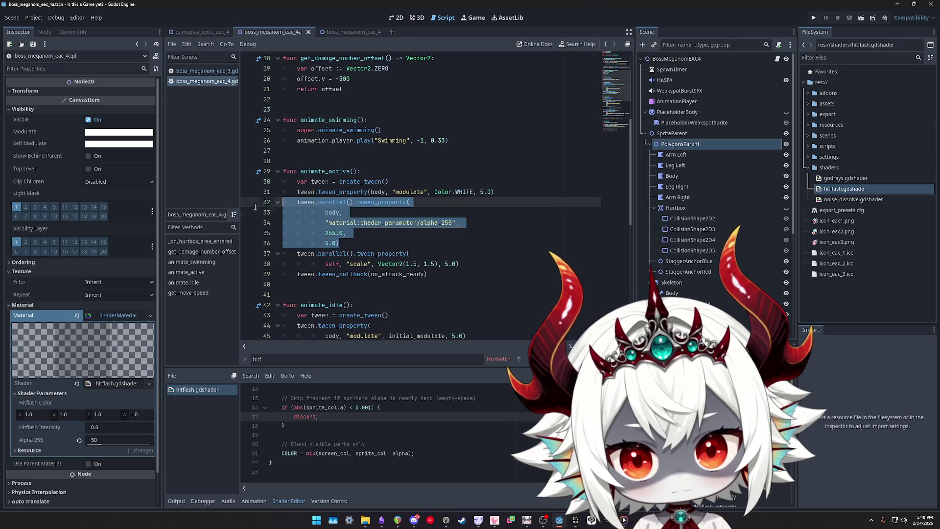
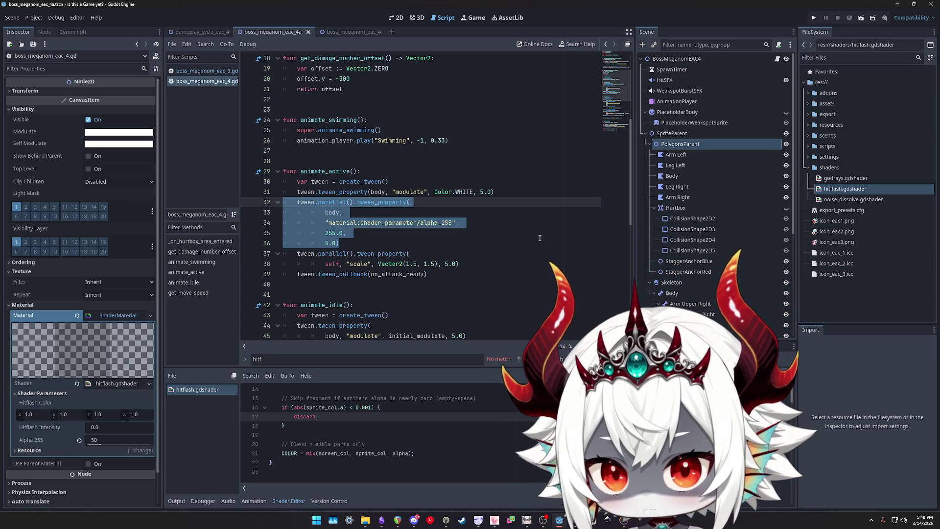
Compare boss_meganom_eac_3.gd with eac_4.gd, selecting eac_3's animate_swimming function
scroll(539, 238, down, 3)
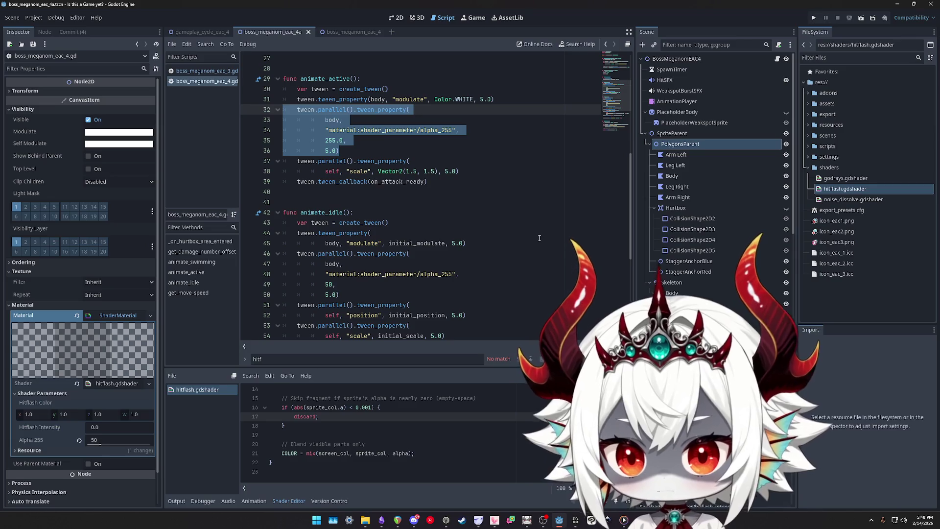
scroll(539, 238, up, 4)
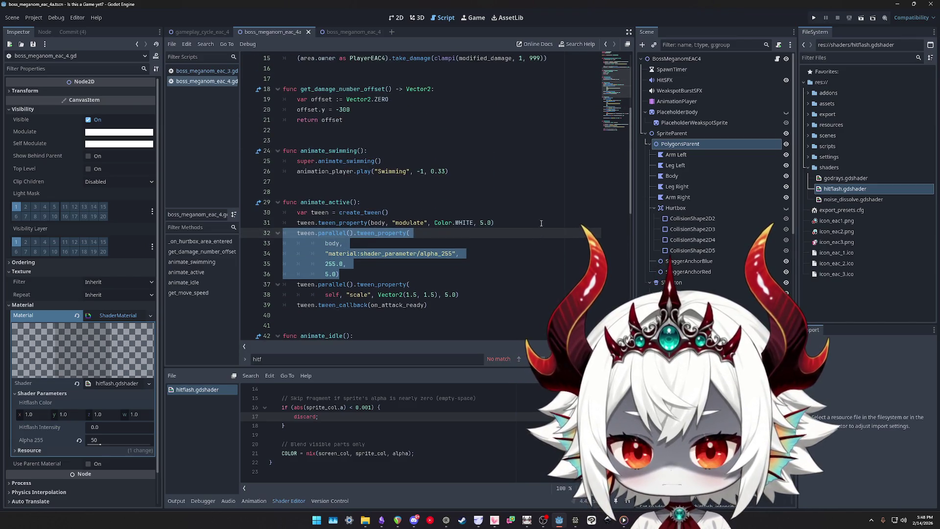
scroll(609, 108, up, 5)
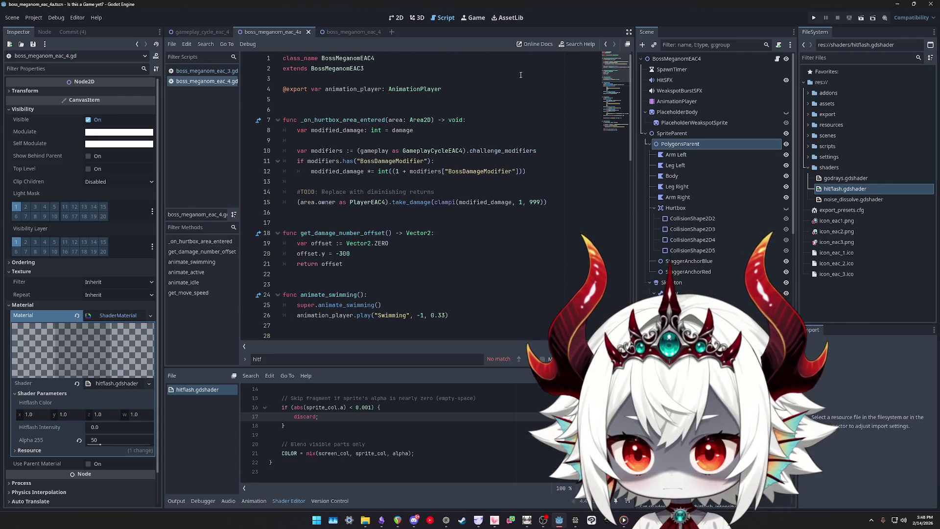
click(212, 72)
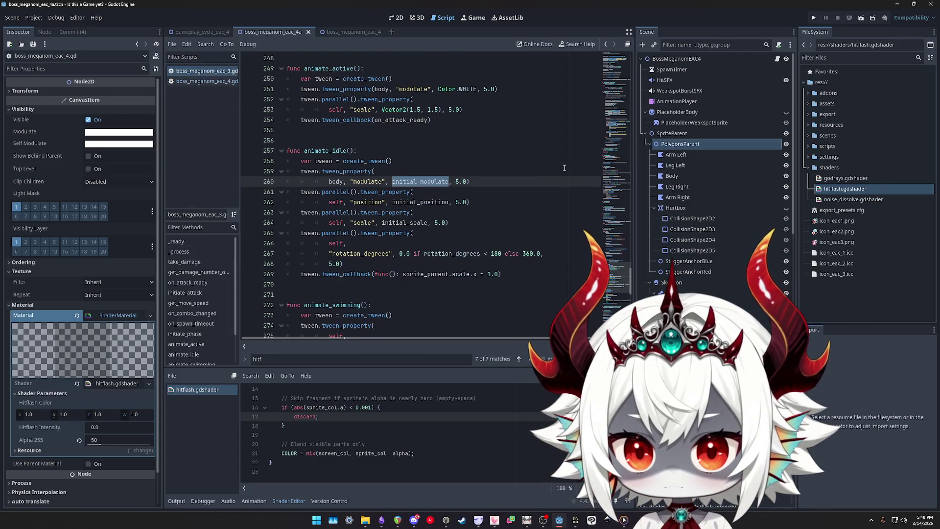
click(206, 82)
scroll(411, 215, down, 1)
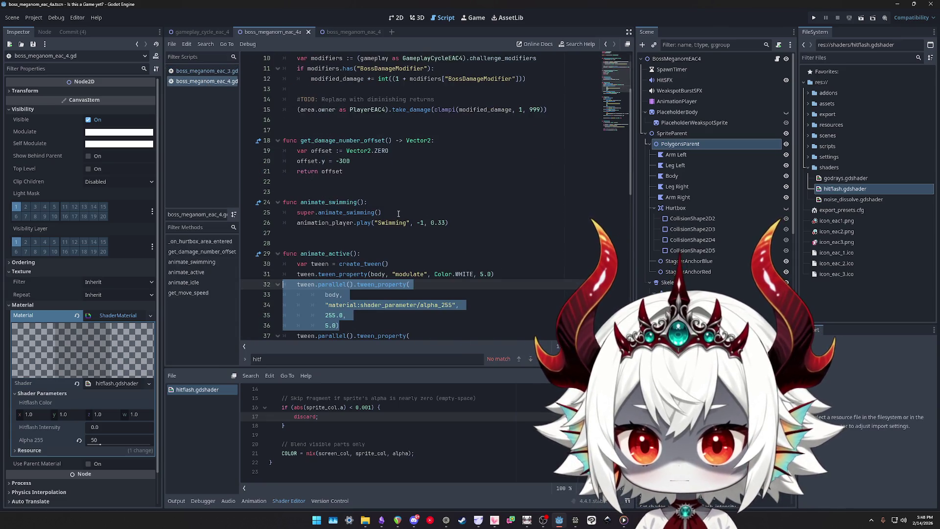
click(398, 213)
click(206, 71)
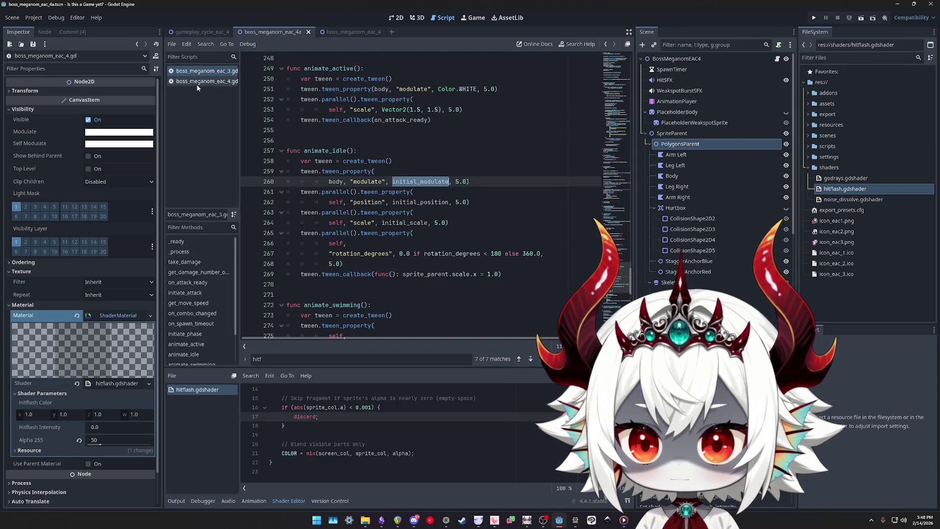
scroll(429, 198, down, 5)
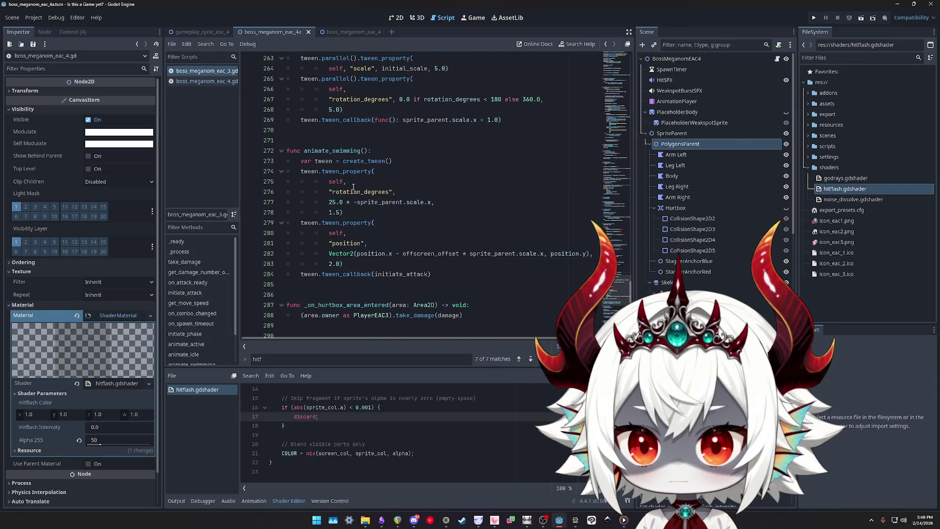
mouse_move(359, 270)
mouse_down()
mouse_move(293, 255)
mouse_move(287, 146)
mouse_up()
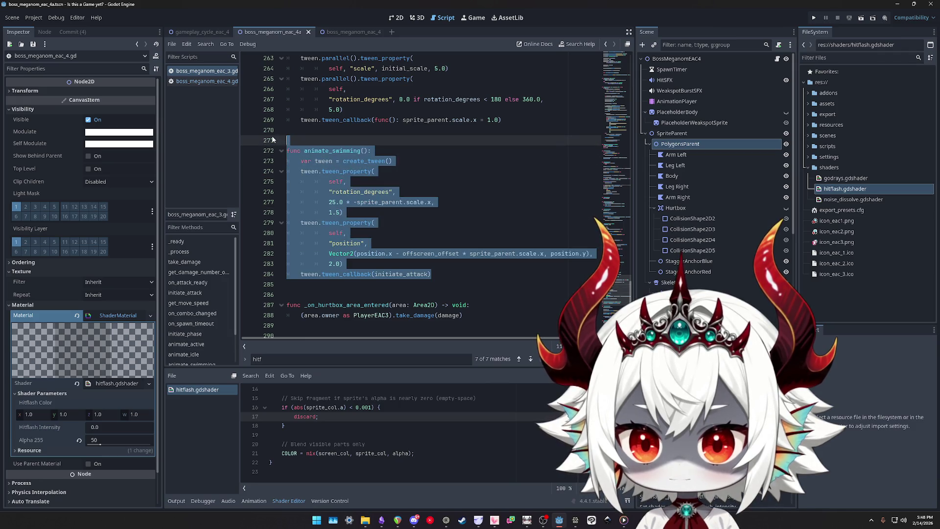
click(207, 81)
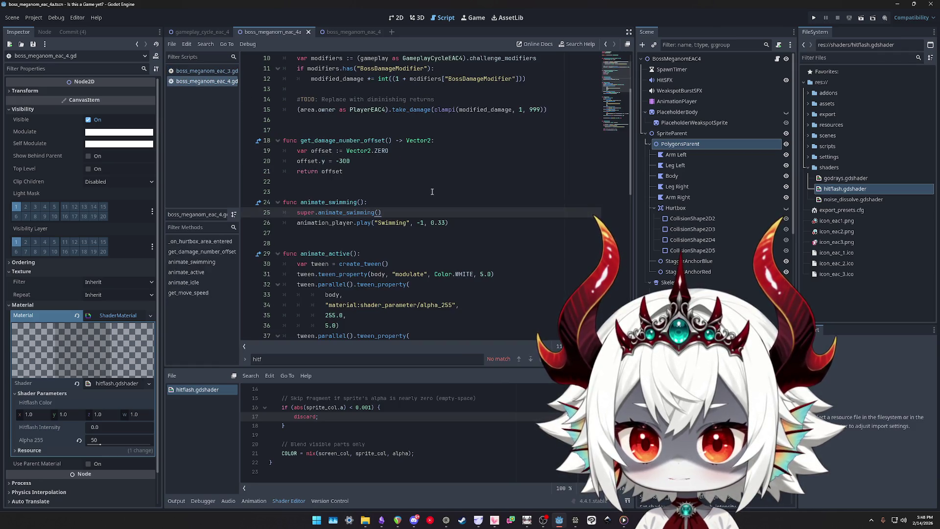
Review animate_active and animate_idle in boss_meganom_eac_4.gd, highlighting initial_modulate
click(467, 223)
scroll(368, 159, down, 3)
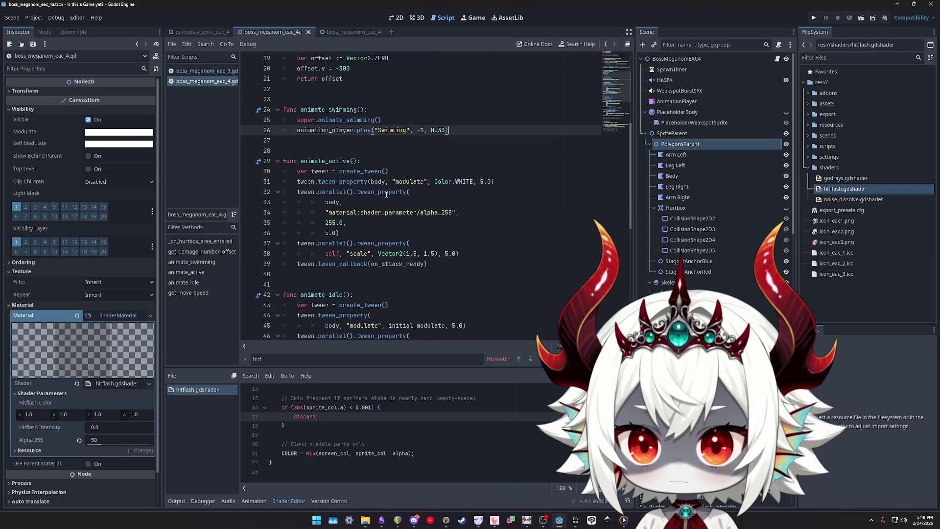
scroll(455, 200, down, 1)
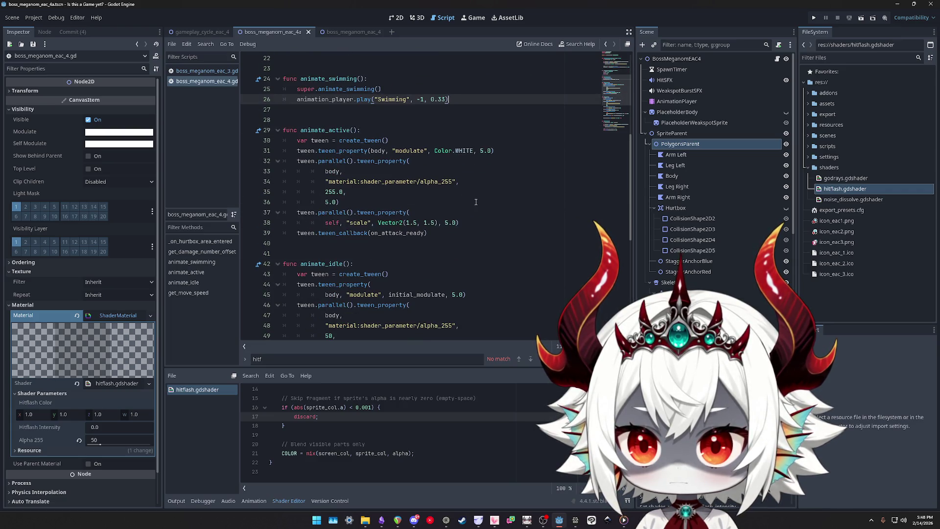
mouse_move(440, 235)
mouse_down()
mouse_move(323, 172)
mouse_move(283, 129)
mouse_up()
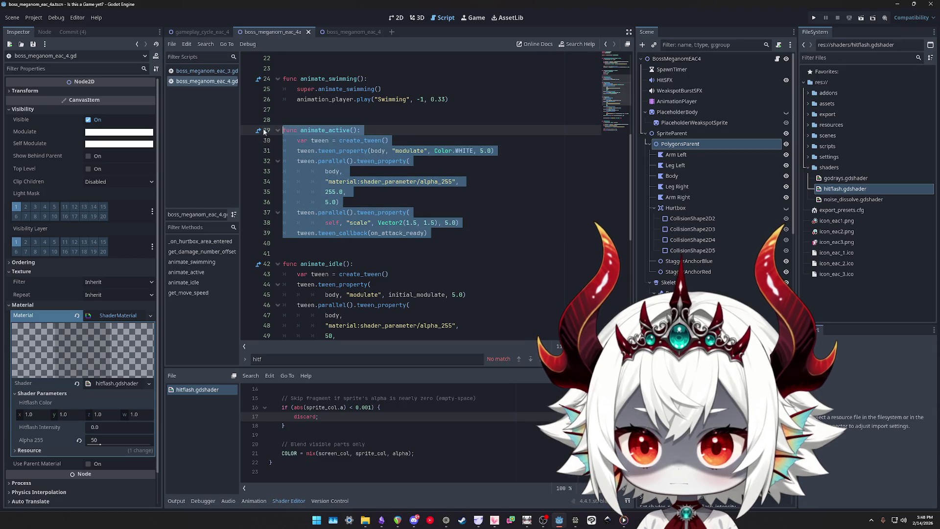
click(497, 220)
scroll(440, 211, down, 3)
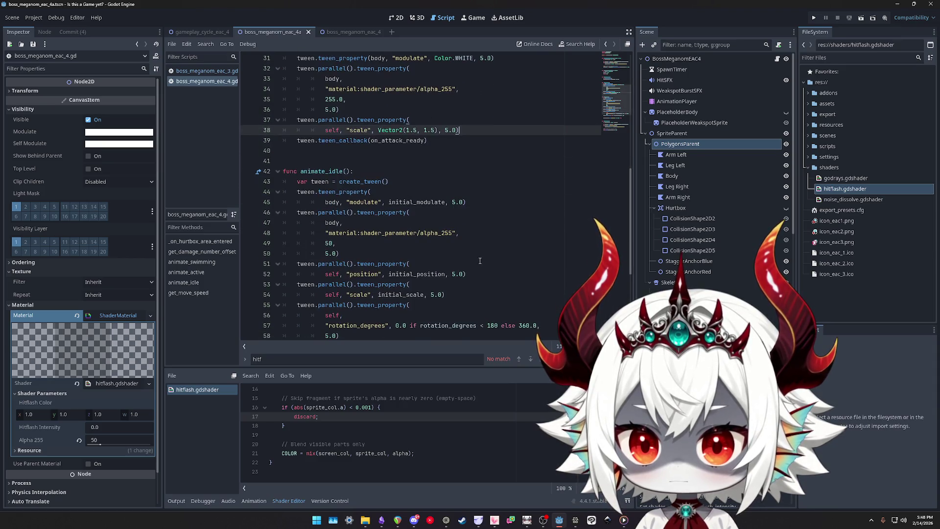
double_click(403, 203)
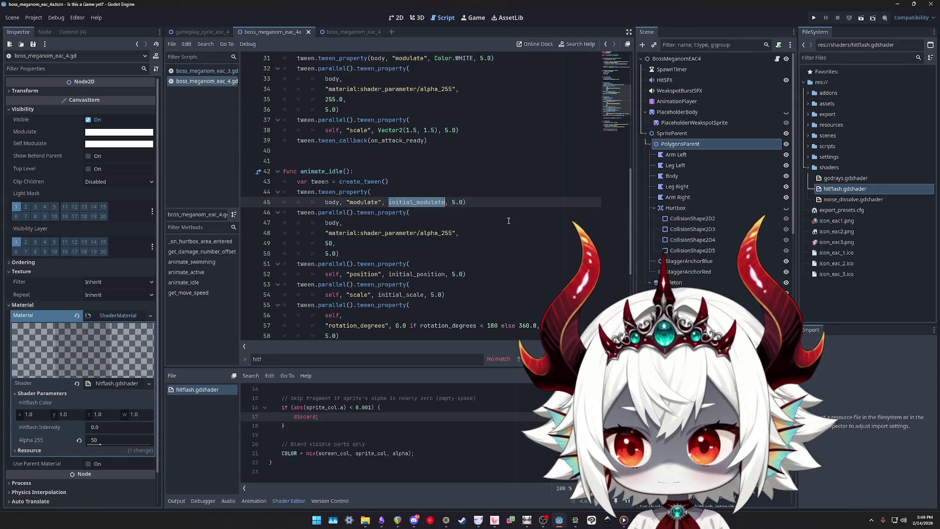
scroll(509, 221, down, 2)
drag(338, 192, 283, 150)
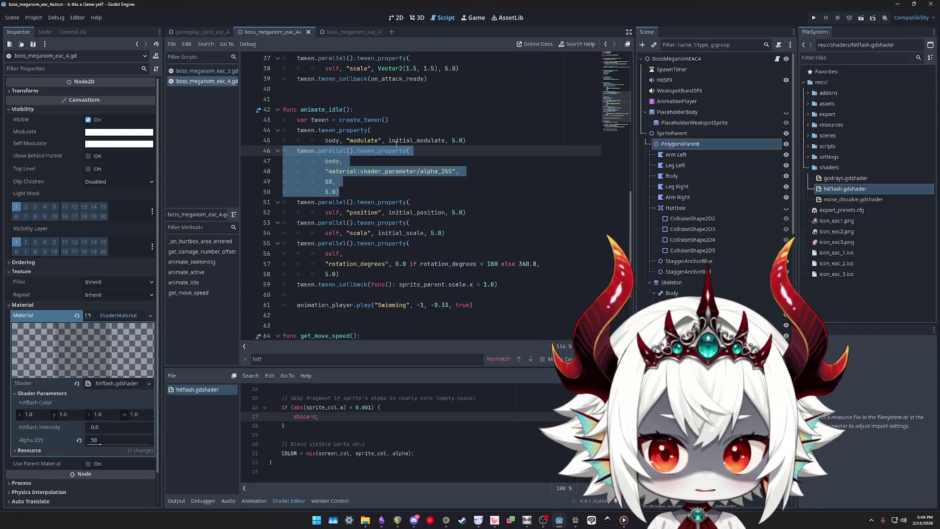
click(413, 140)
double_click(412, 140)
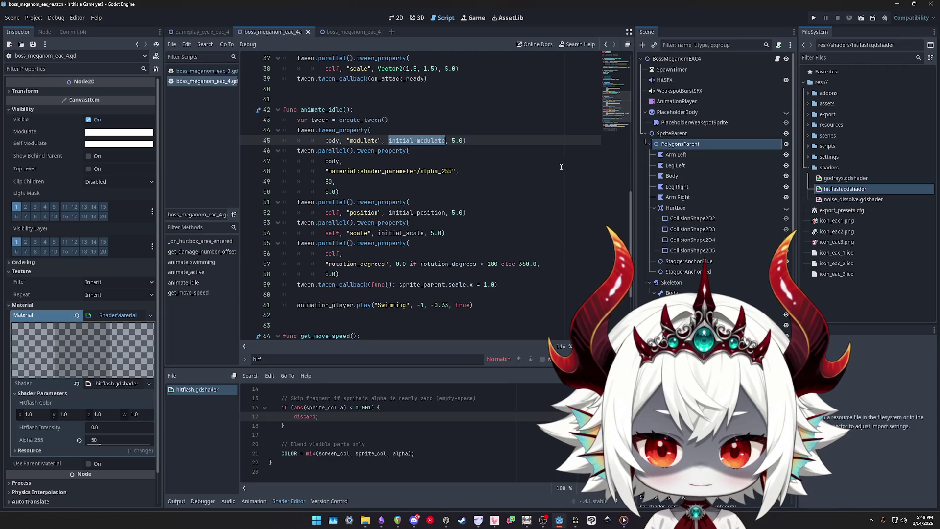
Go to _ready in boss_meganom_eac_3.gd and select the body.modulate line
click(609, 64)
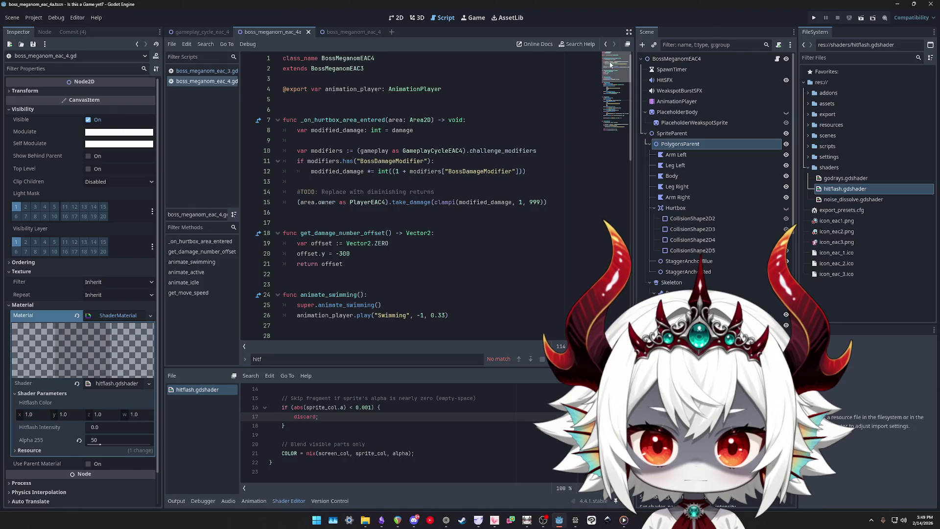
drag(609, 69, 601, 96)
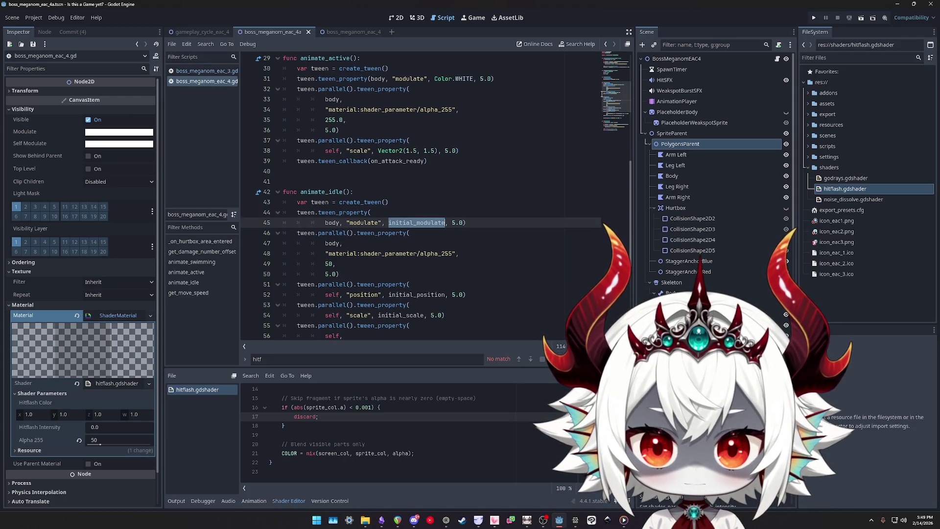
key(alt+Left)
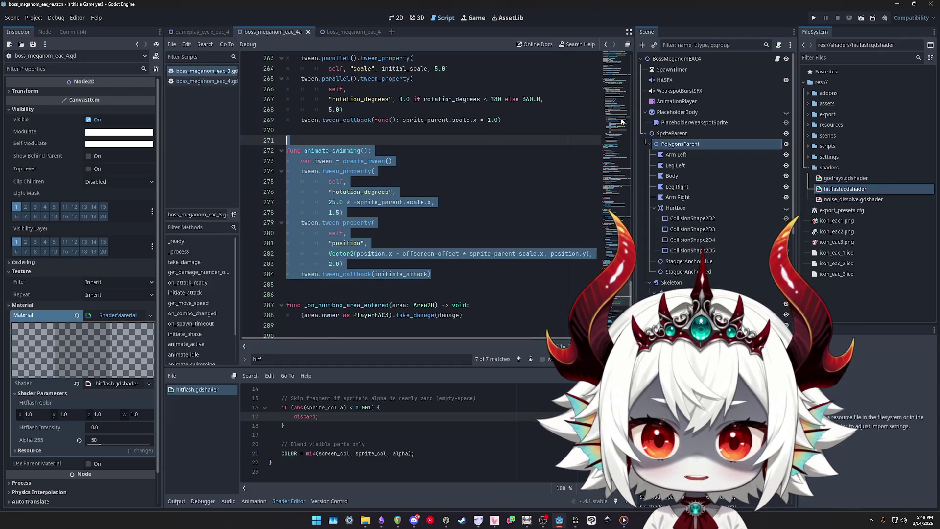
drag(614, 130, 621, 107)
mouse_move(438, 124)
mouse_down()
mouse_move(274, 113)
mouse_move(262, 125)
mouse_up()
drag(456, 123, 264, 123)
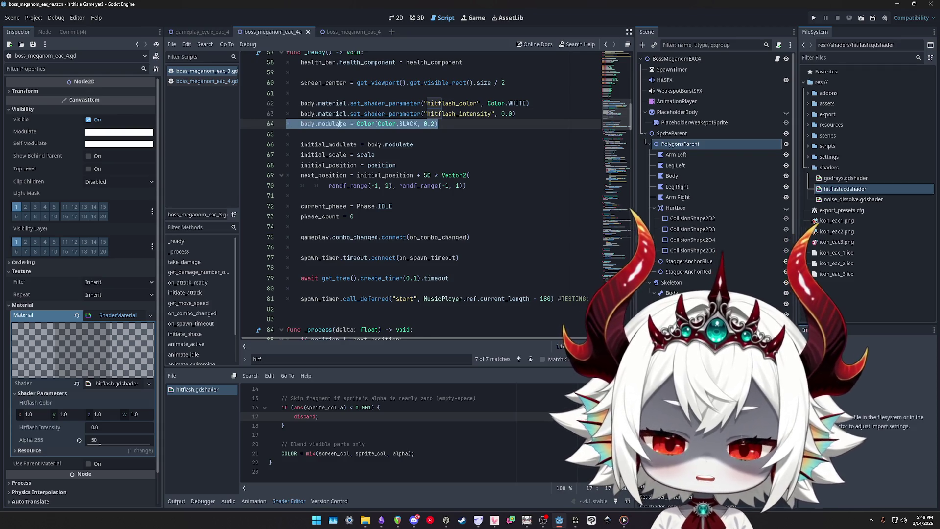
Inspect the hitflash.gdshader resource details, then return to eac_3's body.modulate line
click(469, 125)
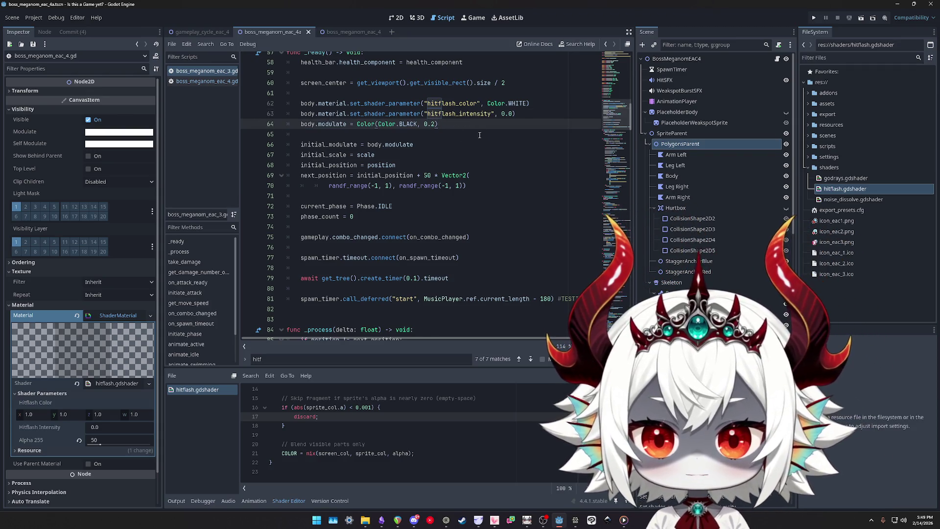
scroll(479, 135, up, 3)
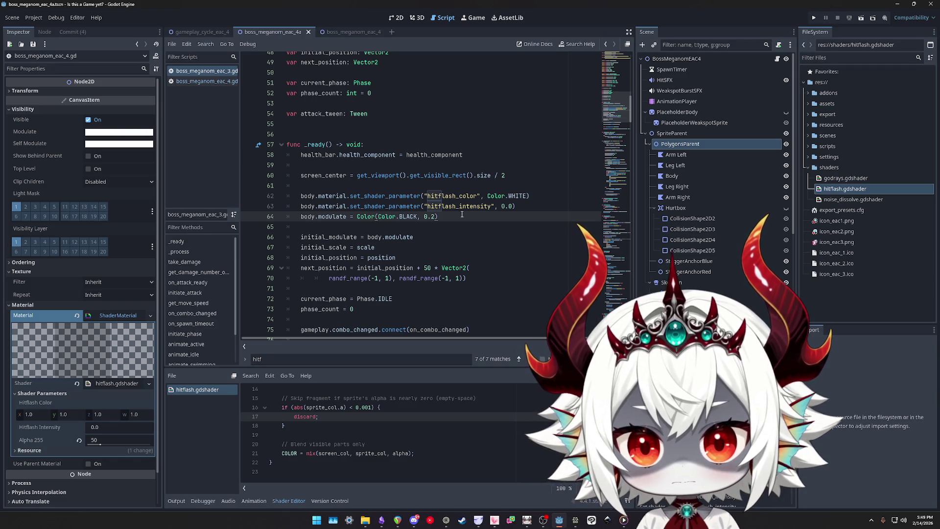
click(835, 189)
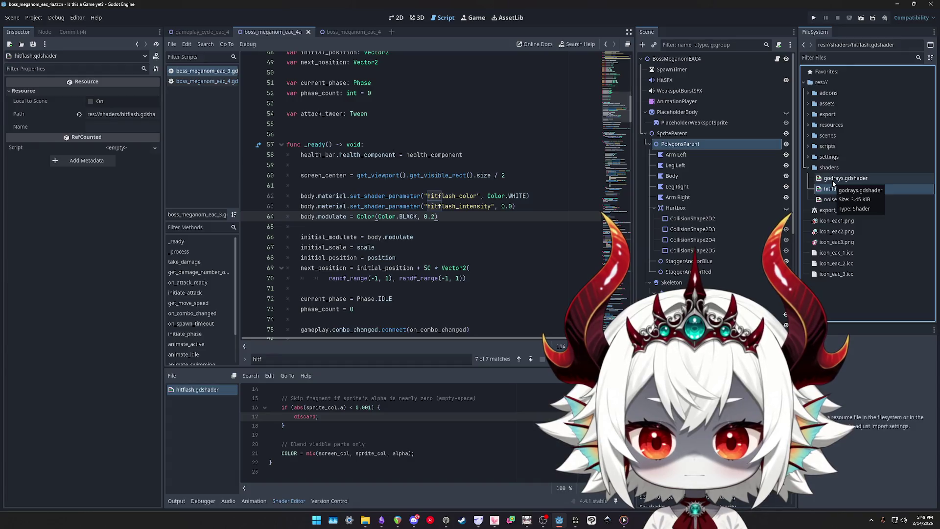
click(450, 216)
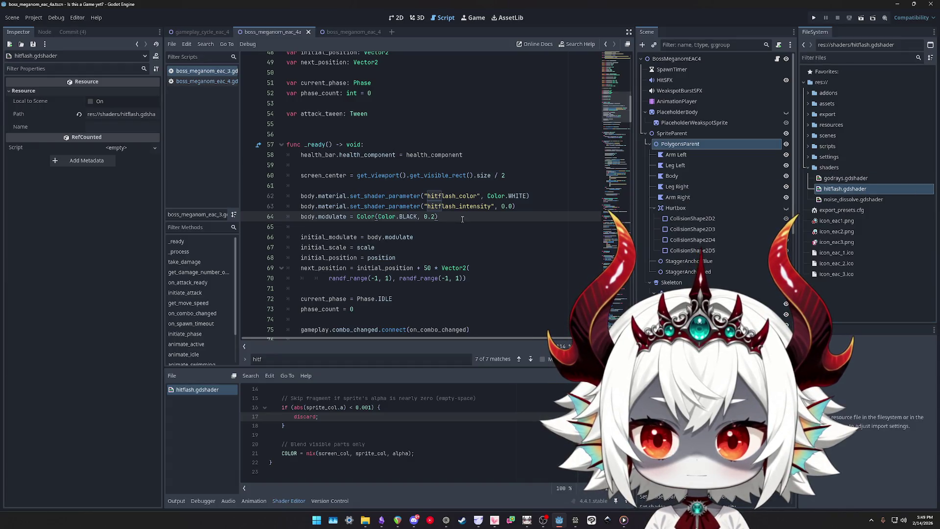
click(207, 81)
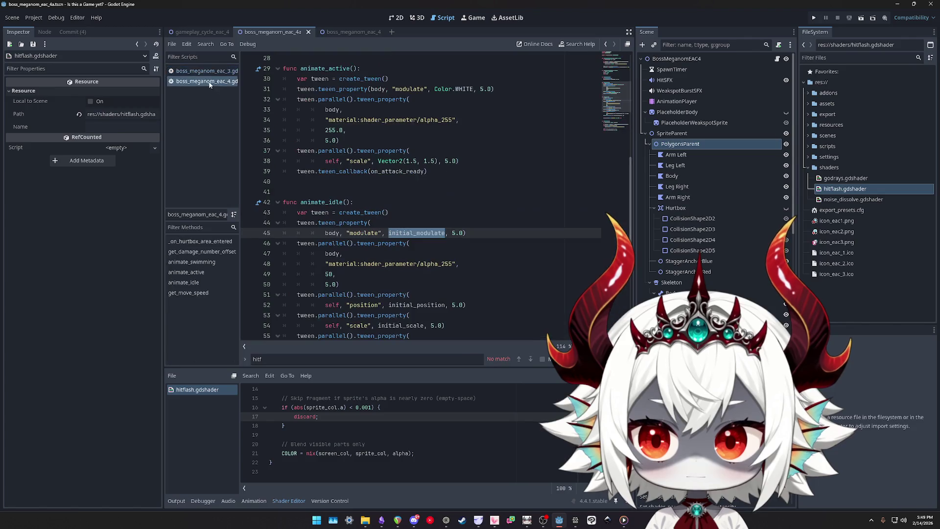
click(212, 73)
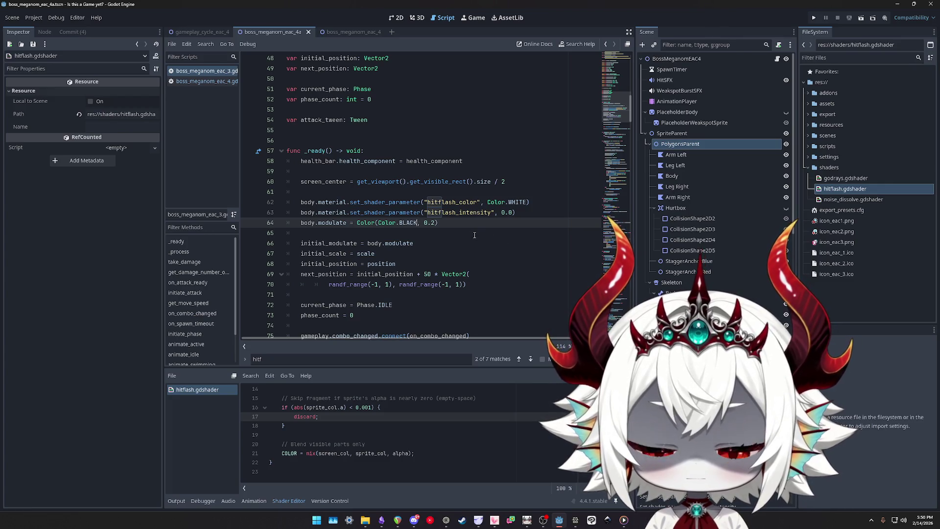
Search eac_3 for 'modulate' matches, reselect line 64, then show the boss_meganom_eac_4 scene
double_click(333, 222)
key(ctrl+f)
key(Return)
key(Return)
key(Return)
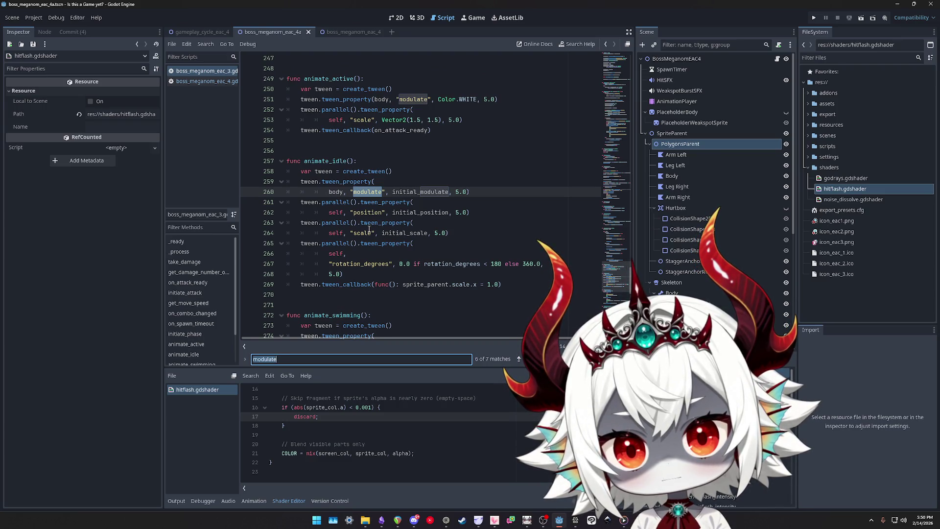
key(Return)
key(Return)
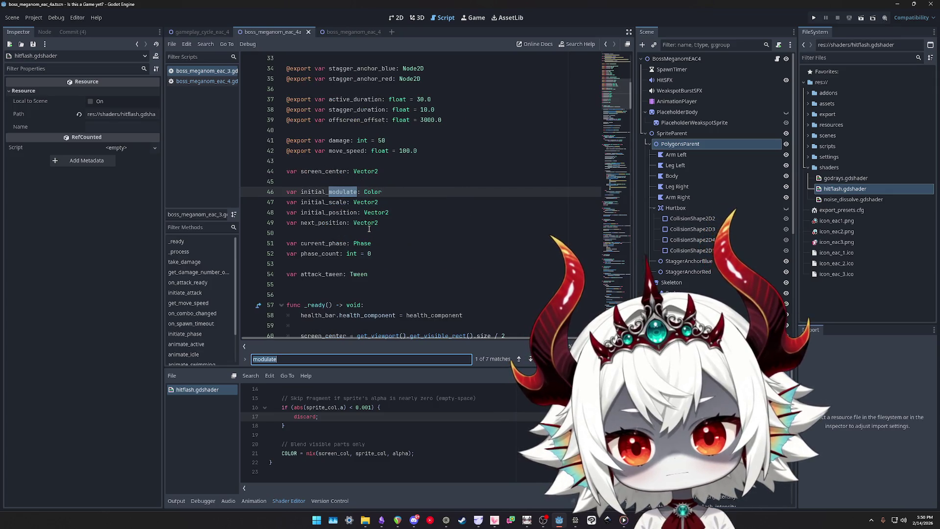
key(Return)
key(Return)
key(Return)
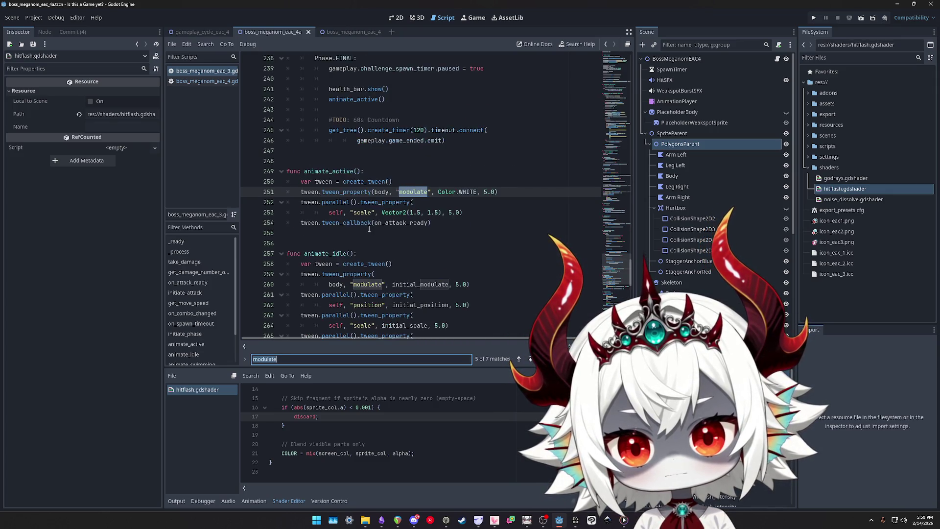
key(Return)
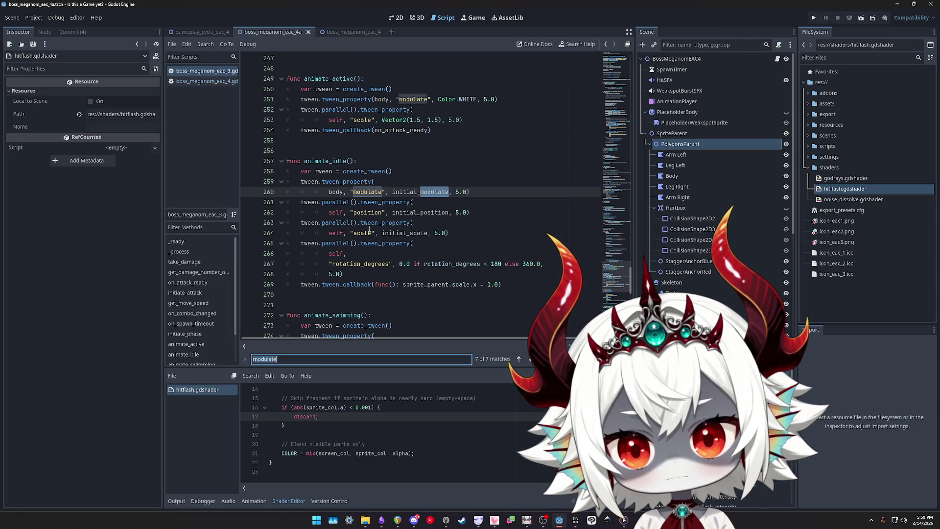
key(Return)
key(Return)
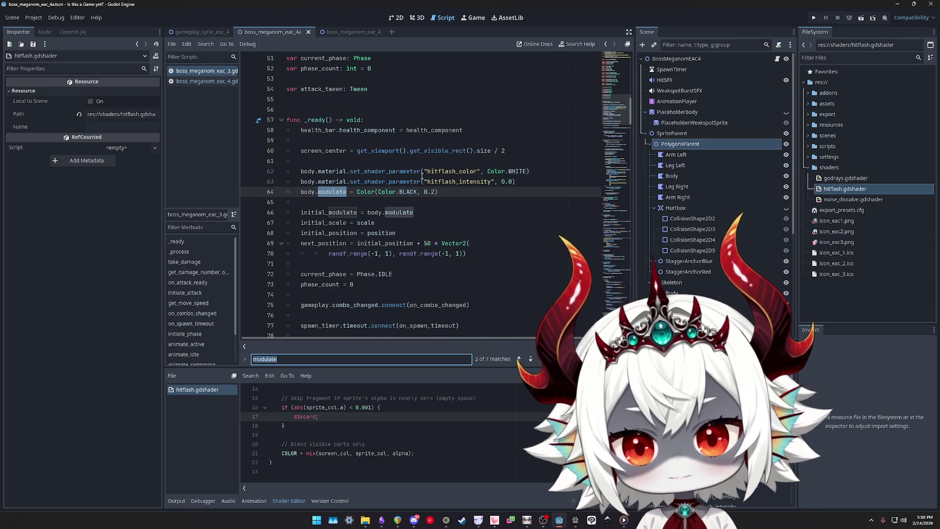
scroll(422, 175, down, 2)
click(364, 129)
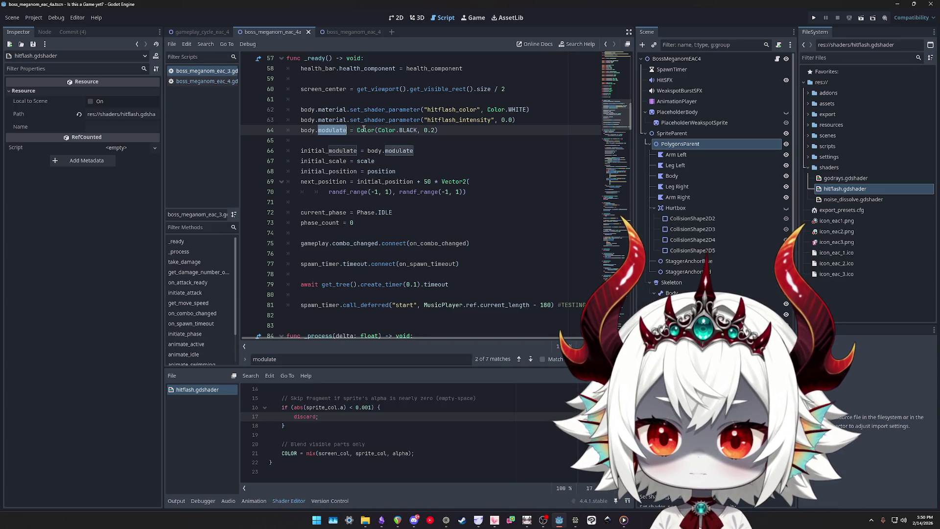
drag(438, 130, 263, 127)
key(ctrl+c)
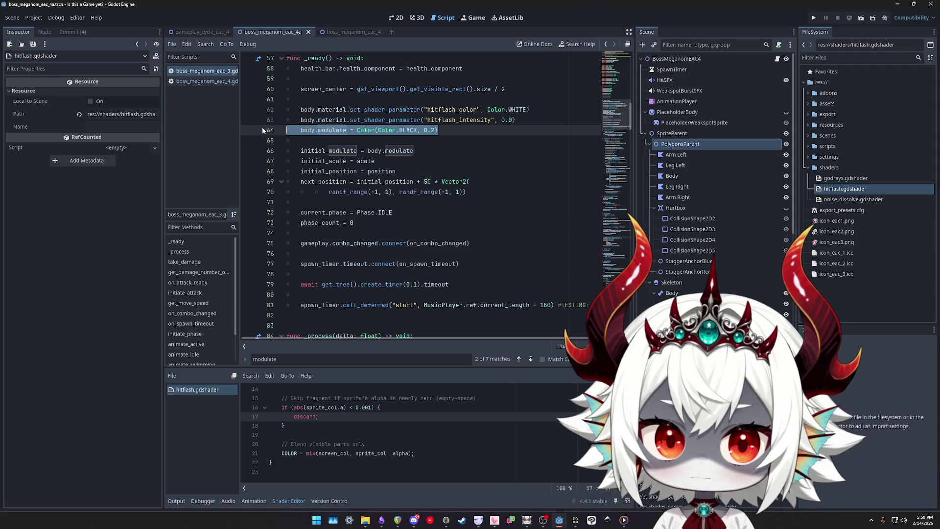
click(343, 32)
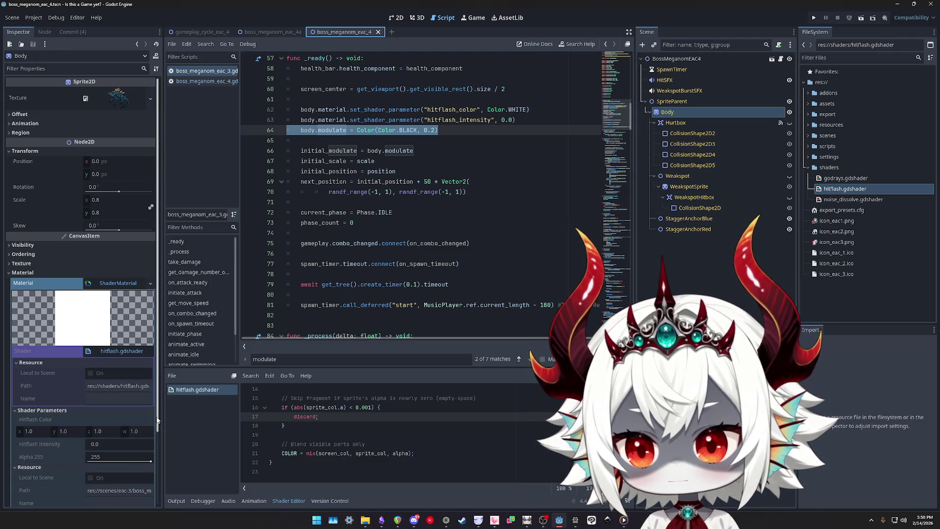
Set the Body sprite's Modulate to black with alpha 0
click(674, 113)
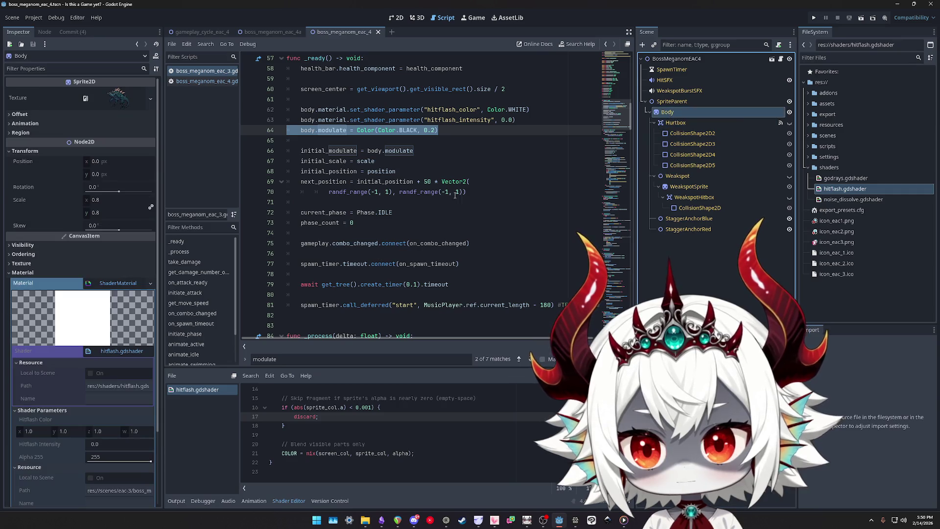
click(24, 245)
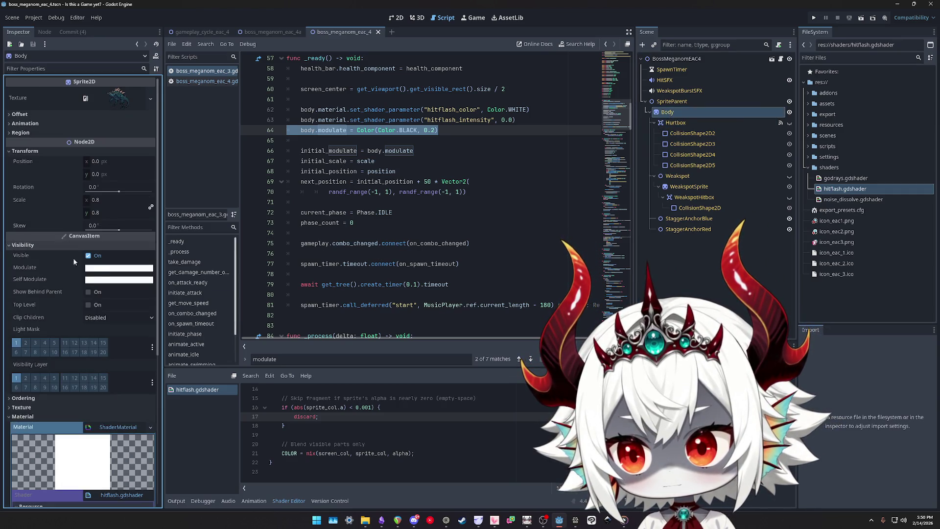
click(100, 268)
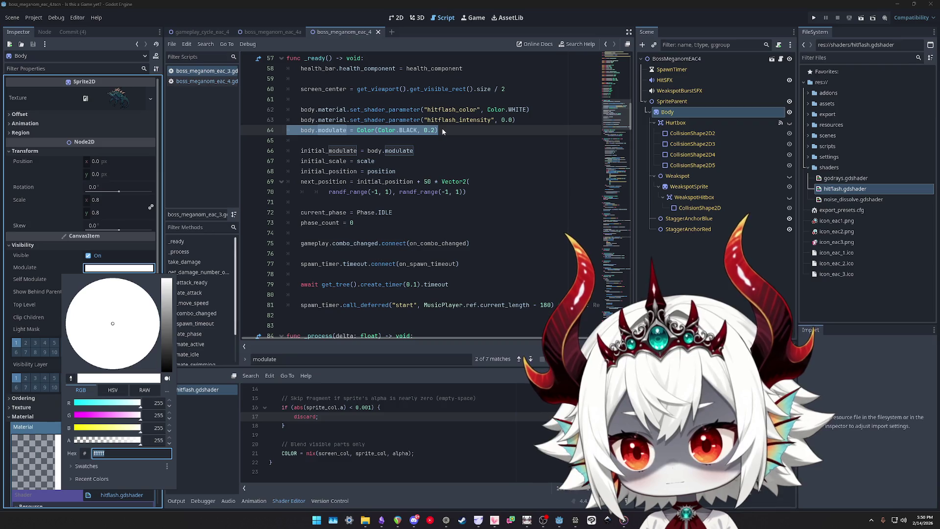
click(168, 369)
click(157, 439)
text(000000)
key(Return)
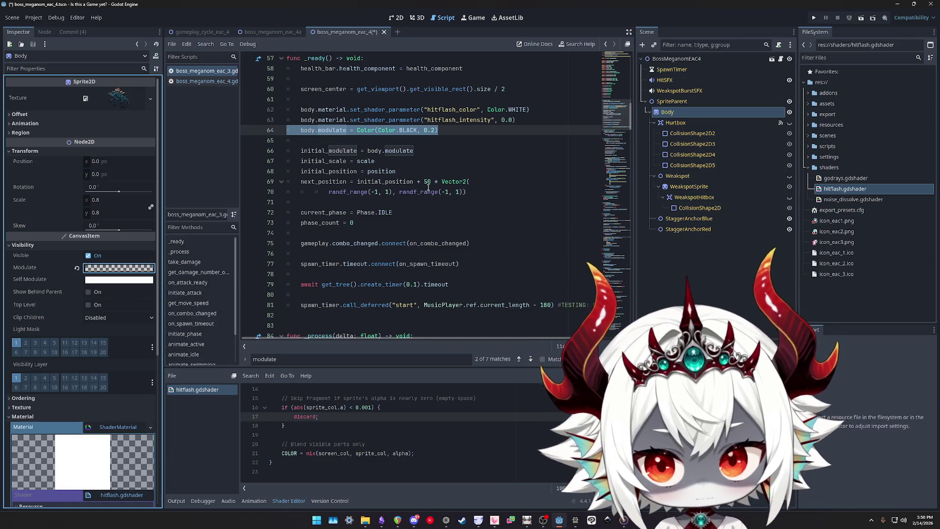
Save the boss_meganom_eac_4 scene from the 2D view and bring up the boss script
click(396, 18)
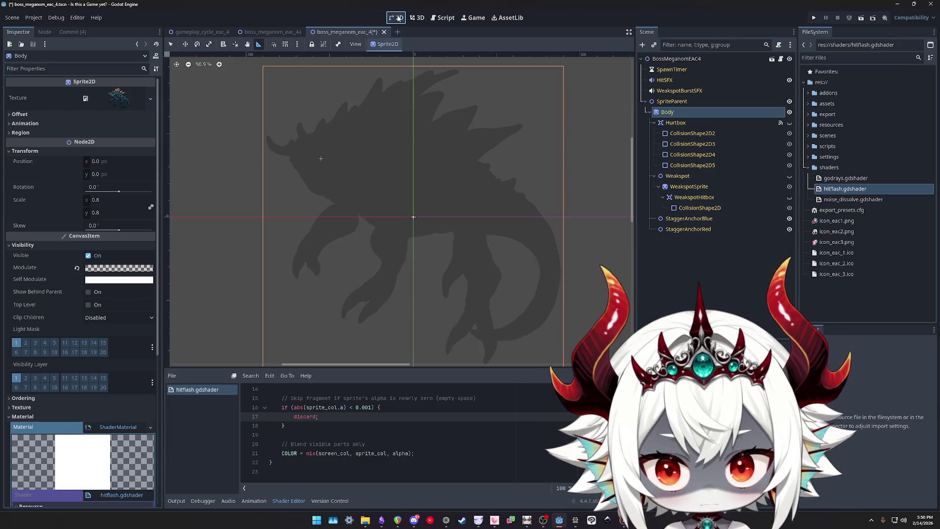
key(ctrl+s)
click(272, 32)
click(353, 33)
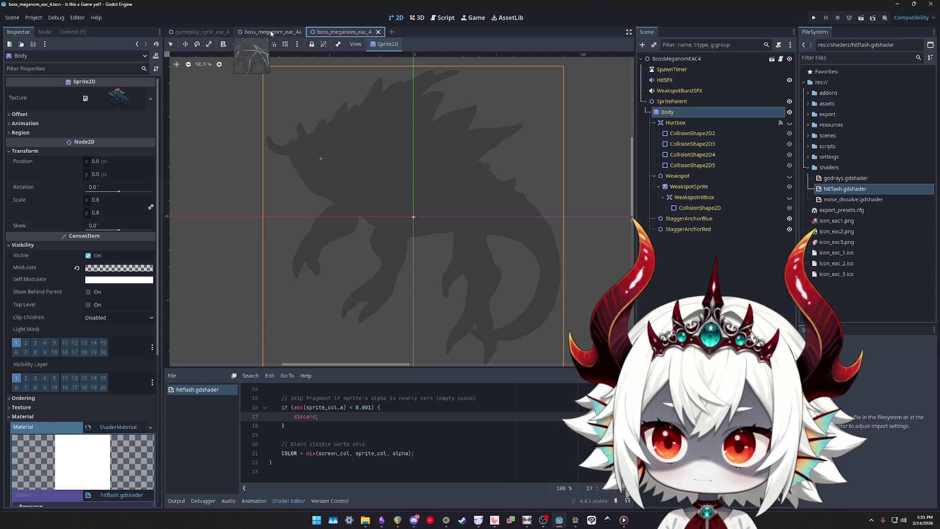
click(782, 59)
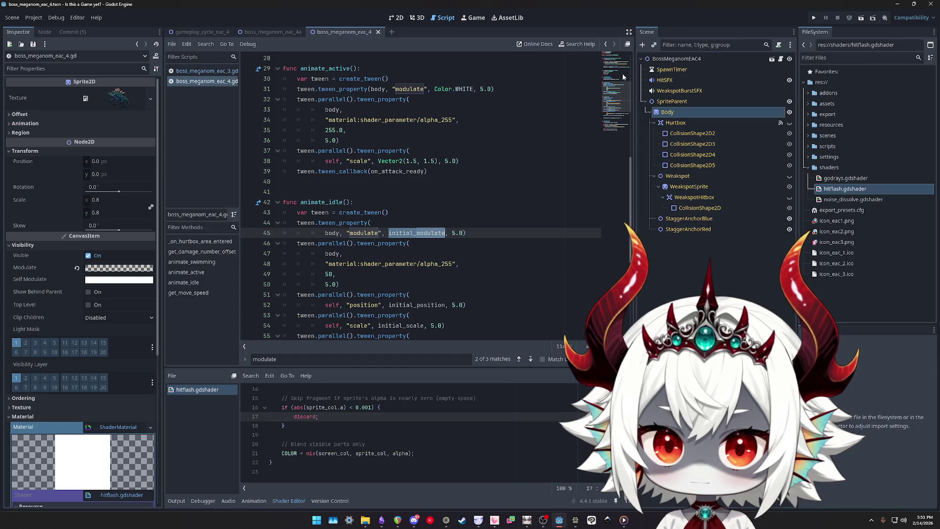
Delete body.modulate = Color(Color.BLACK, 0.2) and its blank line from eac_3's _ready, then save
scroll(623, 77, up, 5)
click(196, 71)
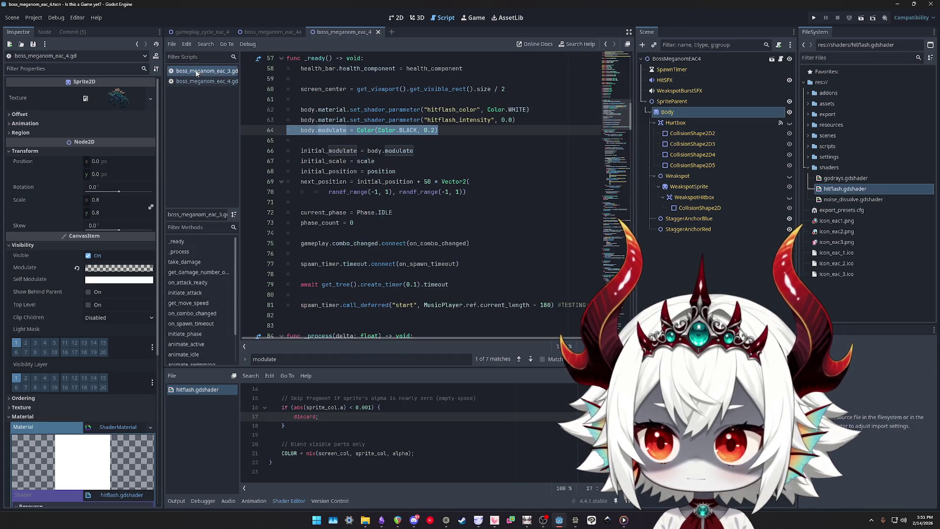
key(BackSpace)
key(Delete)
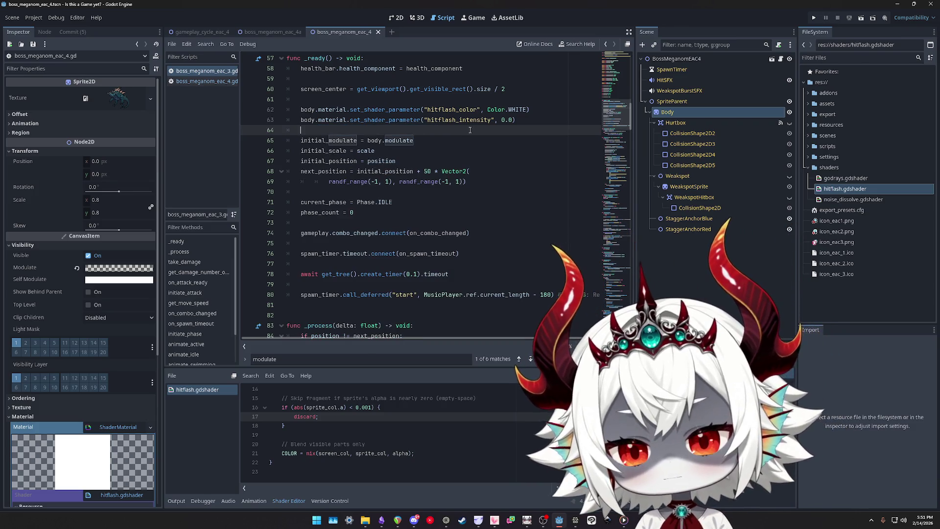
scroll(377, 162, up, 2)
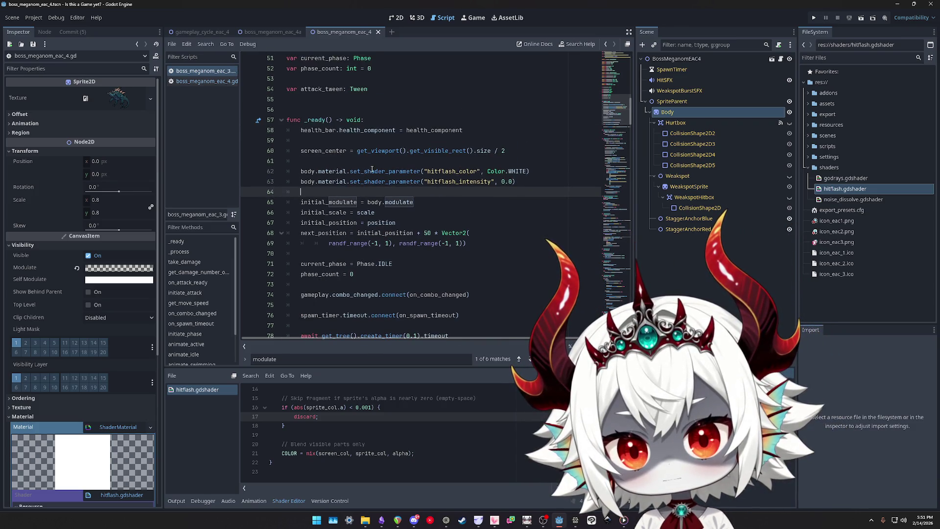
click(364, 171)
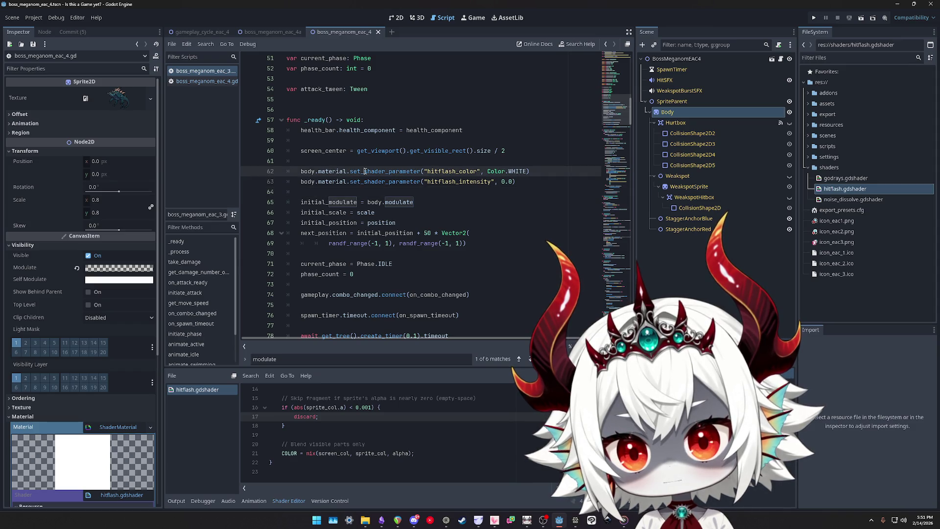
key(ctrl+s)
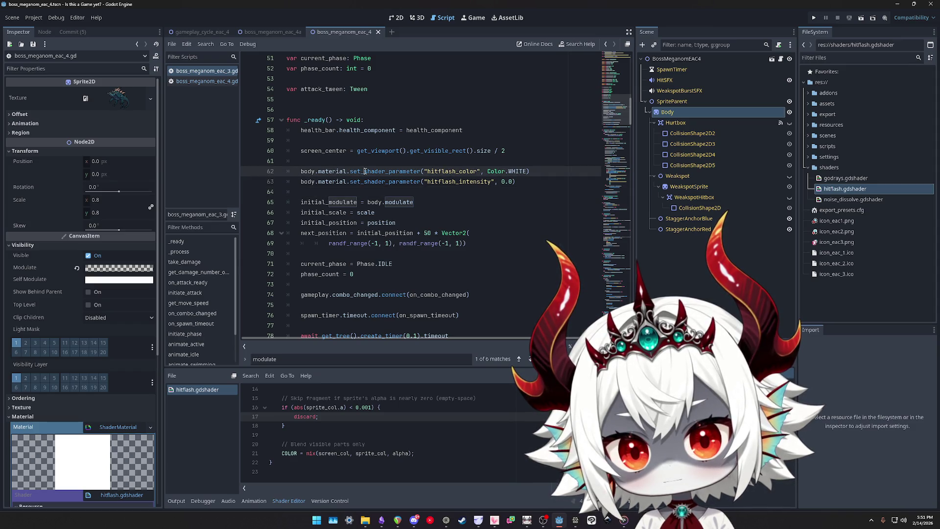
drag(516, 182, 263, 173)
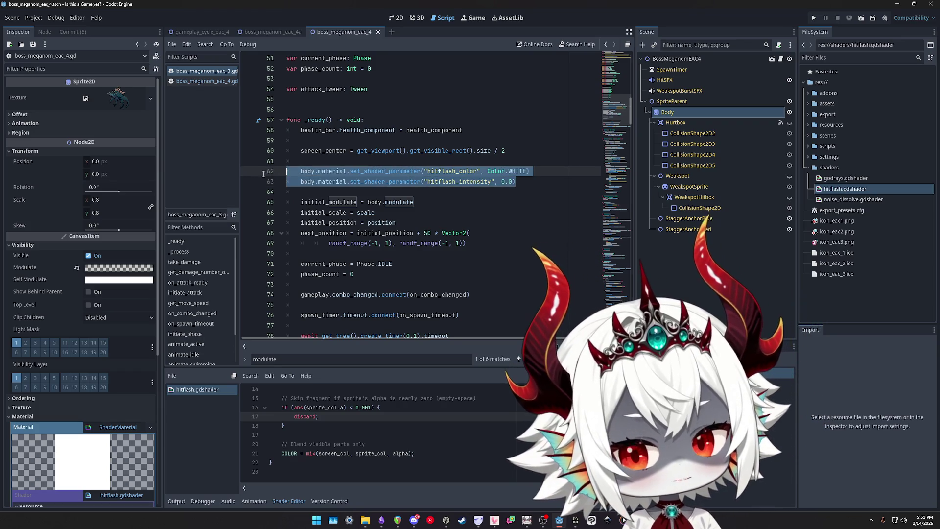
Briefly bring back the body.modulate line, save, then cut it from _ready again
click(529, 182)
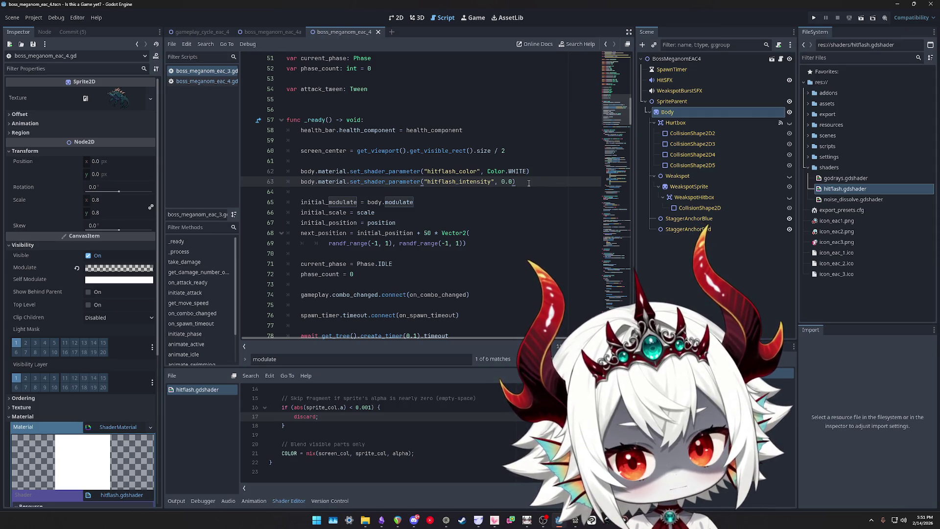
key(ctrl+v)
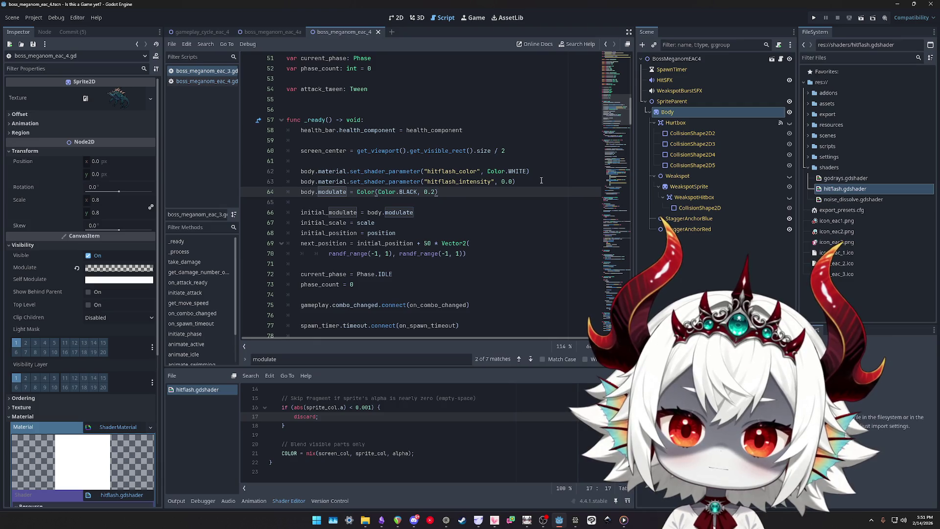
key(shift+F3)
key(shift+F3)
key(shift+F3)
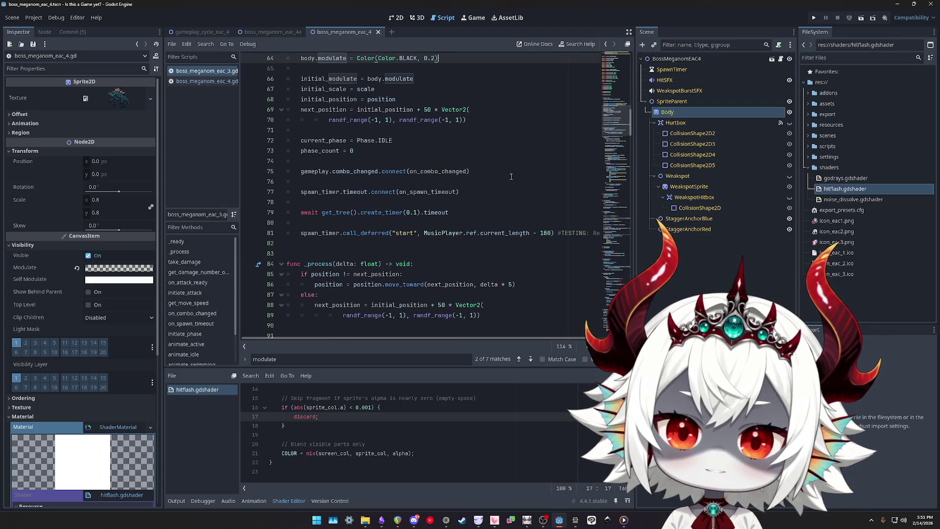
scroll(481, 178, up, 2)
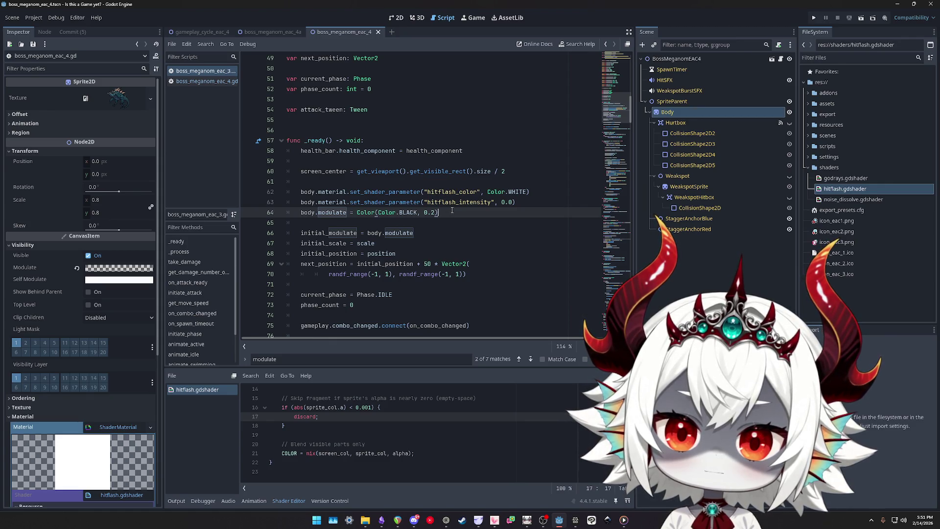
key(ctrl+s)
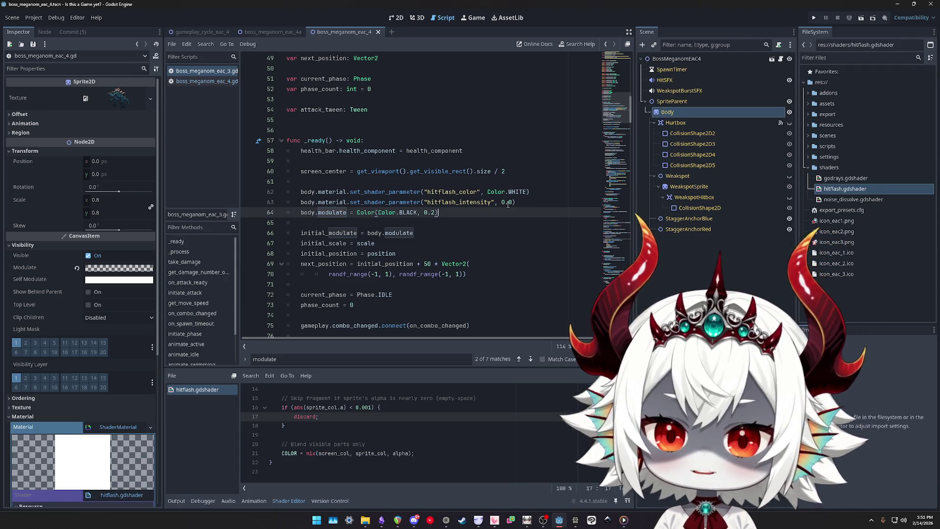
key(ctrl+x)
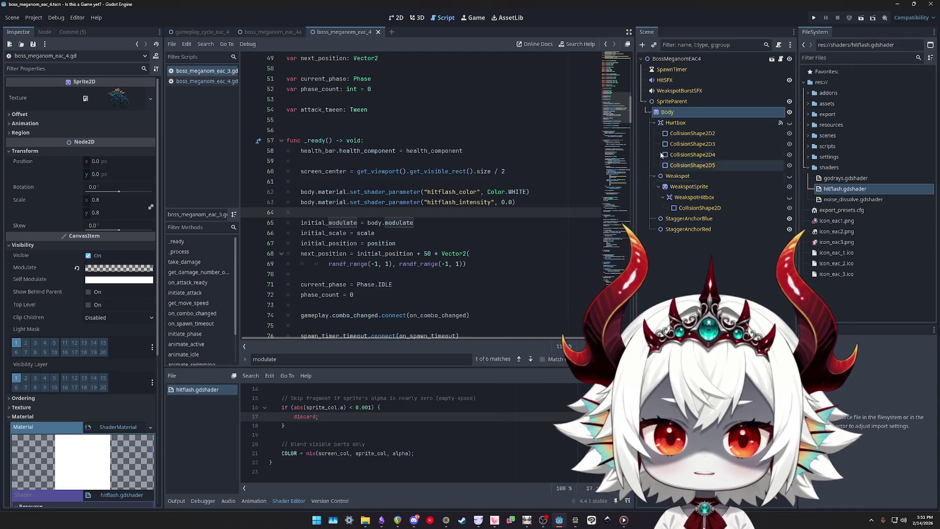
click(527, 201)
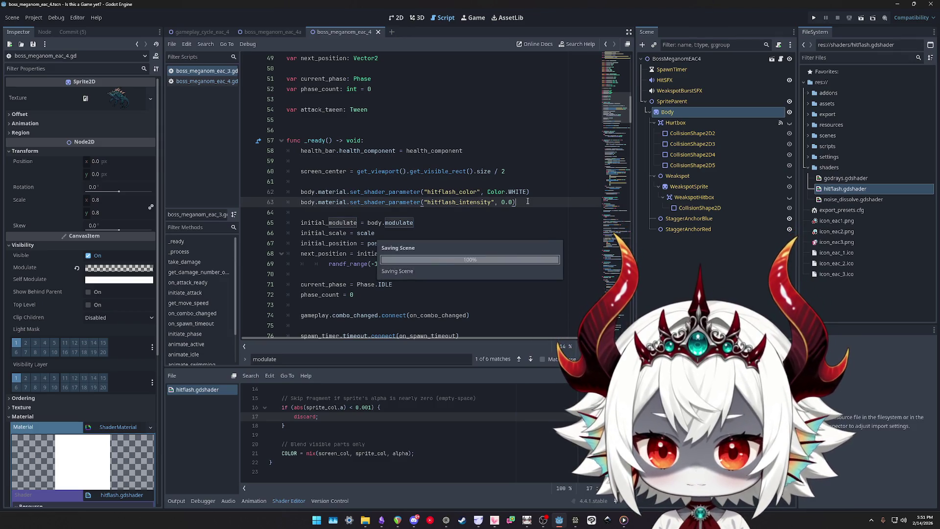
Make PolygonsParent's Modulate opaque black (000000) in the boss_meganom_eac_4a scene
click(205, 82)
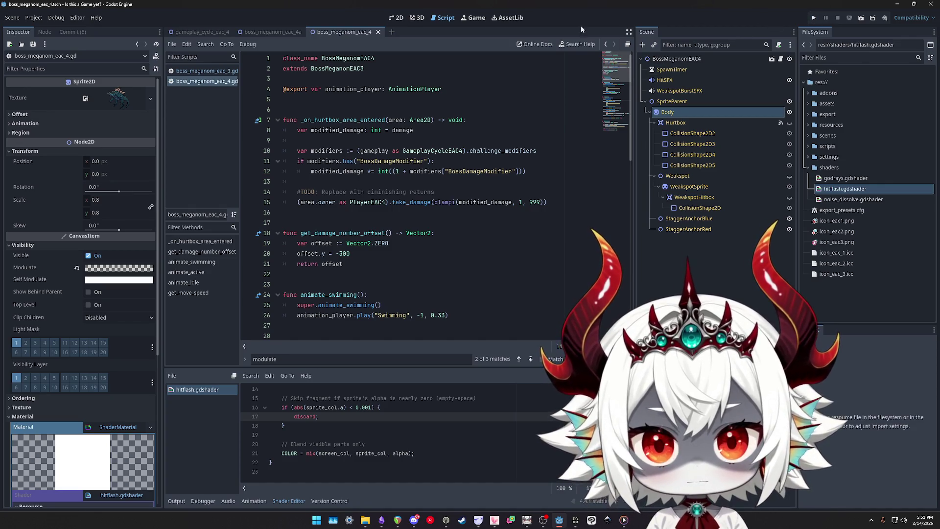
click(272, 32)
click(142, 131)
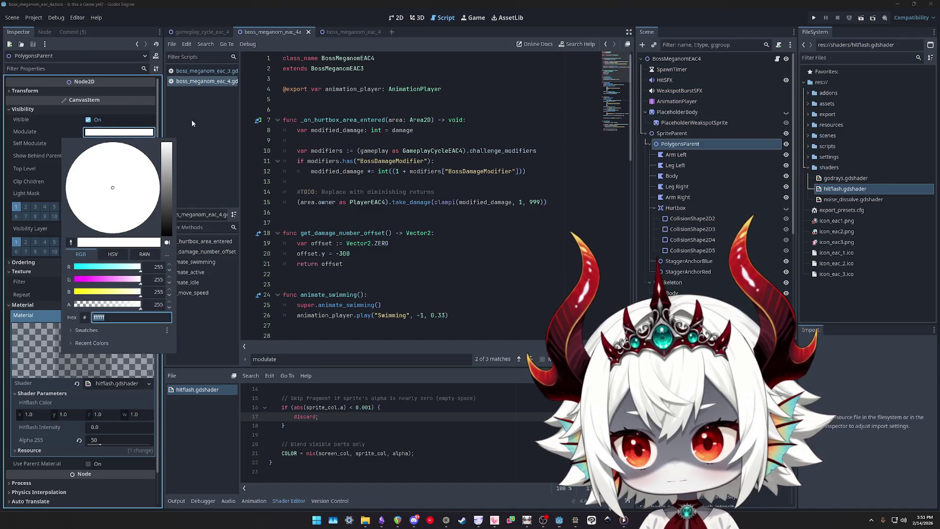
click(396, 17)
click(119, 131)
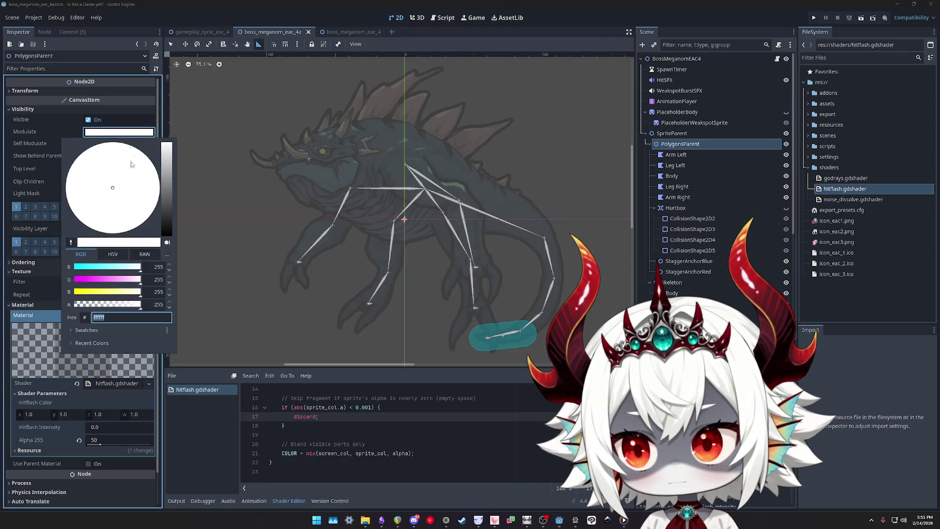
drag(166, 221, 168, 260)
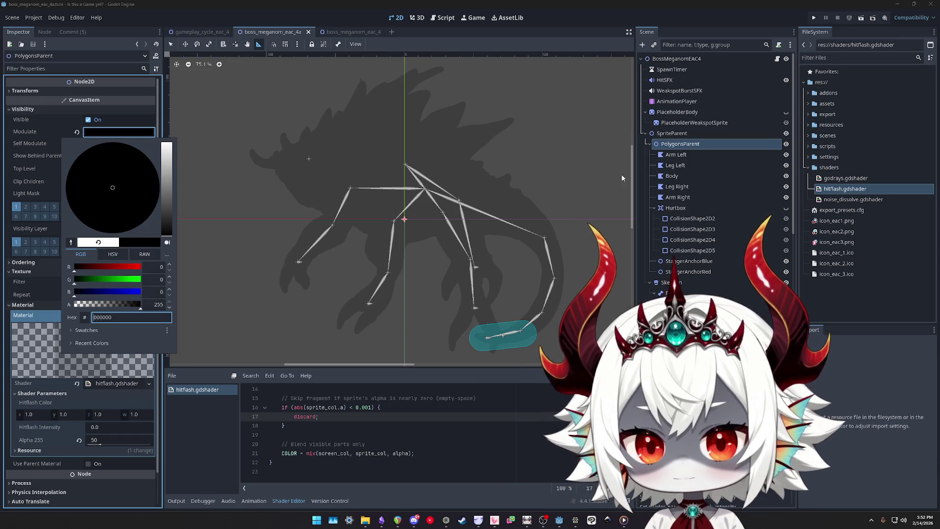
right_click(377, 240)
key(Escape)
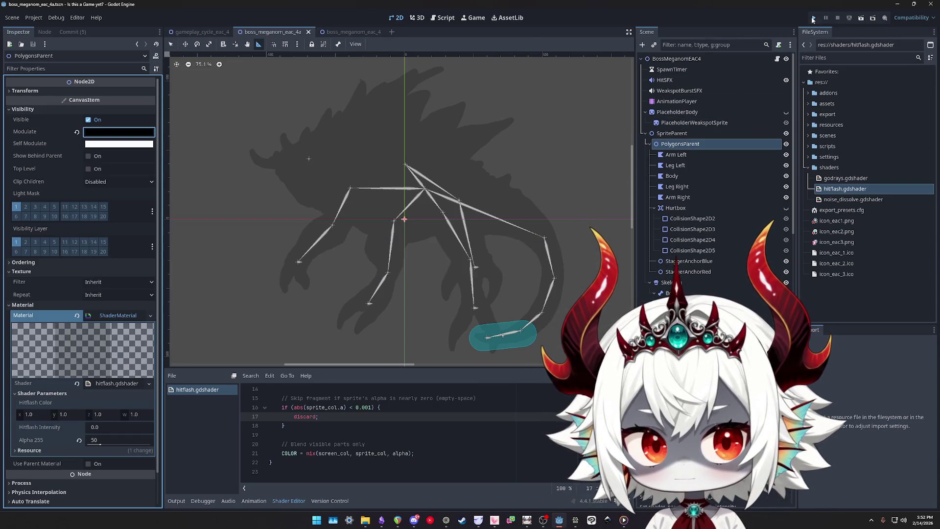
Playtest the bubble game to check the boss's dark silhouette, then stop the run
click(812, 18)
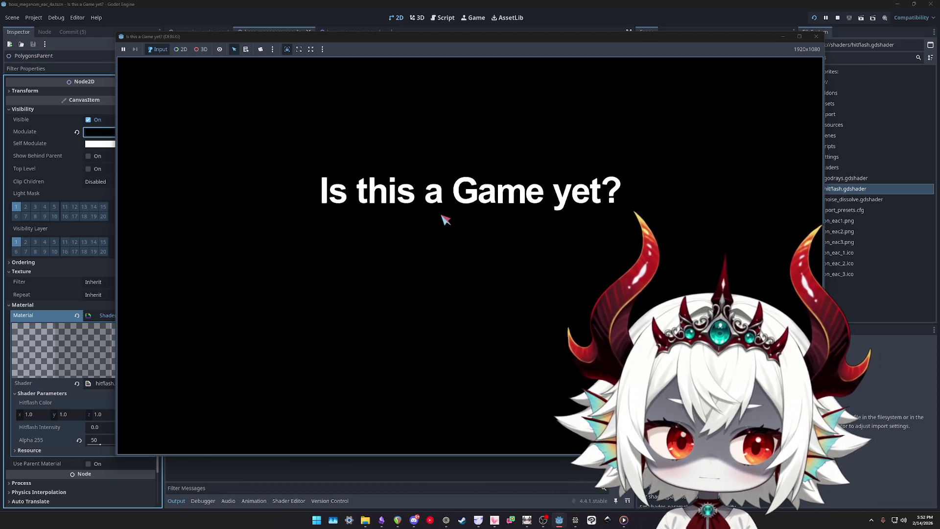
click(470, 361)
click(469, 226)
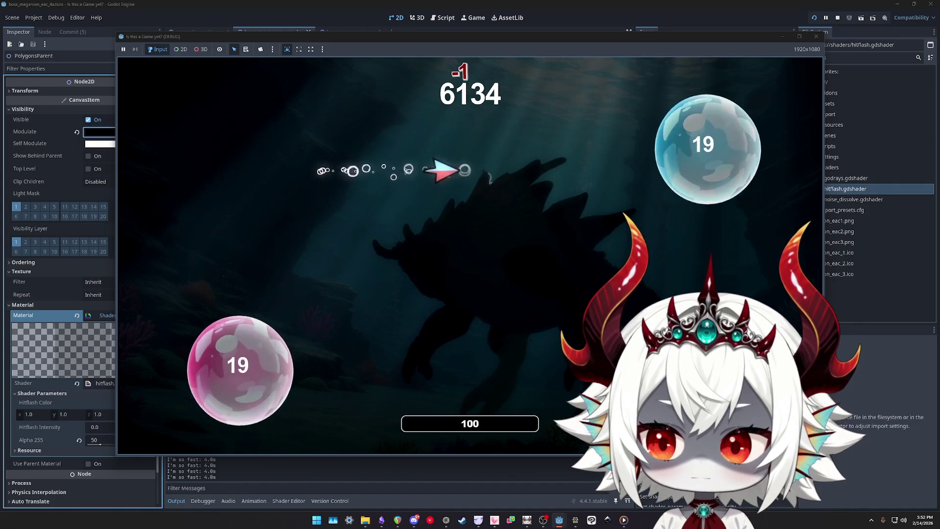
click(816, 37)
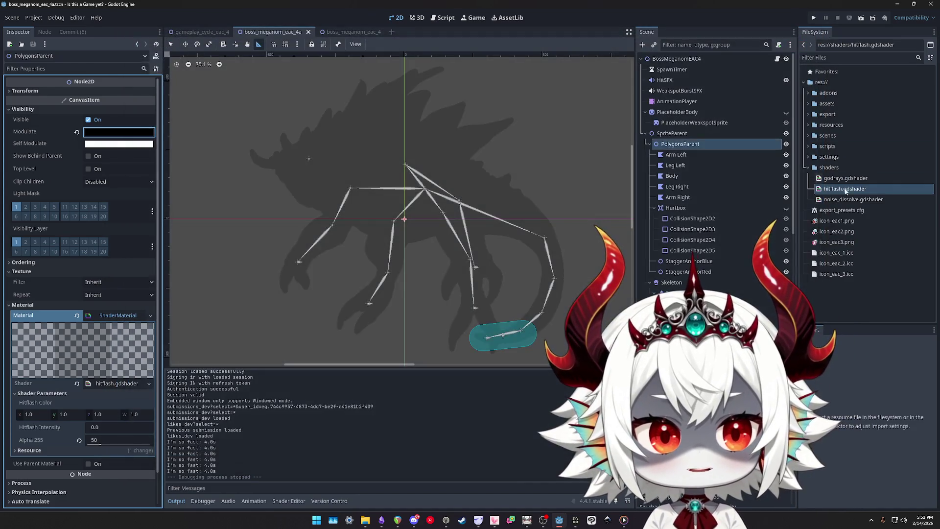
Duplicate hitflash.gdshader as hitflash_alpha_override.gdshader and open the original shader's code
key(ctrl+d)
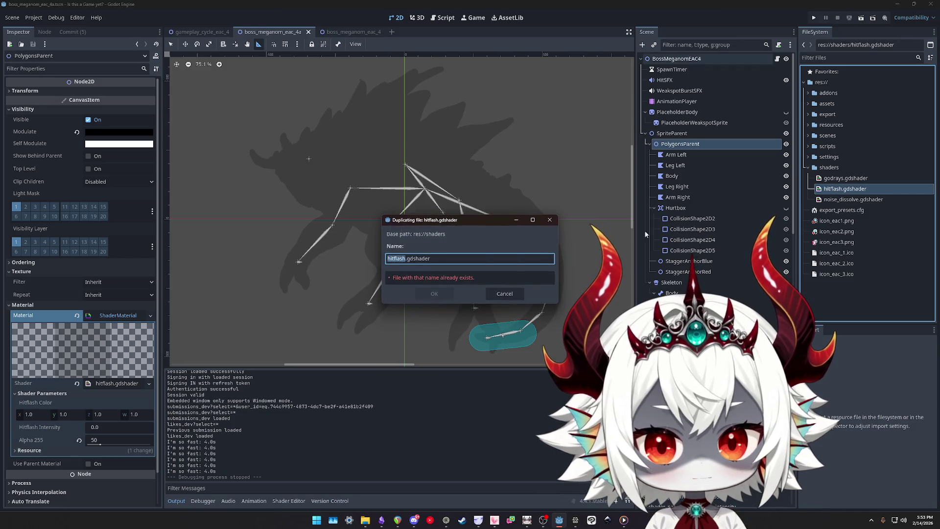
key(Right)
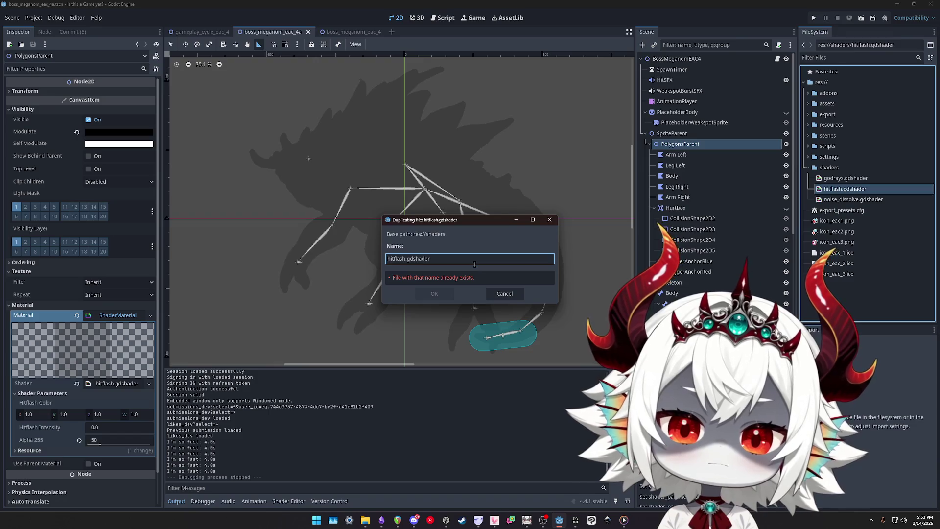
text(_)
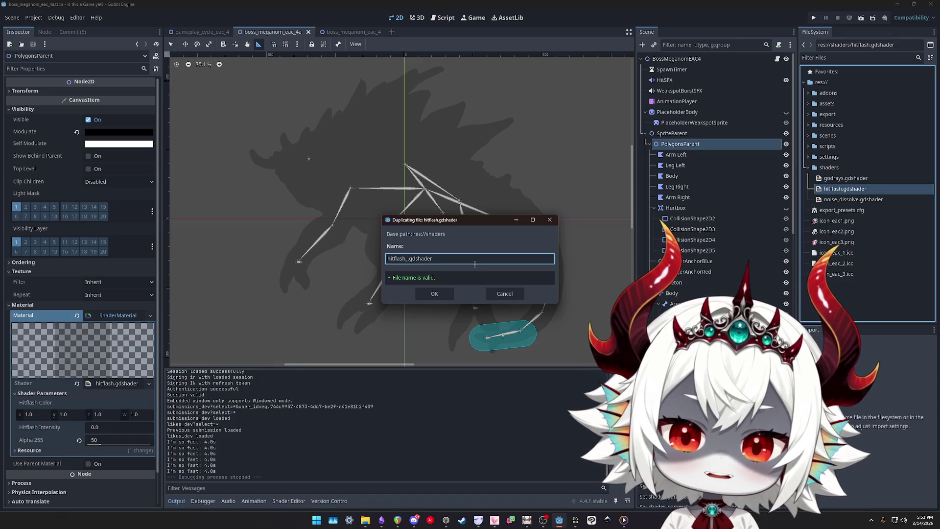
text(alpha_override)
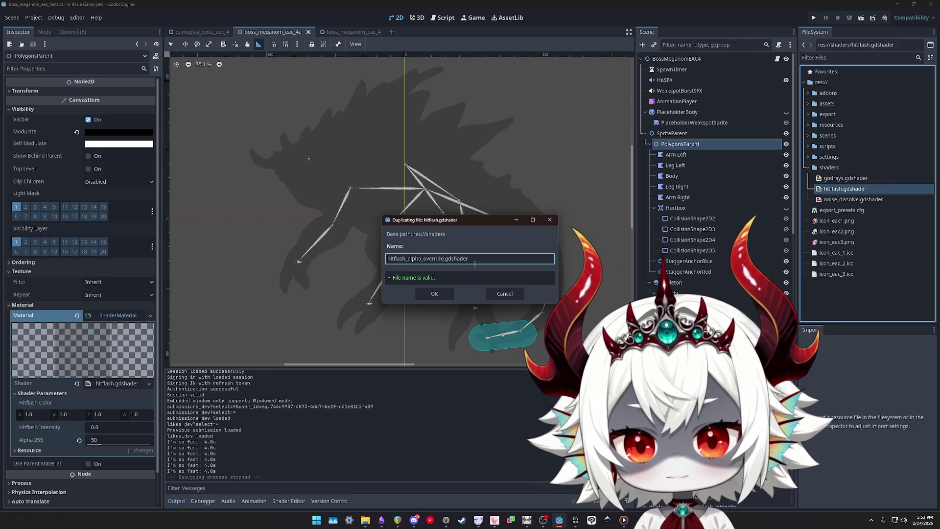
key(Return)
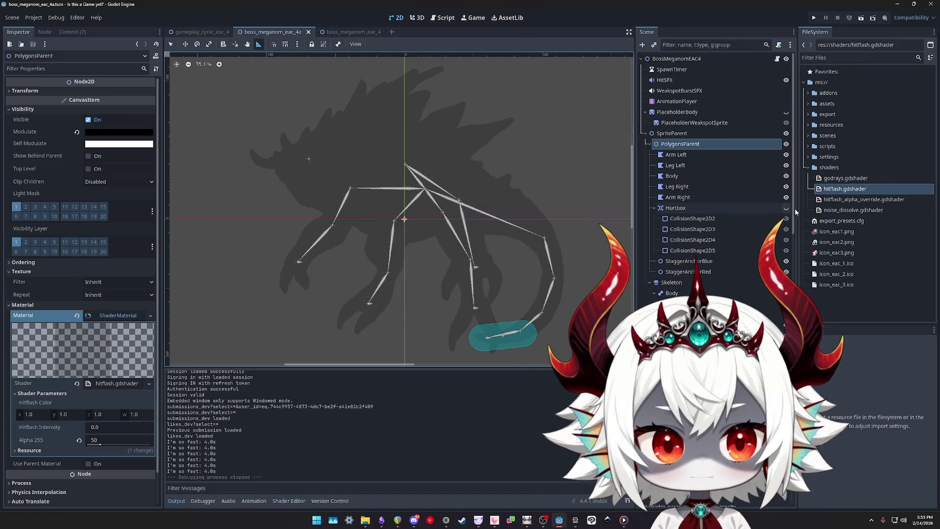
click(838, 190)
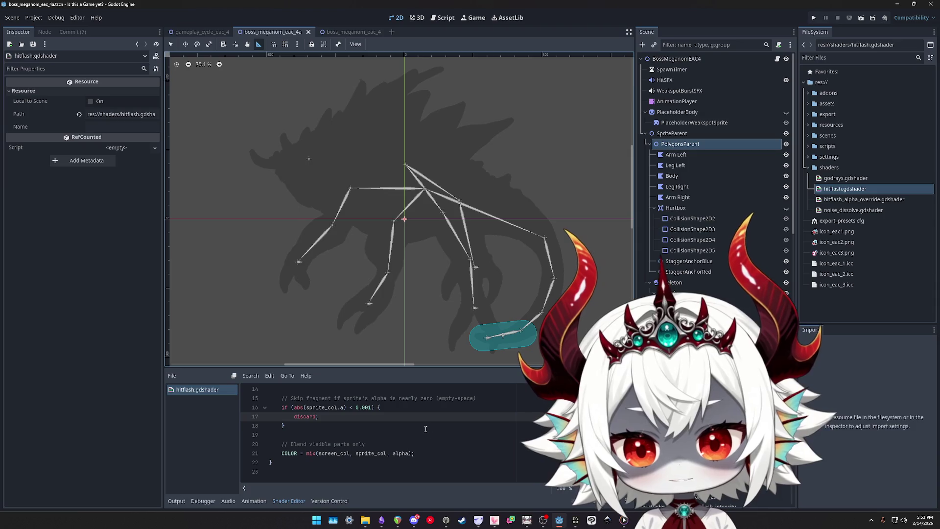
Undo hitflash.gdshader's alpha edits back to the simple COLOR.rgb mix
scroll(380, 387, down, 5)
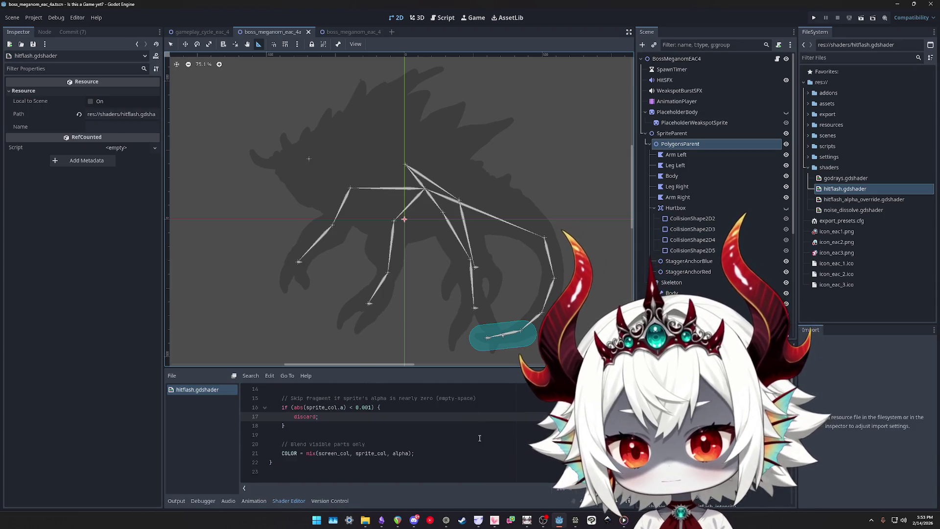
key(ctrl+z)
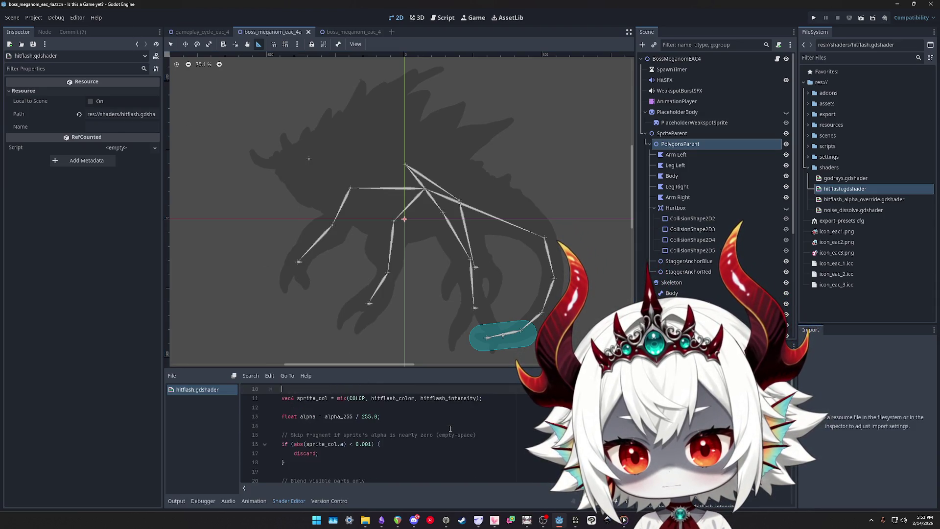
key(ctrl+z)
key(ctrl+z)
key(ctrl+z)
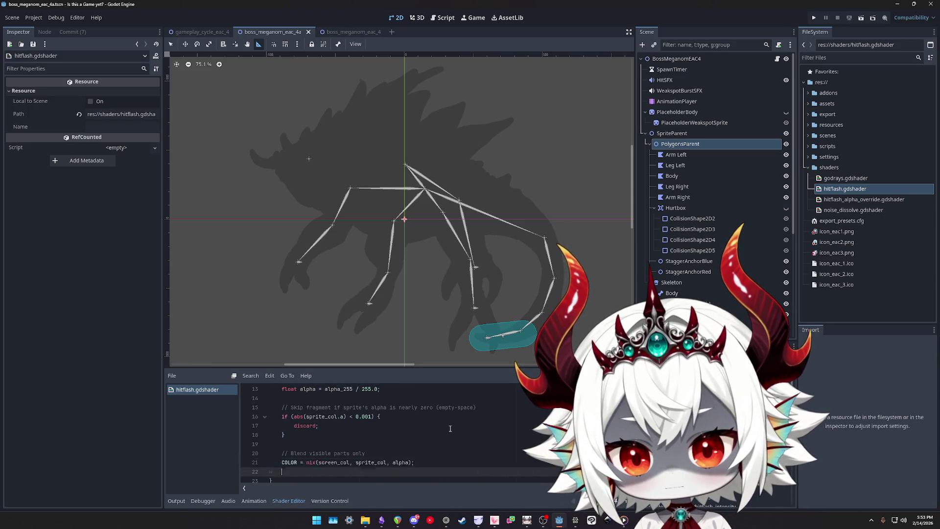
key(ctrl+z)
key(ctrl+z)
key(ctrl+z)
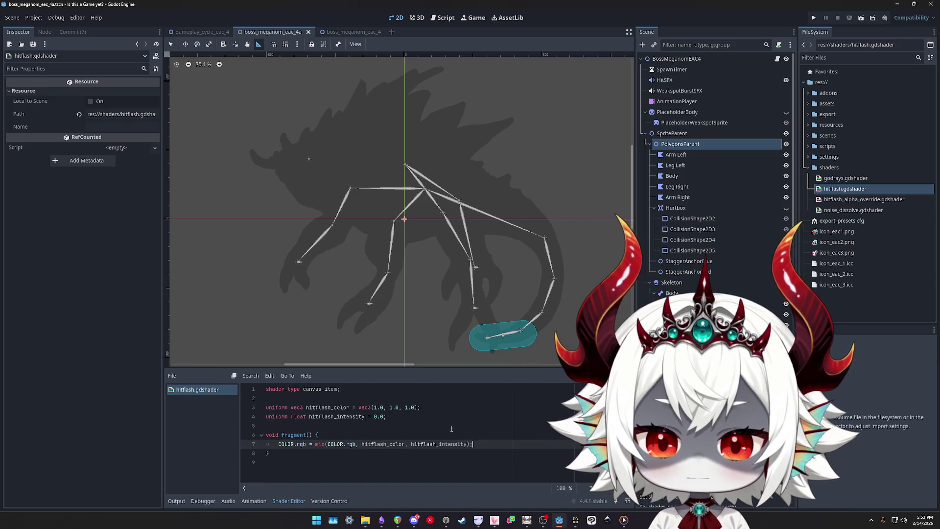
Review hitflash_alpha_override.gdshader's screen-texture alpha code, then show the boss_meganom_eac_4 scene
double_click(835, 201)
scroll(489, 428, down, 3)
click(490, 426)
scroll(489, 428, down, 2)
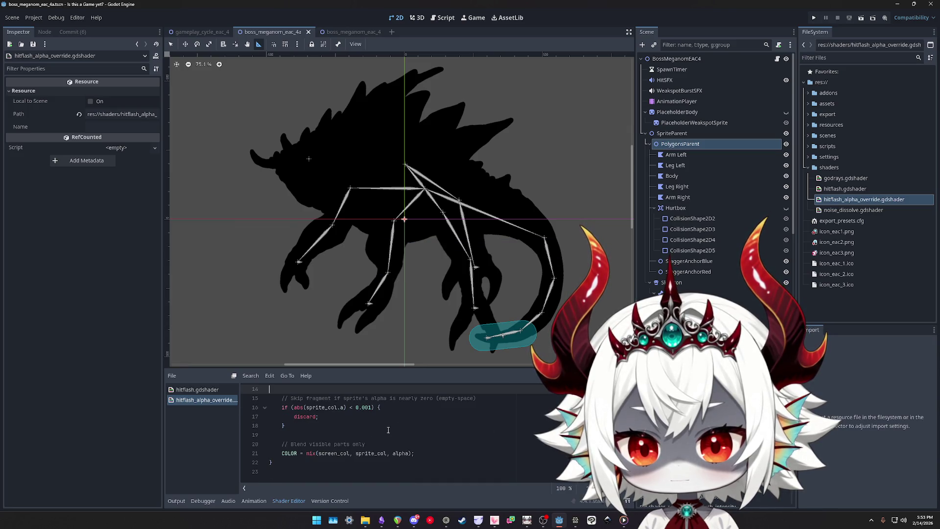
scroll(389, 430, up, 5)
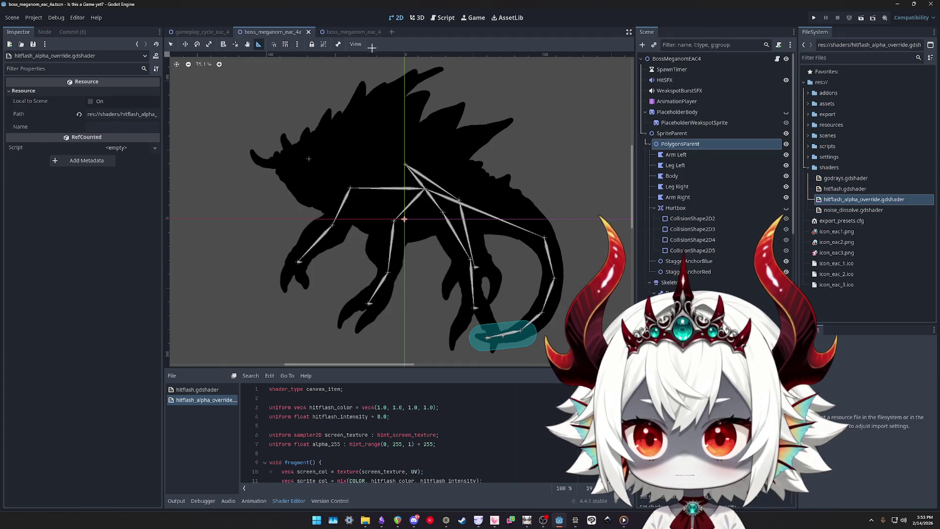
click(349, 31)
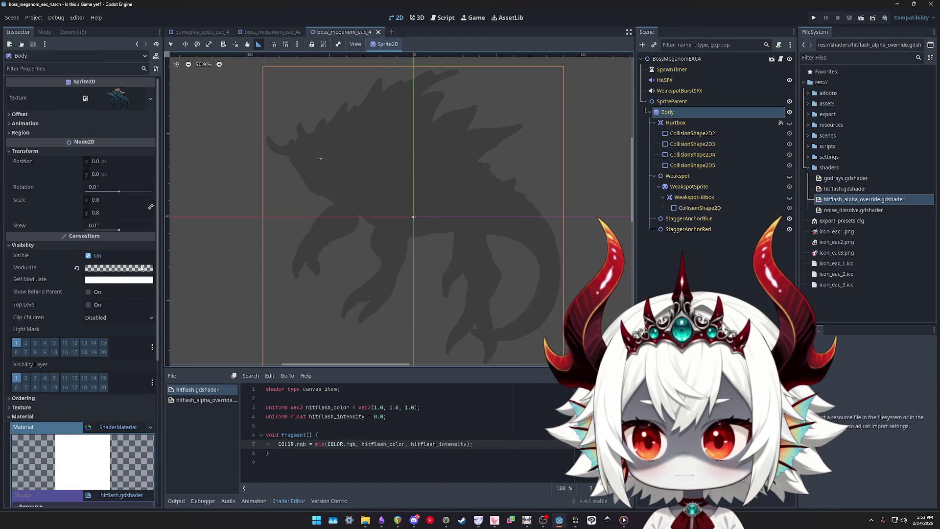
Revert the Body sprite's Modulate to white and save the boss_meganom_eac_4 scene
click(77, 268)
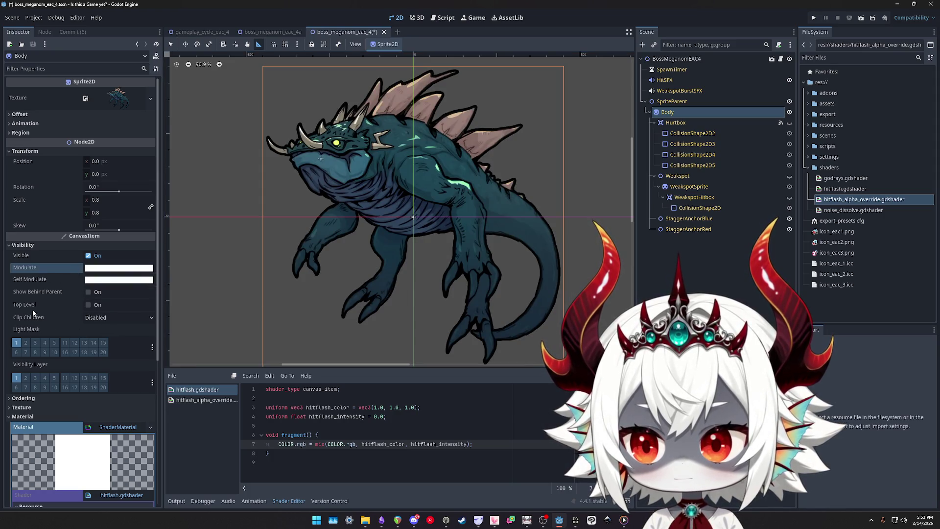
key(ctrl+s)
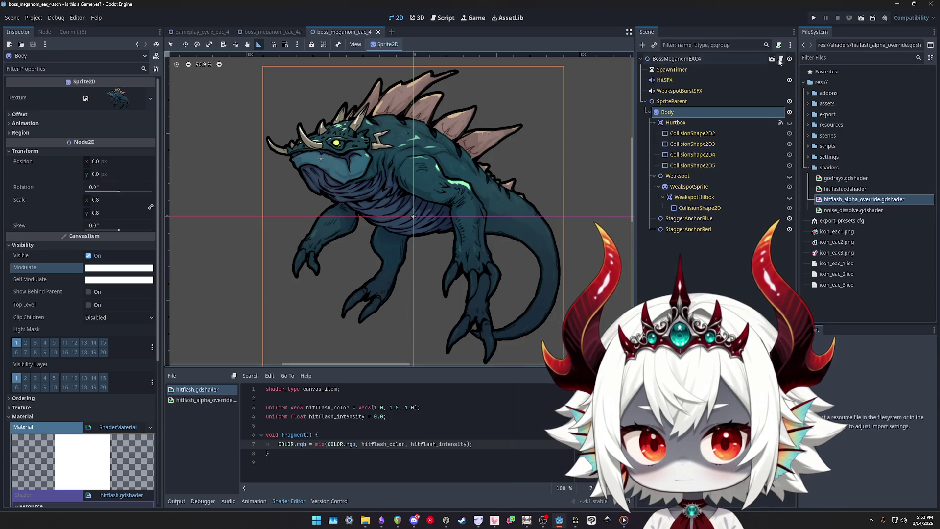
click(780, 59)
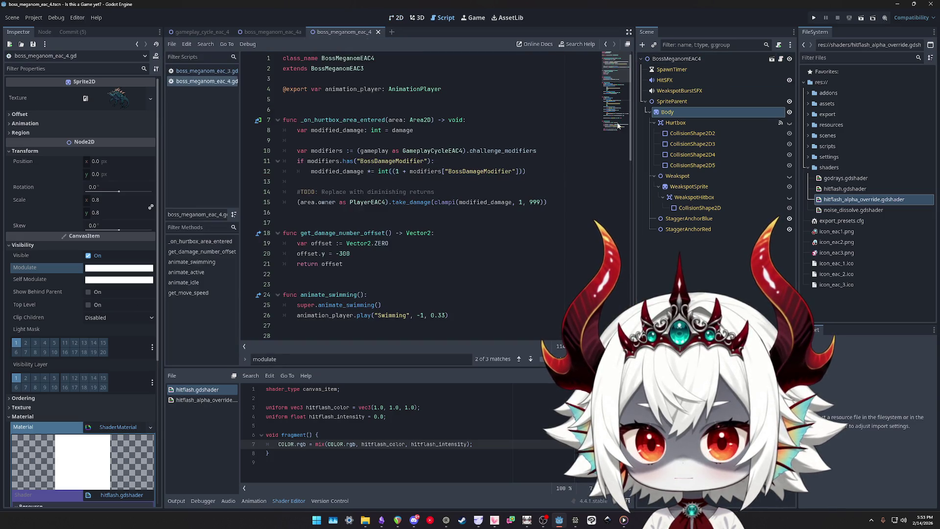
Add body.modulate = Color(Color.BLACK, 0.2) after the hitflash setup in eac_3's _ready
click(187, 72)
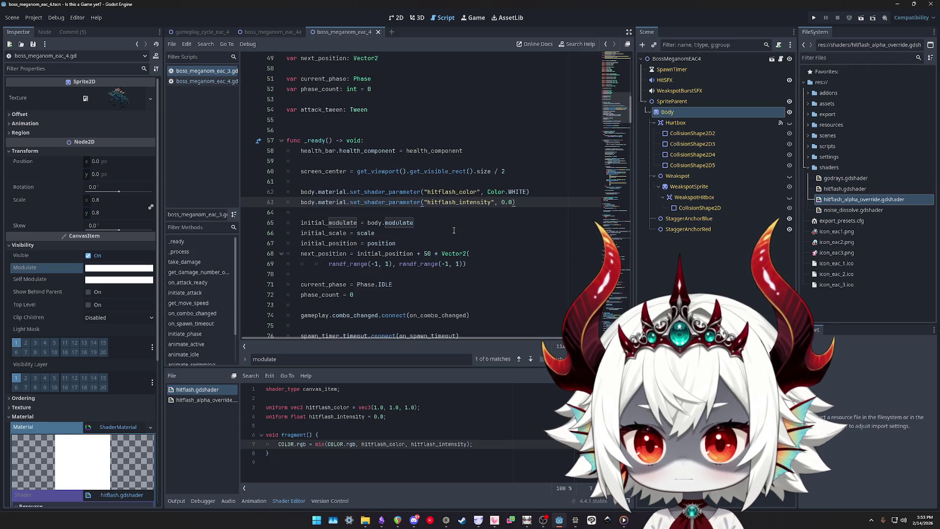
key(Return)
text(body.modulate = Color(Color.BLACK, 0.2))
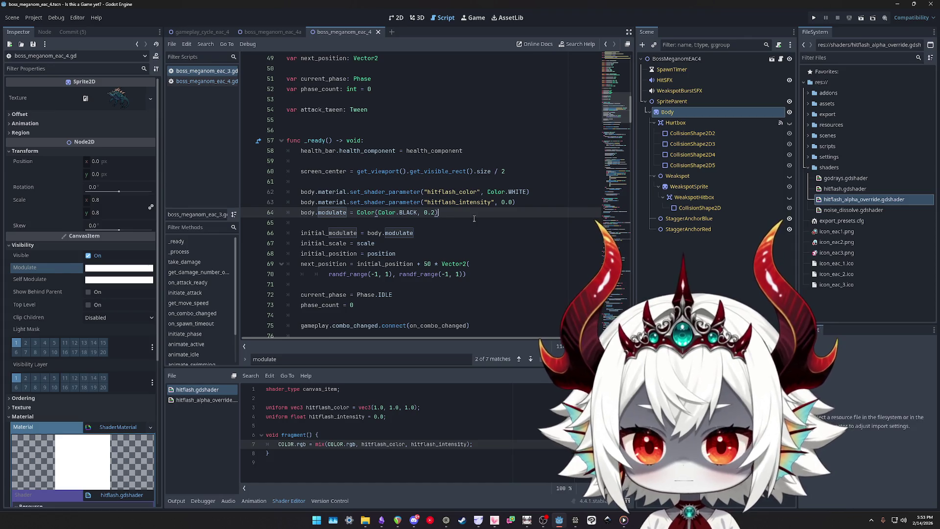
scroll(474, 218, down, 2)
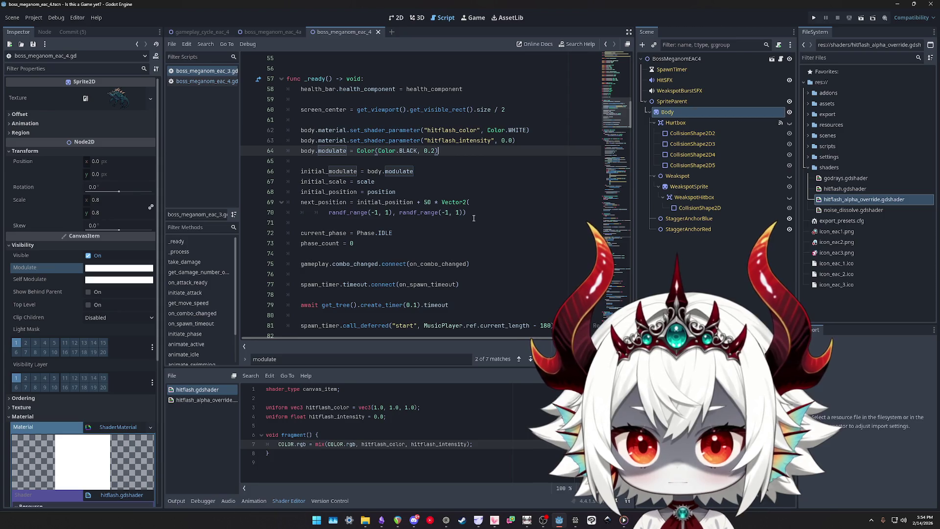
scroll(474, 219, down, 4)
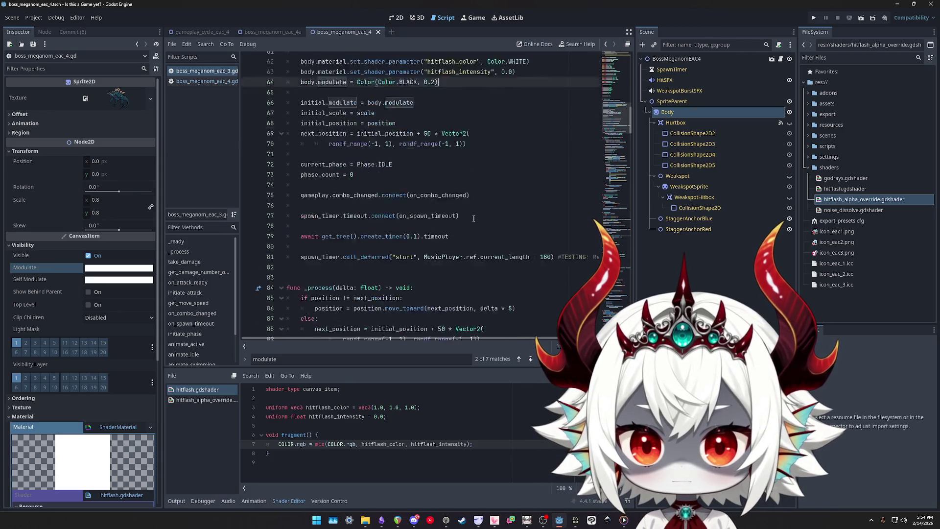
scroll(450, 108, up, 4)
click(424, 130)
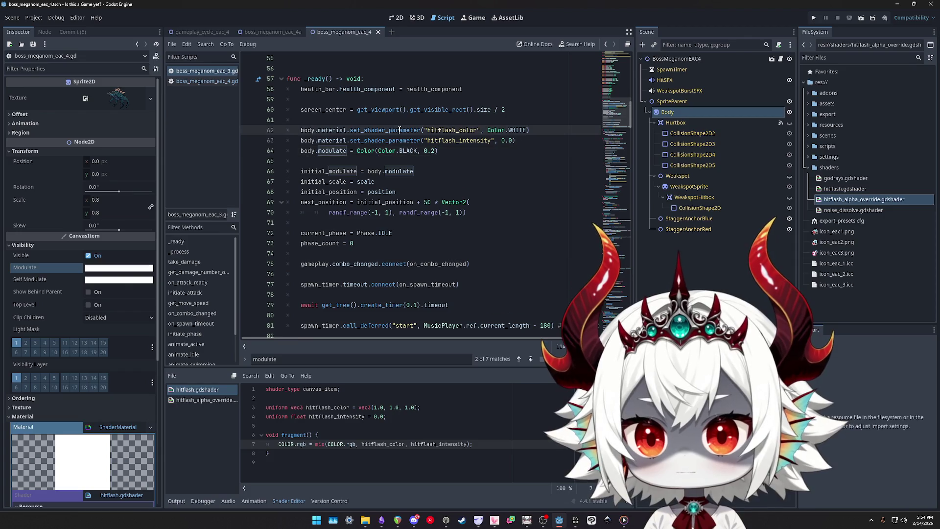
Search the script for hitflash_color and modulate uses, ending on the new body.modulate line
double_click(440, 130)
key(ctrl+f)
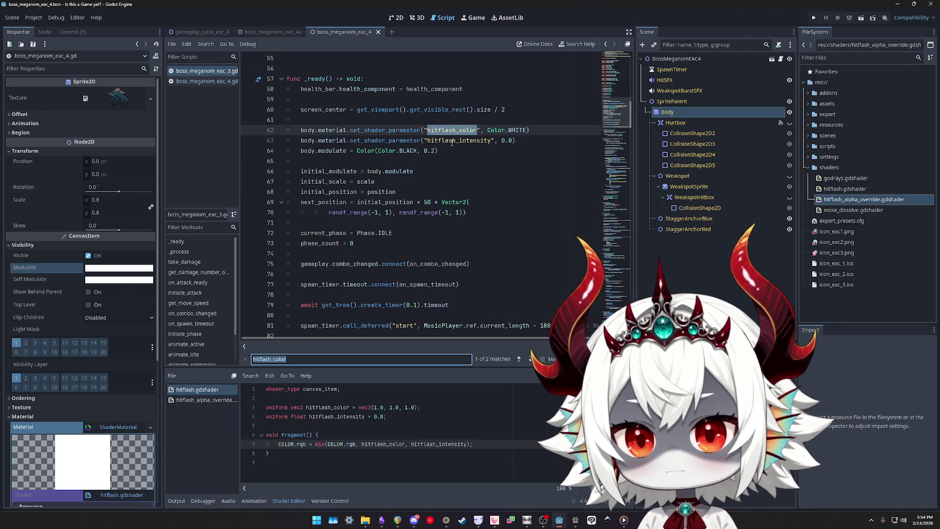
key(Return)
text(modulat)
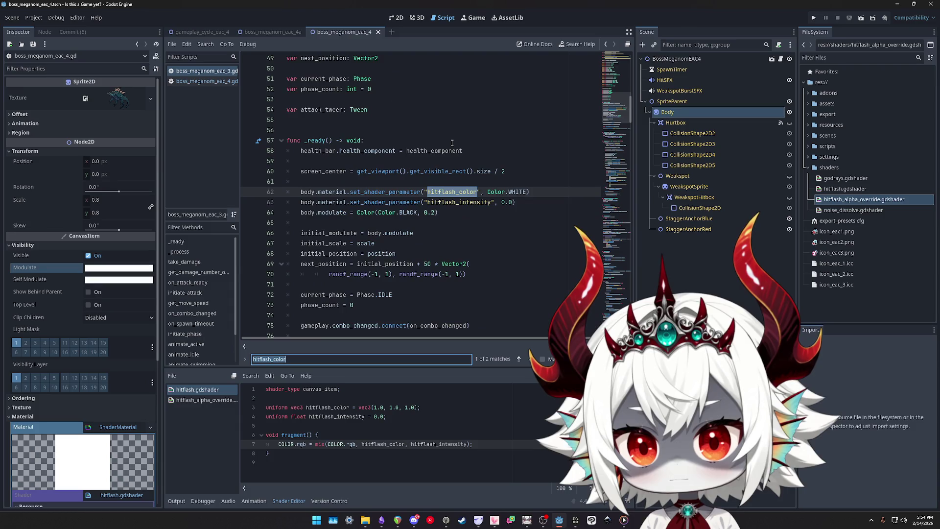
text(e)
key(Return)
key(Return)
key(Return)
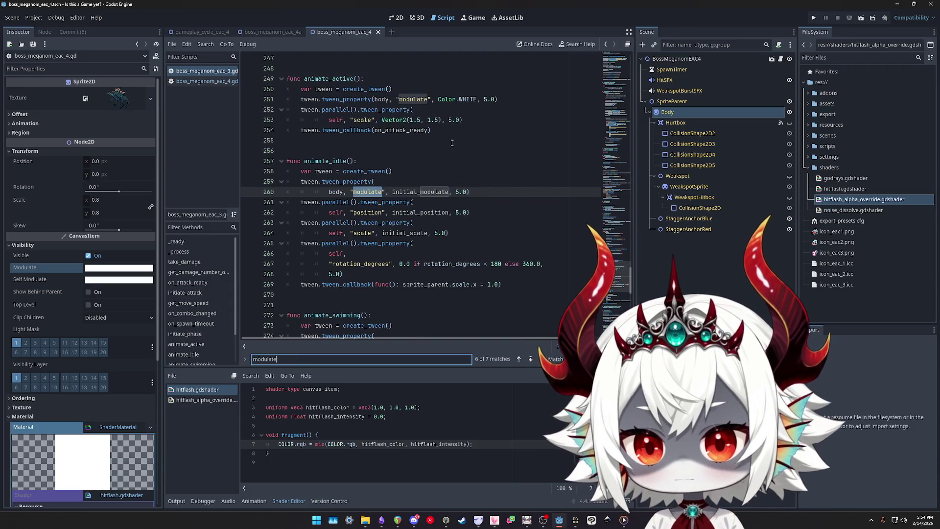
key(Return)
key(Return)
key(Return)
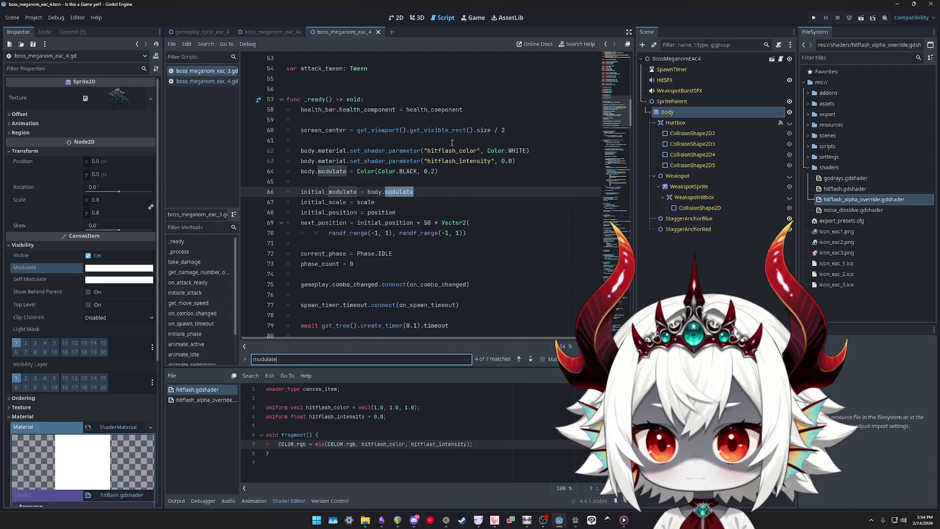
mouse_move(599, 110)
mouse_down()
mouse_move(607, 56)
mouse_move(538, 118)
mouse_move(441, 171)
mouse_up()
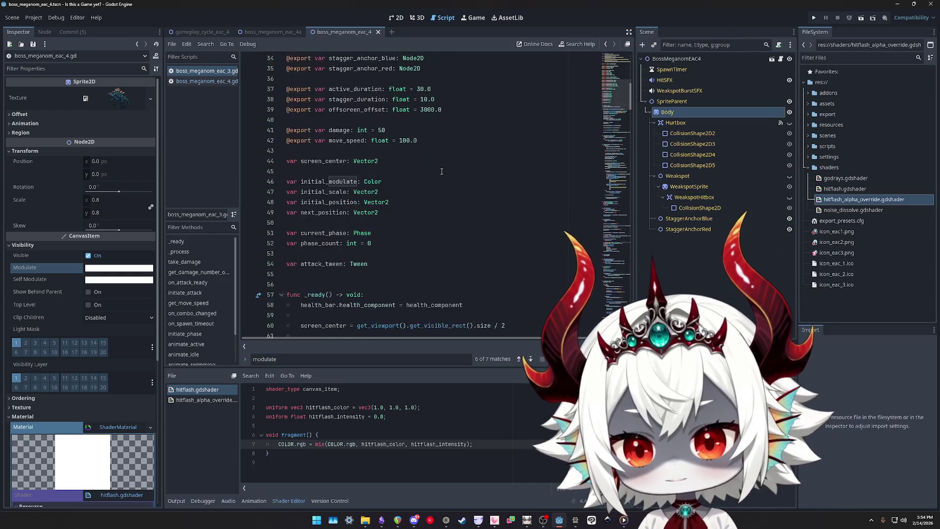
scroll(431, 176, down, 7)
click(453, 151)
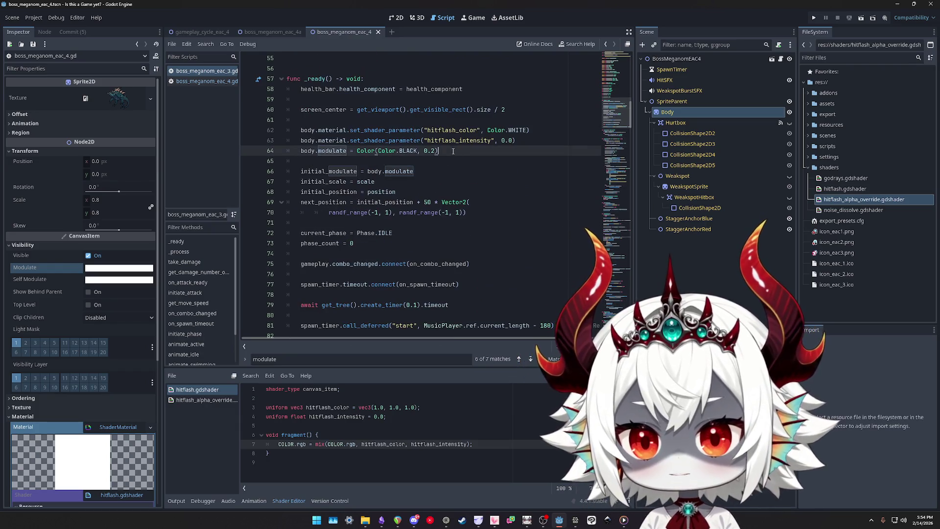
key(Down)
key(Down)
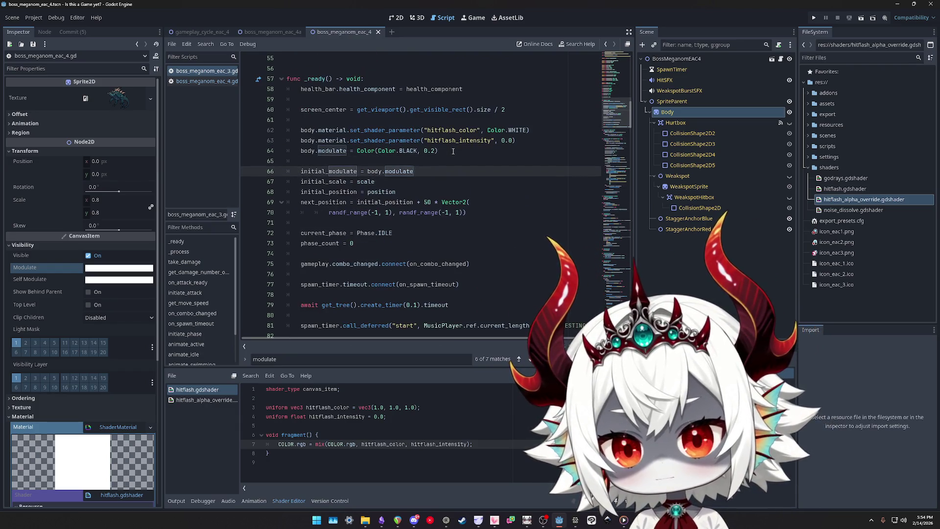
Cycle through every initial_modulate occurrence, ending where _ready sets it
double_click(310, 173)
key(ctrl+f)
key(Return)
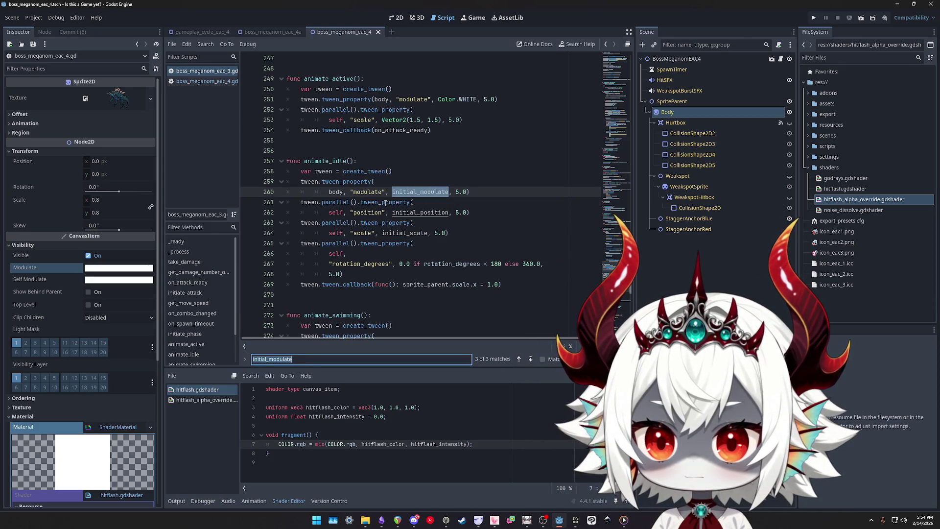
key(Return)
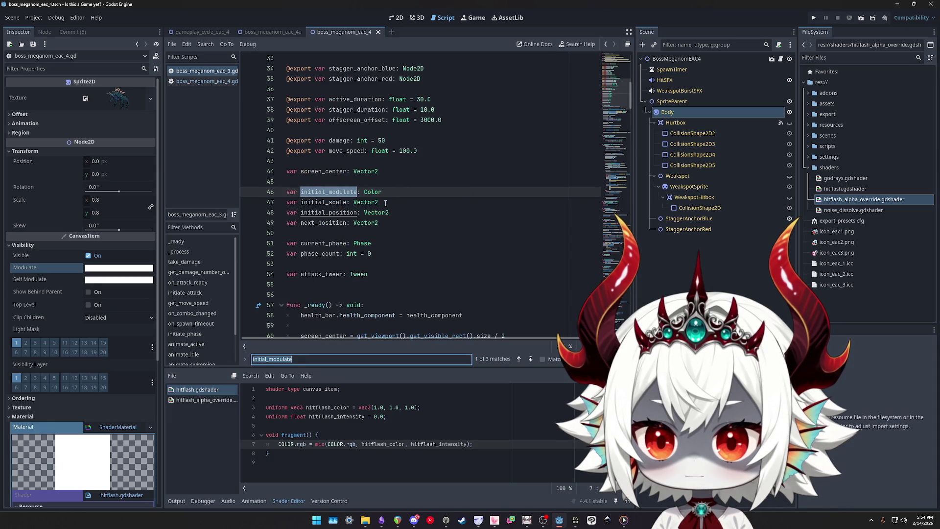
key(Return)
key(Return)
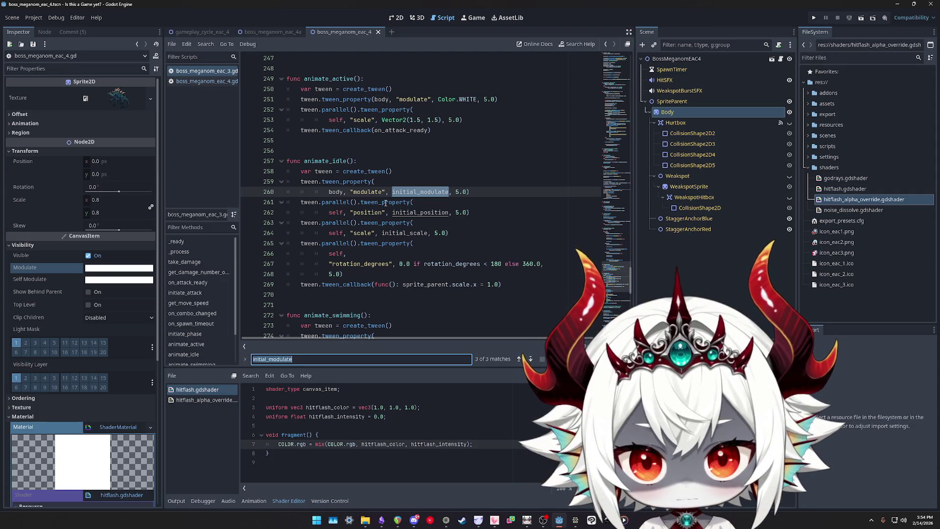
key(Return)
key(Return)
key(Return)
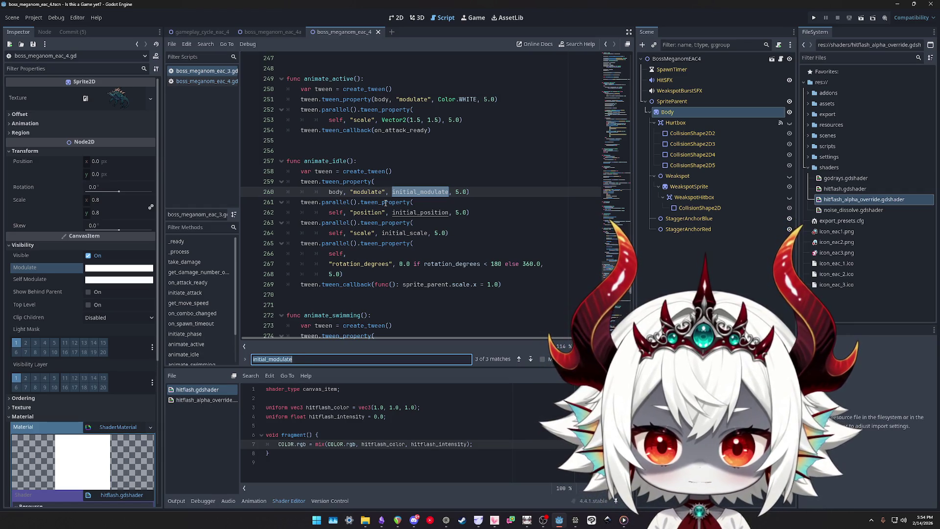
key(Return)
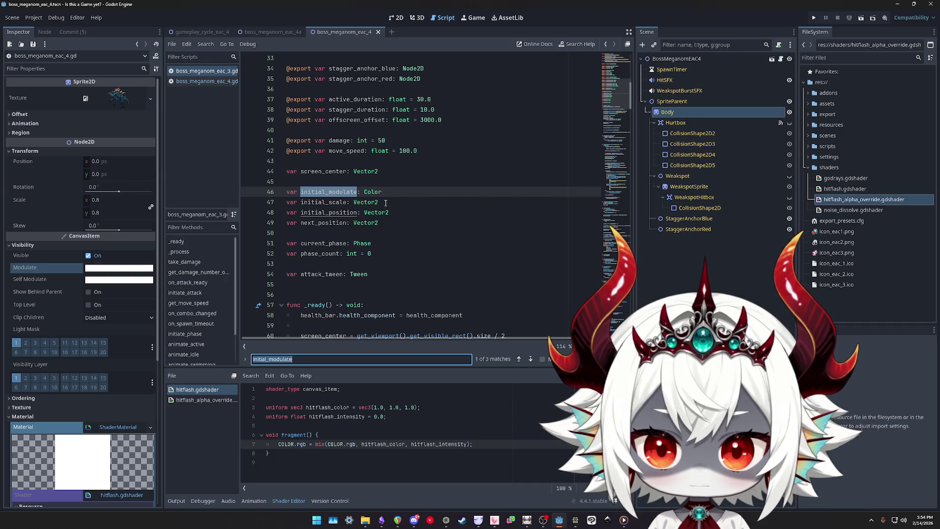
key(Return)
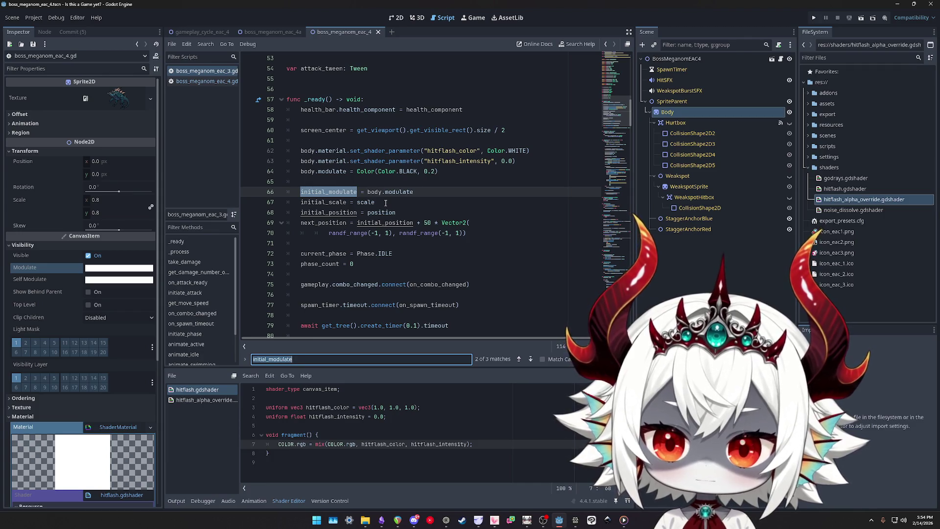
Move the initial_modulate line under body.modulate and add a blank line above the pair
click(386, 183)
key(alt+Down)
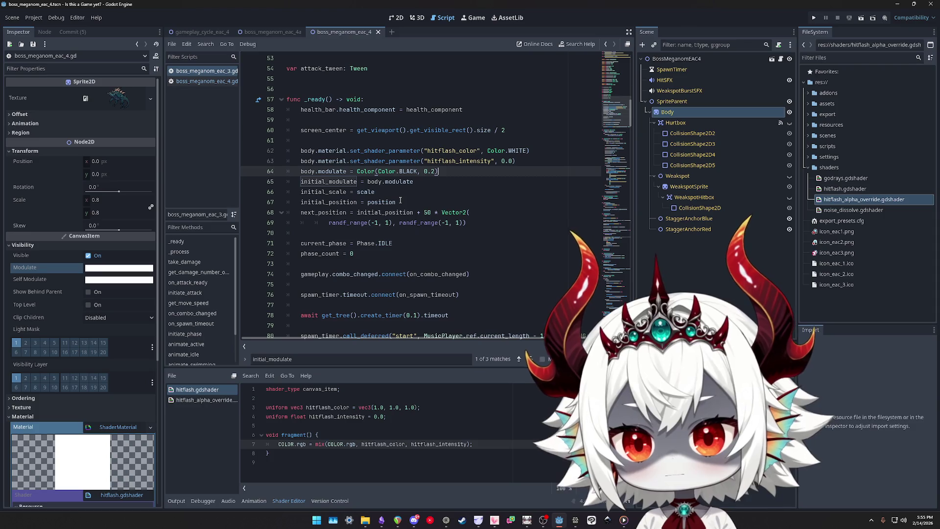
key(Up)
key(Up)
key(Return)
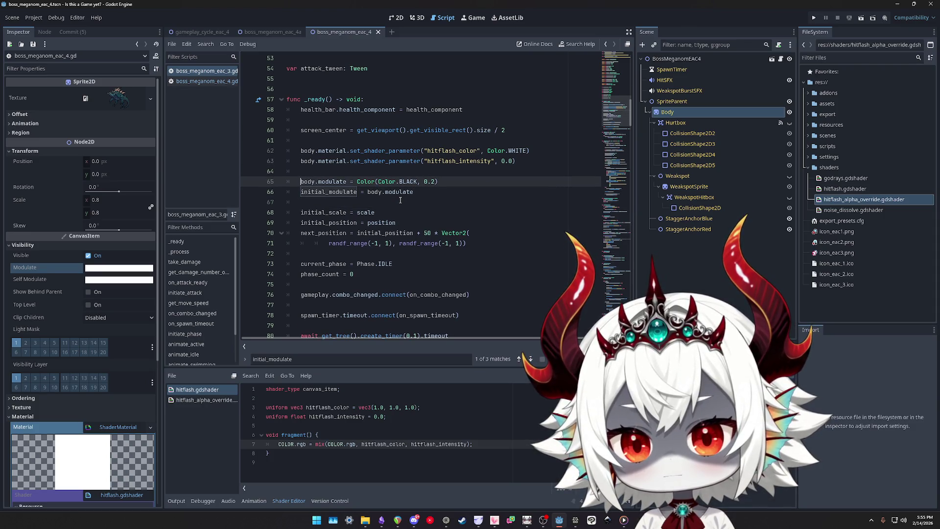
key(Down)
key(End)
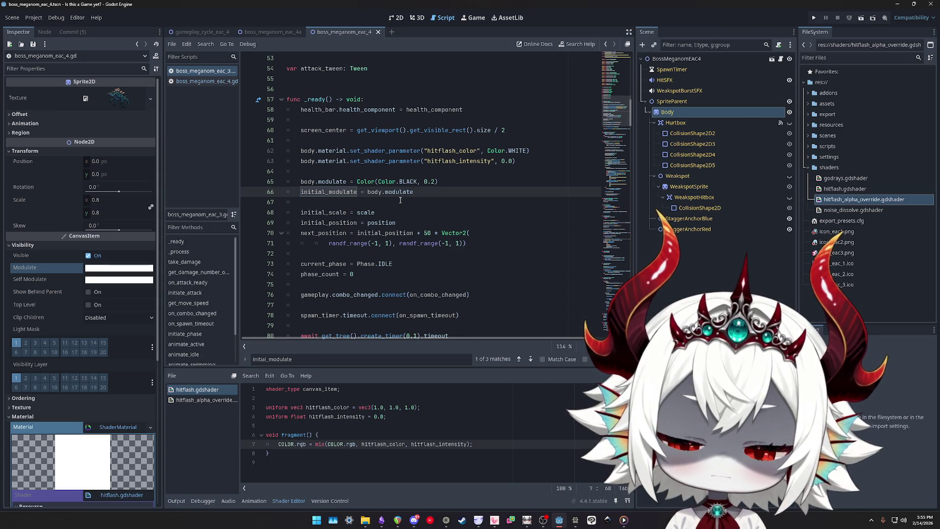
double_click(341, 192)
key(ctrl+f)
key(Return)
key(Return)
key(Return)
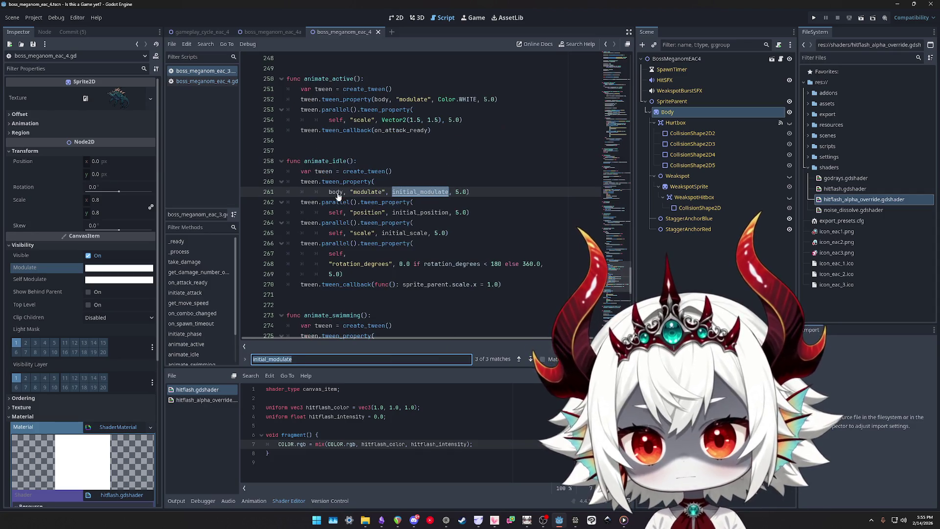
key(Return)
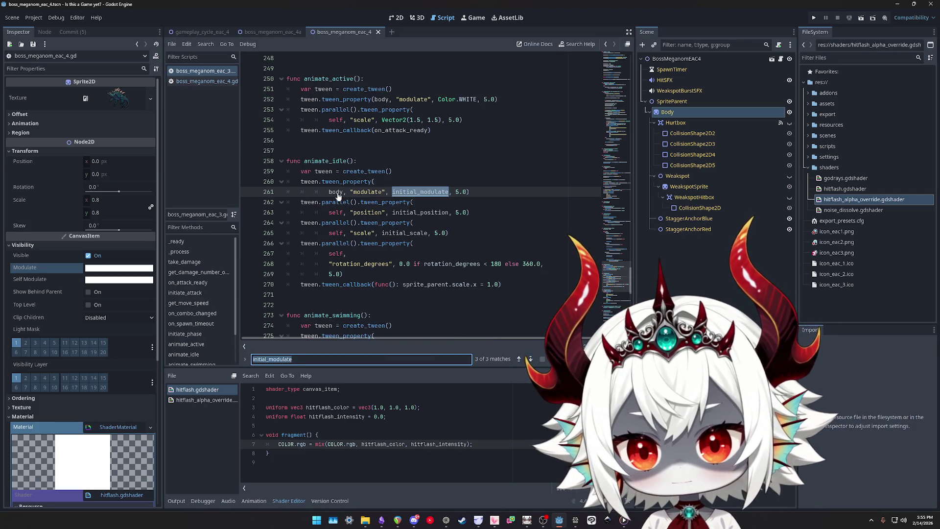
key(Return)
key(Return)
key(Return)
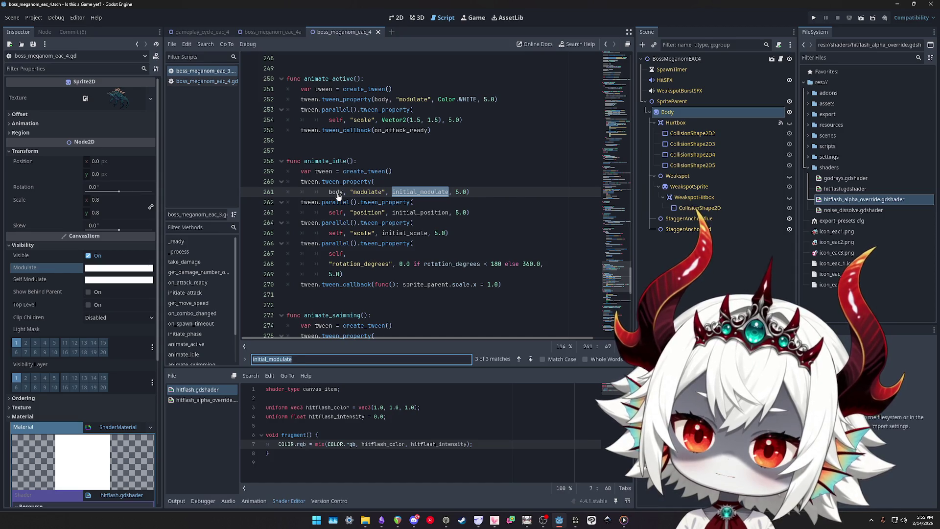
key(Return)
key(Return)
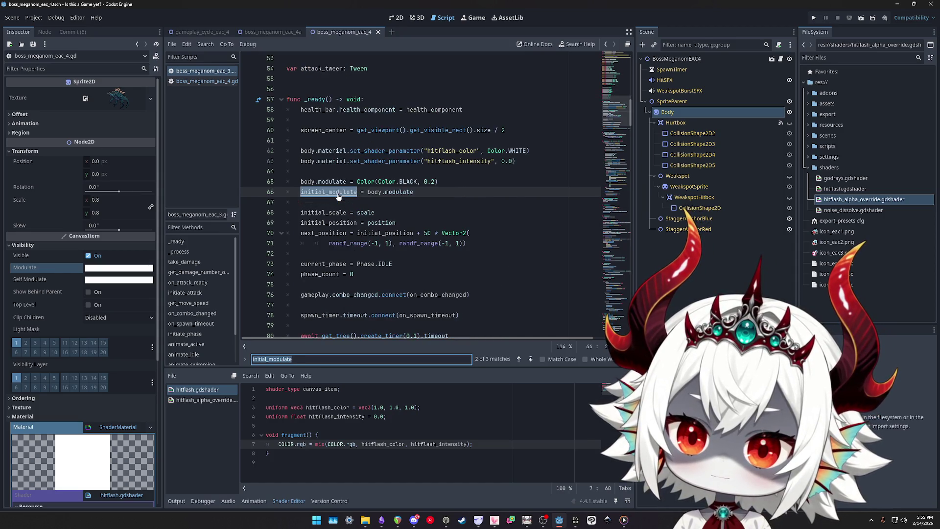
key(Return)
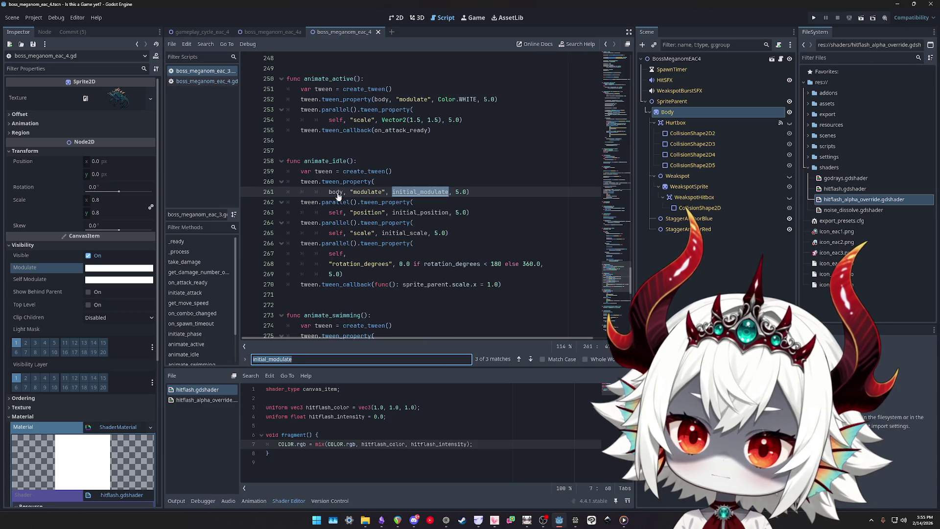
key(Return)
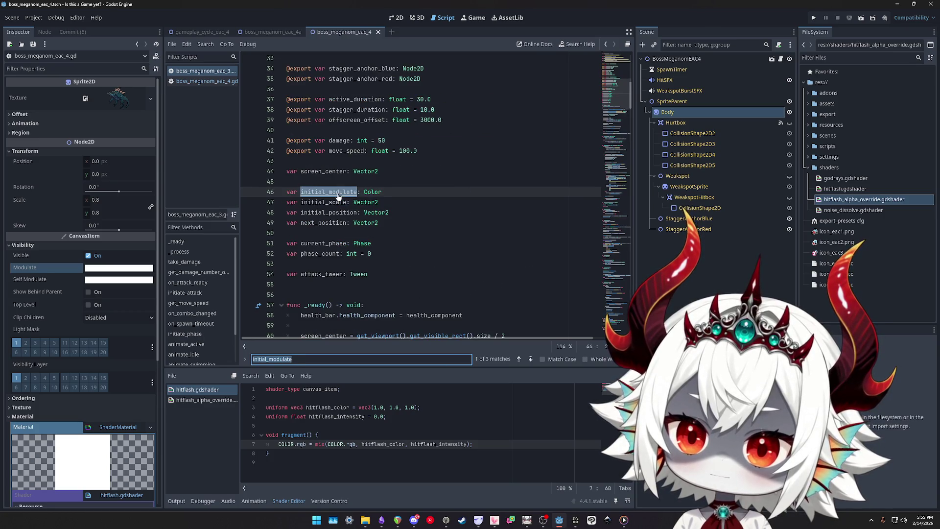
key(Return)
key(Return)
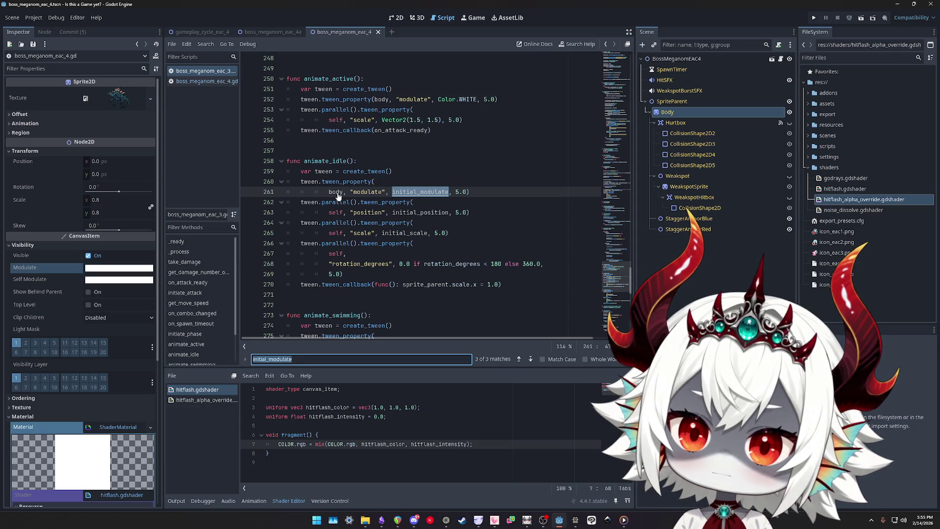
key(Return)
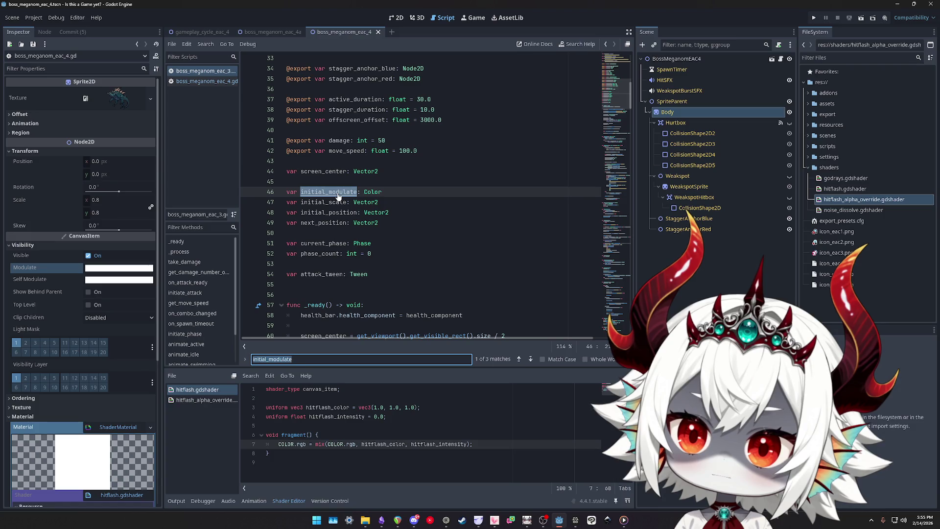
key(Return)
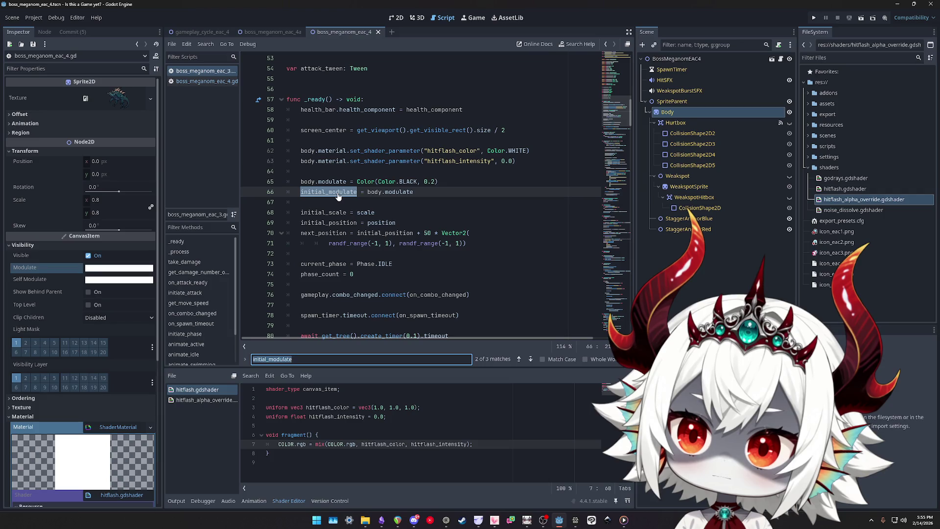
key(Return)
key(Return)
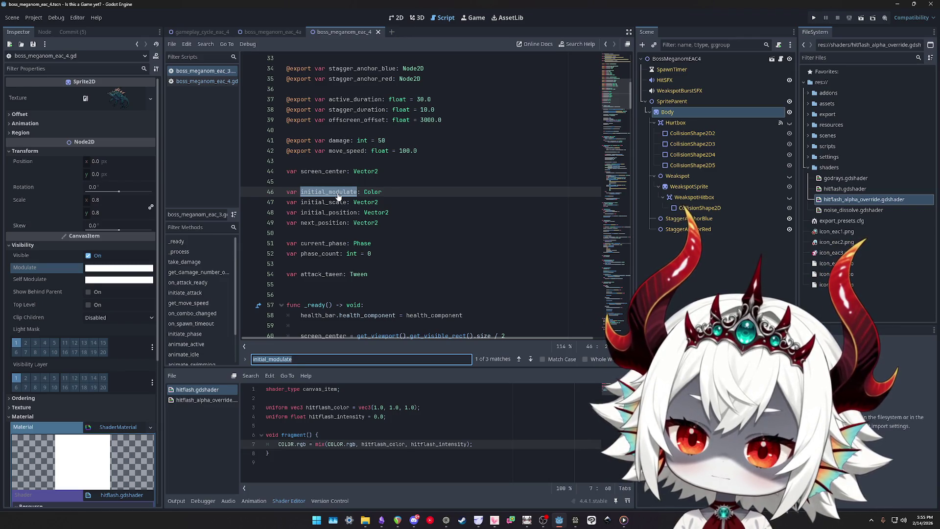
key(Return)
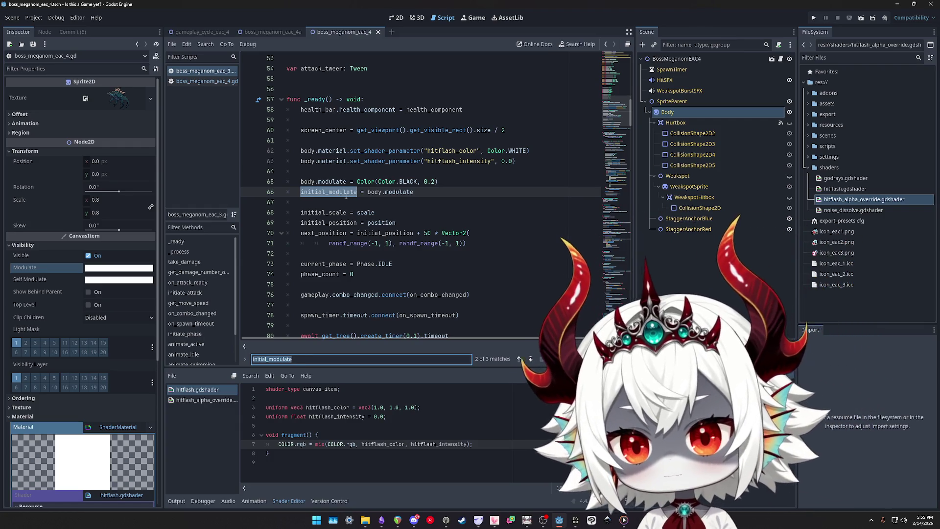
text(modulate)
Step through the modulate matches in _ready, animate_idle and animate_active
key(Return)
key(Return)
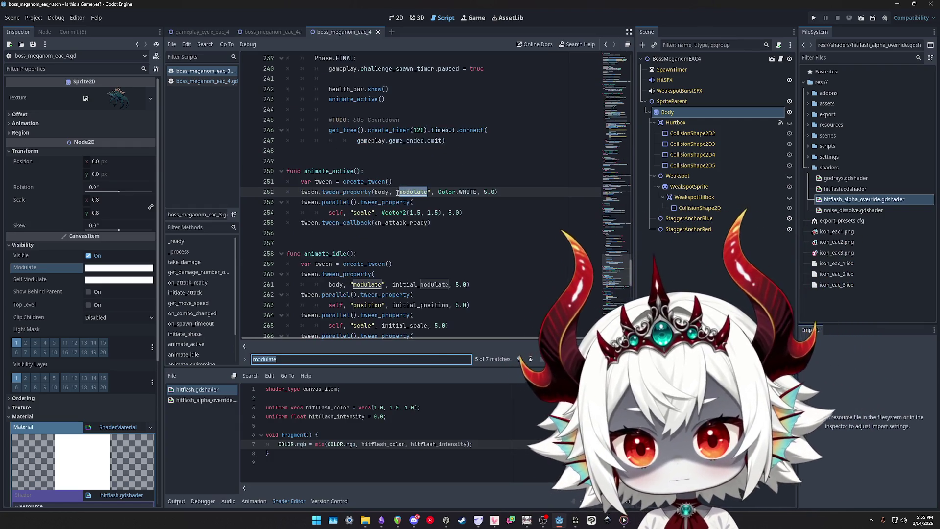
key(Return)
key(shift+Return)
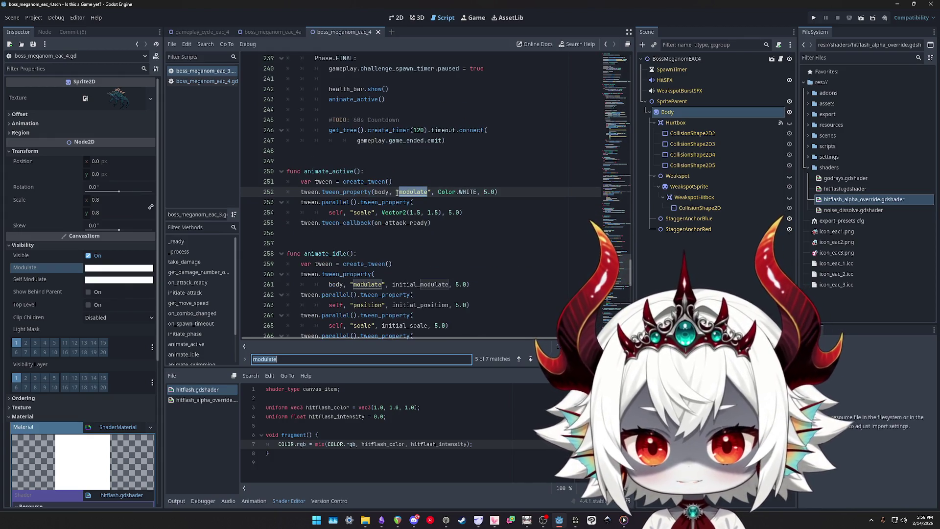
key(Return)
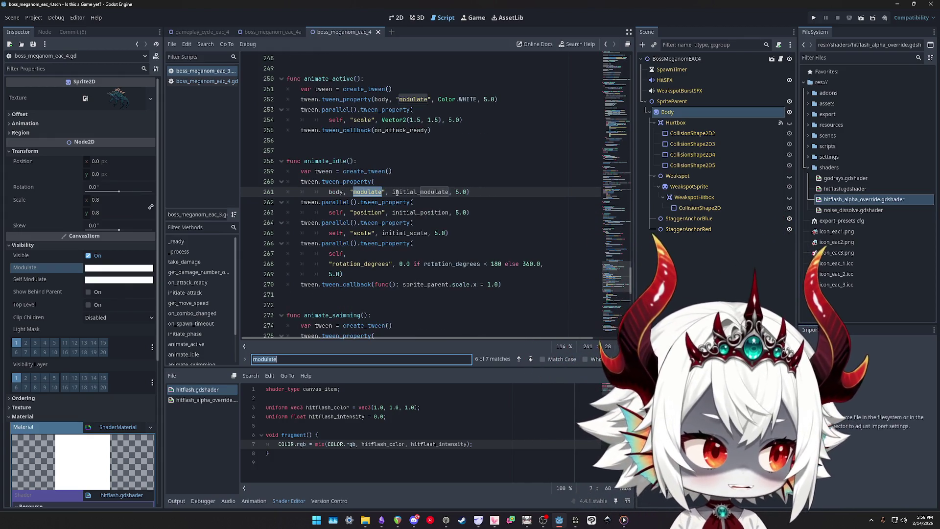
key(Return)
key(Return)
key(Return)
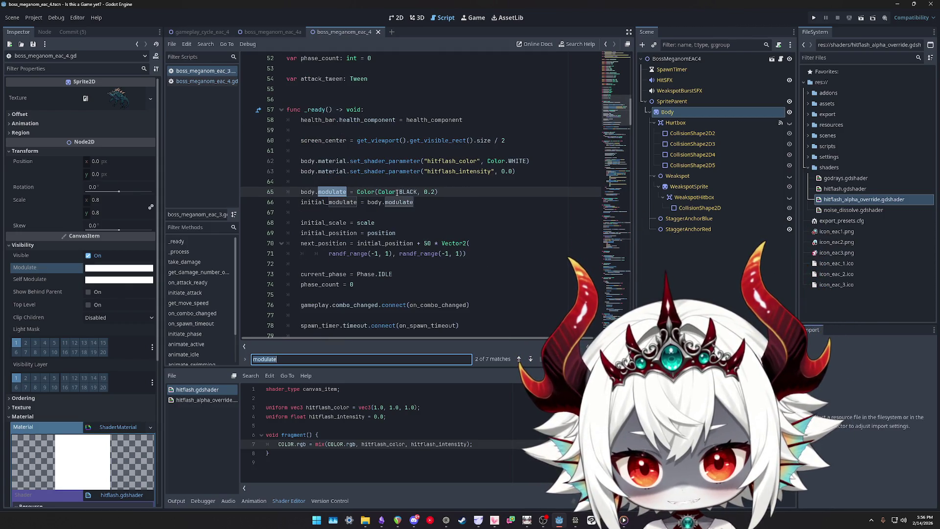
key(Return)
key(Return)
key(Return)
key(Return)
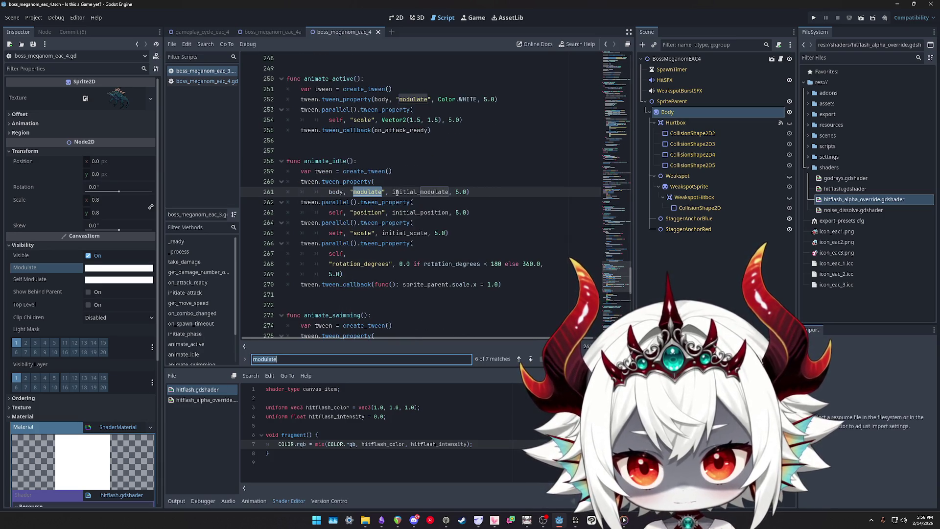
key(Return)
key(Return)
key(Return)
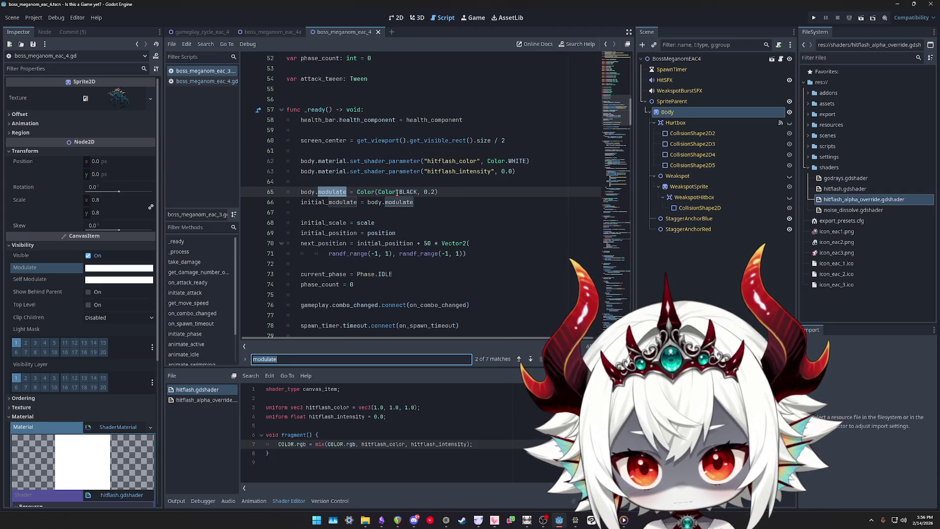
Select the Color(Color.BLACK, 0.2) value, then delete the body.modulate and initial_modulate lines
drag(438, 191, 356, 192)
key(ctrl+c)
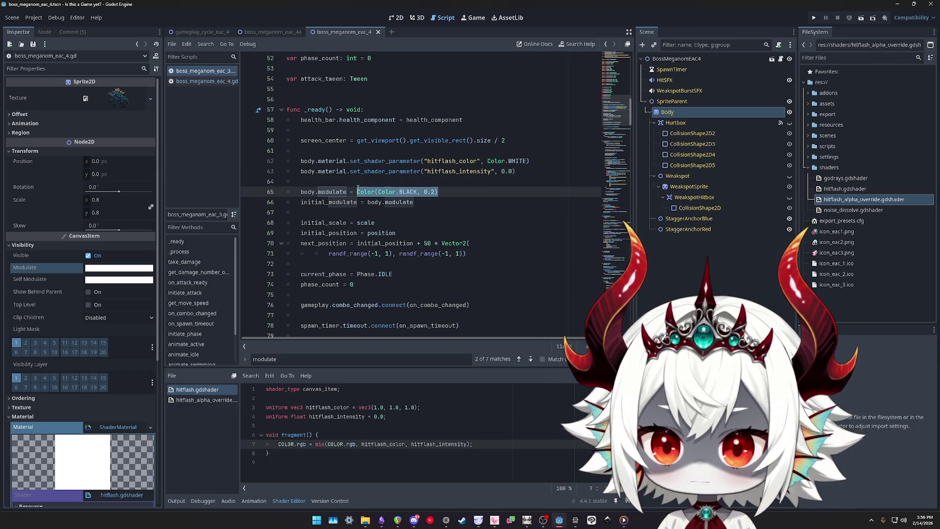
drag(435, 201, 294, 182)
key(BackSpace)
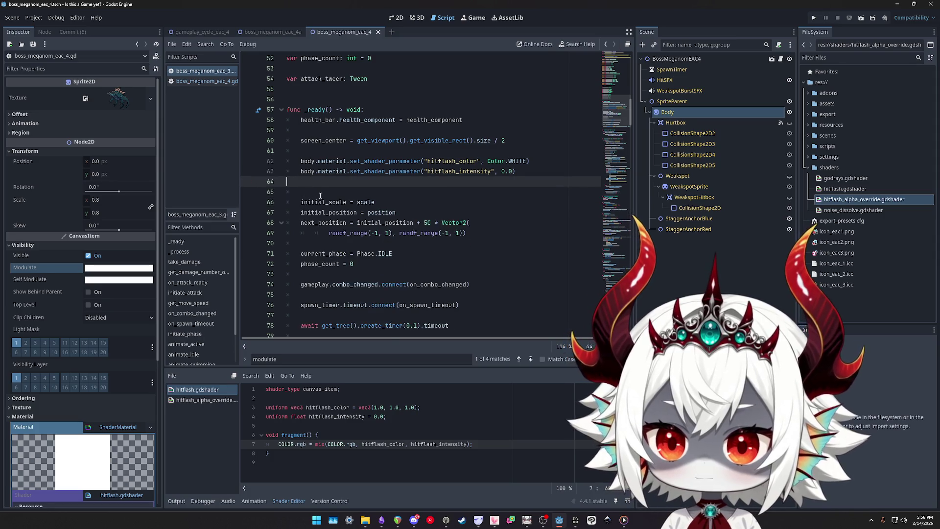
Replace initial_modulate in the animate_idle tween with the dark colour value and save
key(BackSpace)
key(ctrl+f)
text(initial)
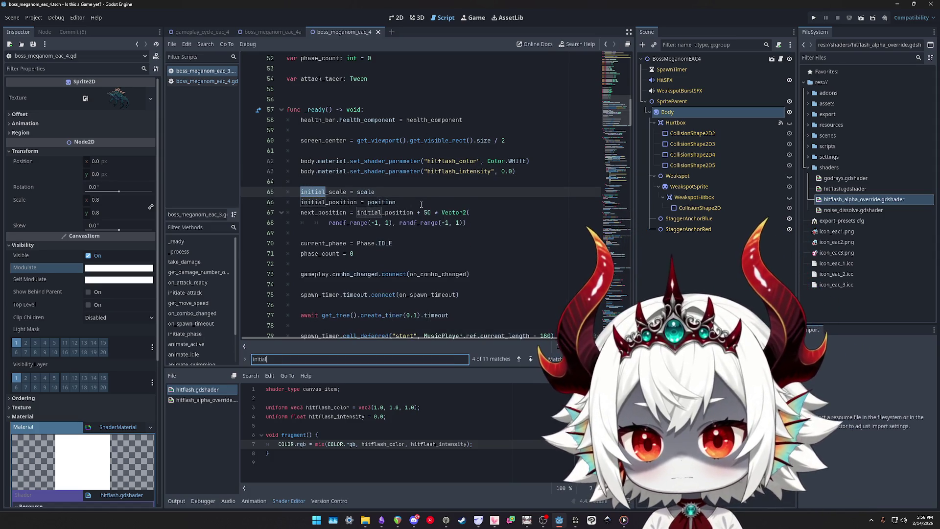
key(Return)
key(Return)
key(Return)
key(Return)
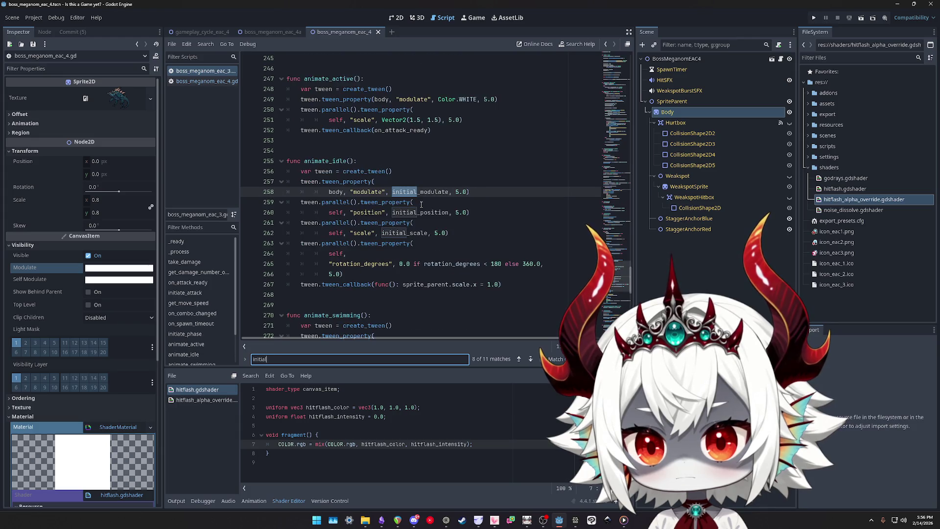
double_click(420, 191)
key(ctrl+v)
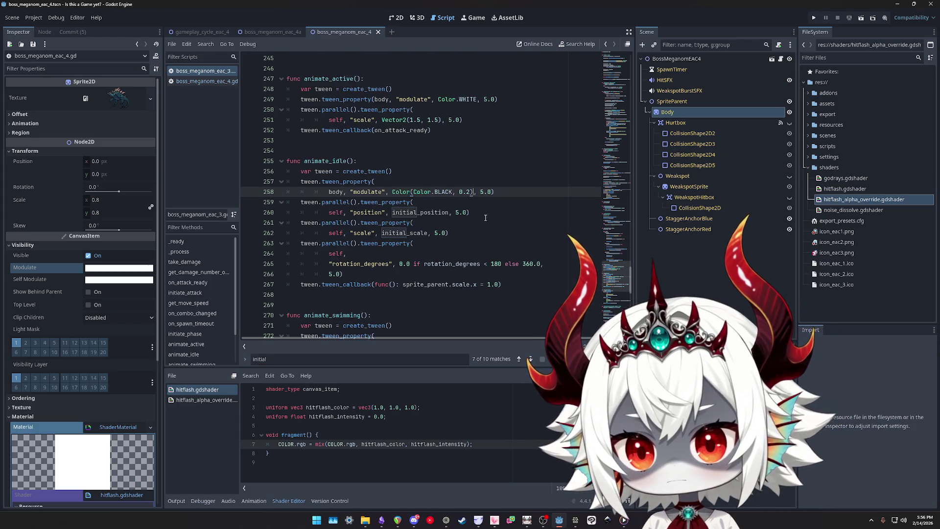
key(ctrl+s)
Undo those edits to restore the modulate lines, then delete the stray blank line
key(ctrl+z)
key(ctrl+z)
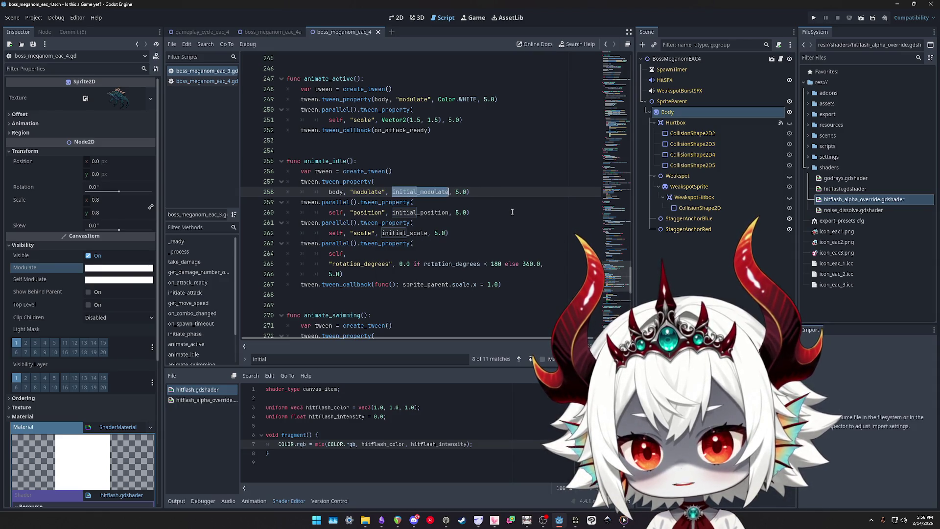
key(ctrl+z)
key(ctrl+z)
key(ctrl+z)
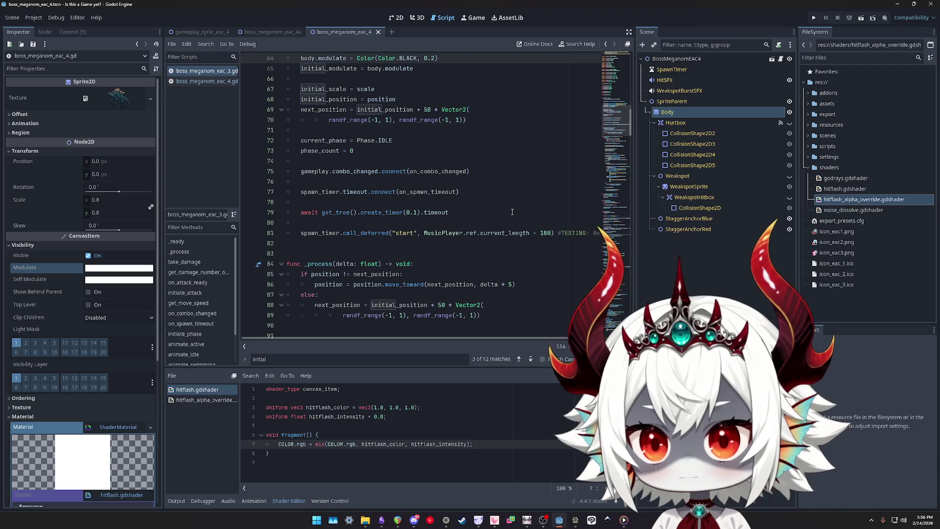
scroll(512, 211, up, 4)
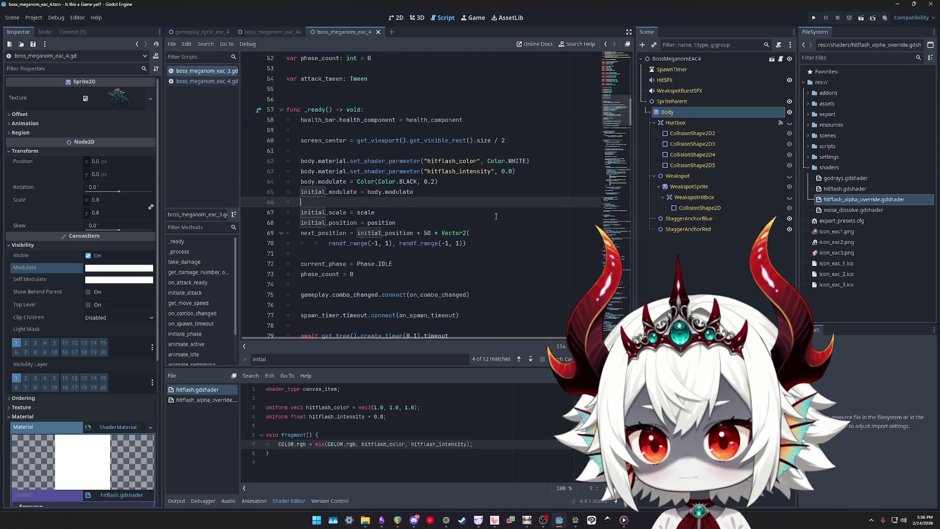
key(ctrl+z)
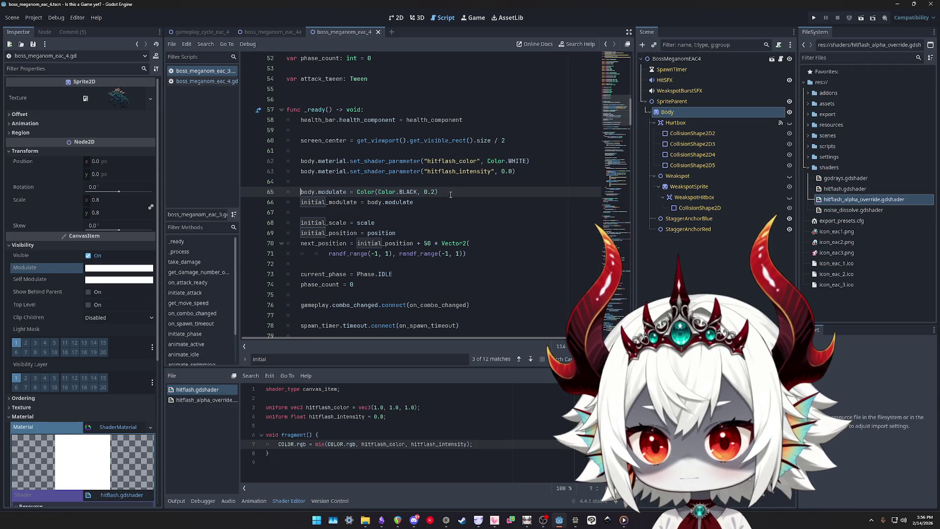
key(Down)
key(Down)
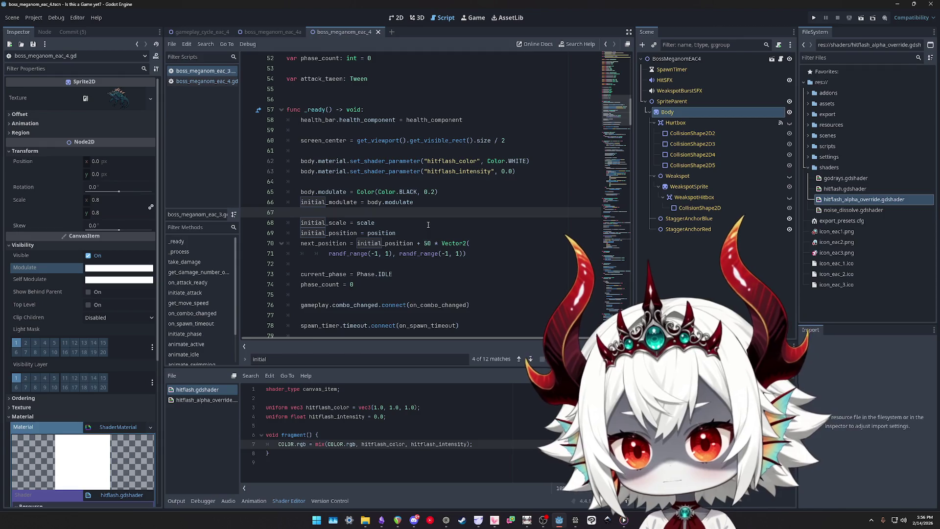
key(BackSpace)
Select the initial_modulate = body.modulate line on line 66 for deletion
key(Up)
key(End)
key(shift+Home)
key(shift+Home)
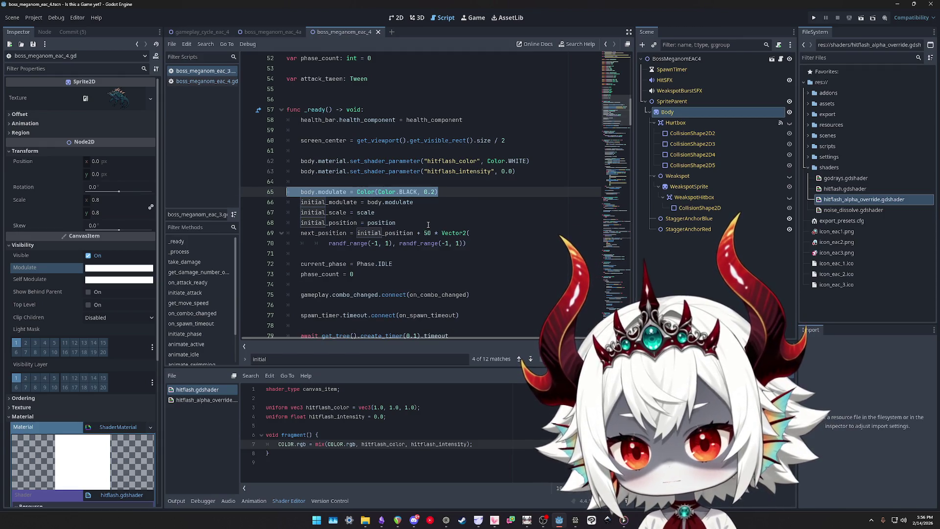
key(End)
key(shift+Home)
key(shift+Home)
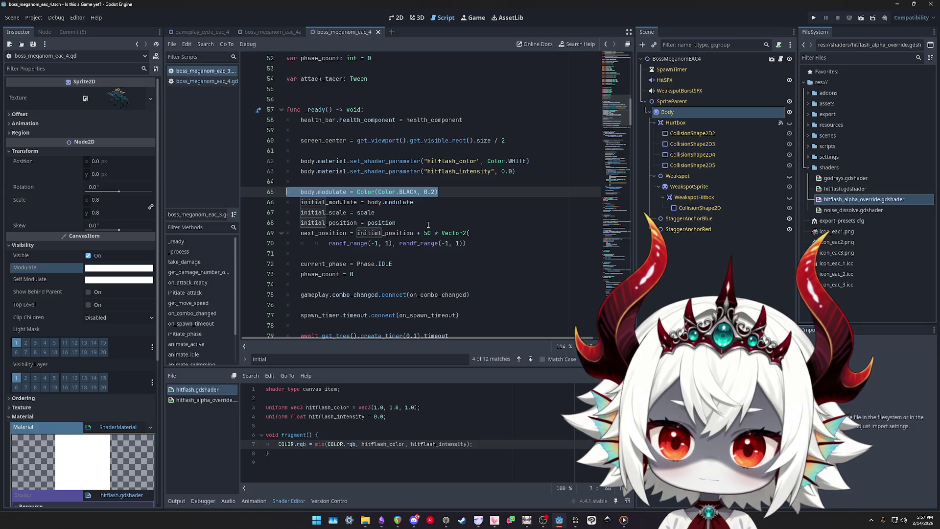
key(Escape)
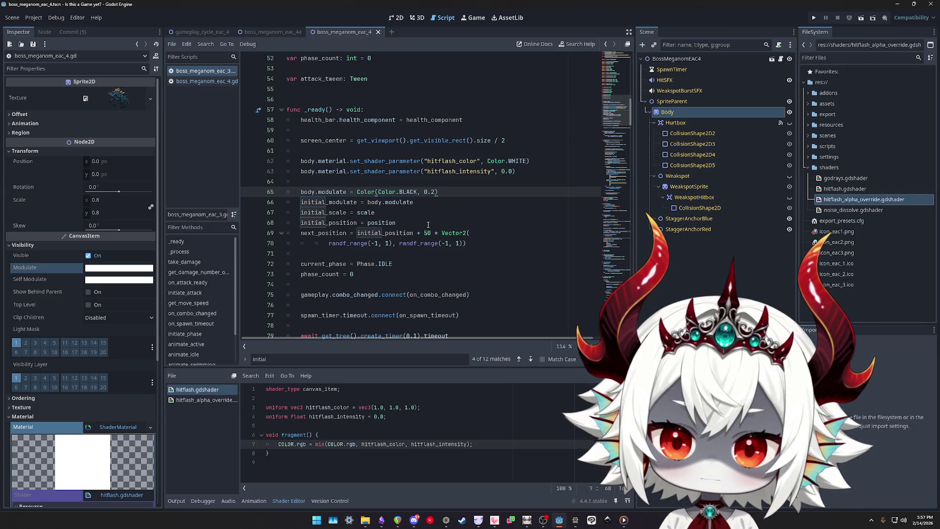
key(ctrl+shift+Left)
key(ctrl+shift+Left)
key(ctrl+shift+Left)
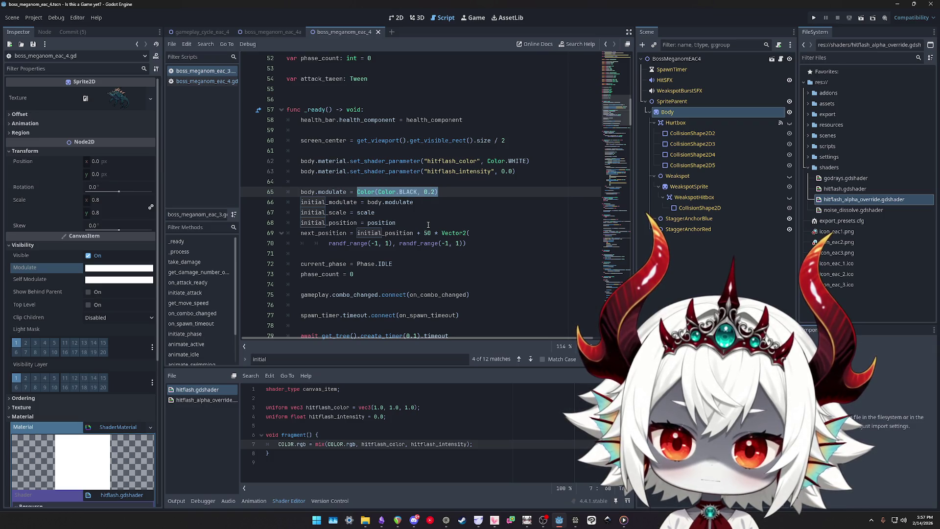
key(Down)
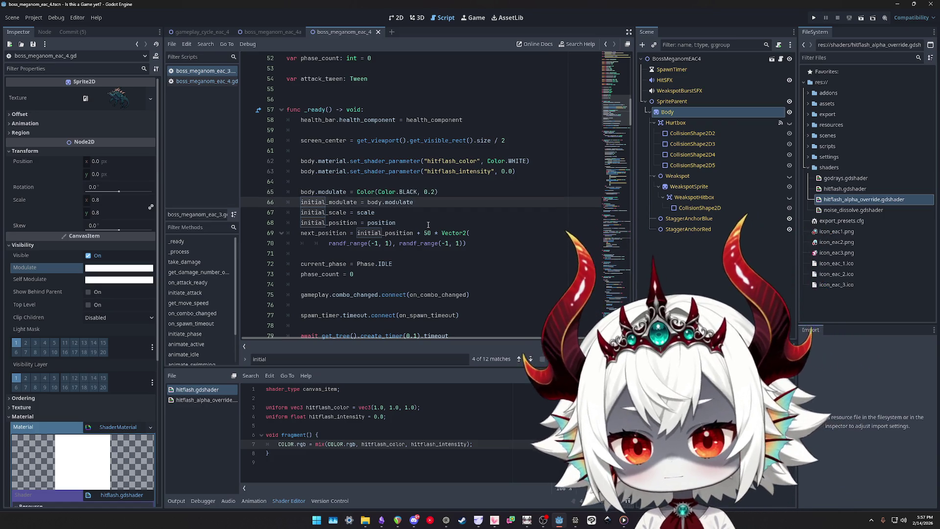
key(End)
key(shift+Up)
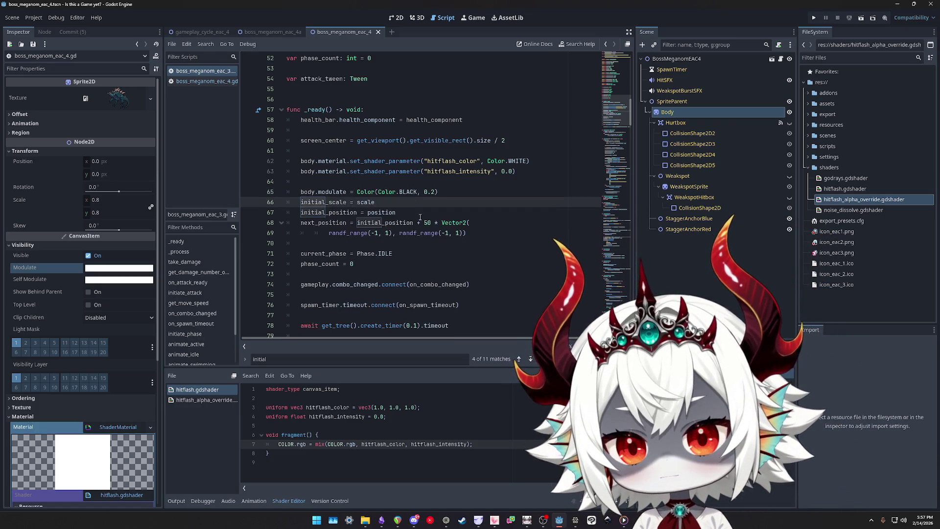
Delete the initial_modulate assignment and paste Color(Color.BLACK, 0.2) into line 46's declaration
key(BackSpace)
scroll(458, 199, up, 4)
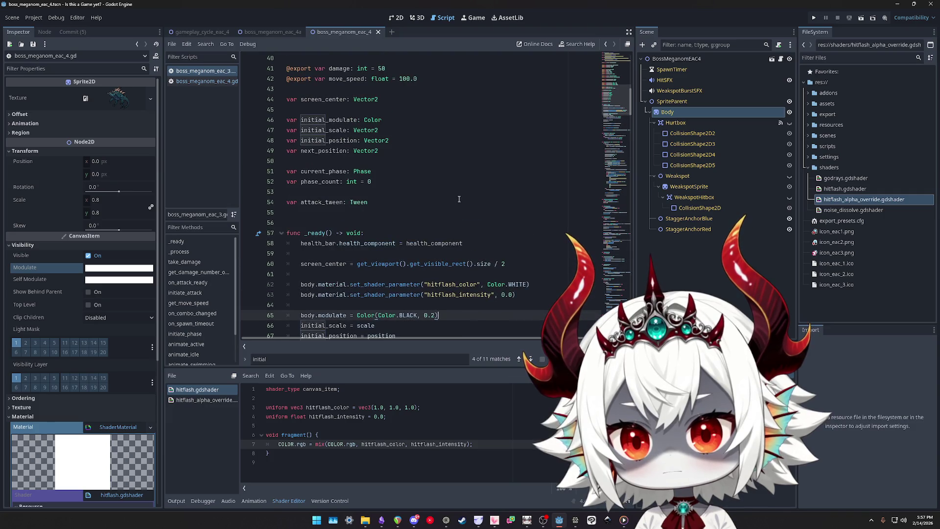
scroll(314, 96, down, 1)
double_click(316, 90)
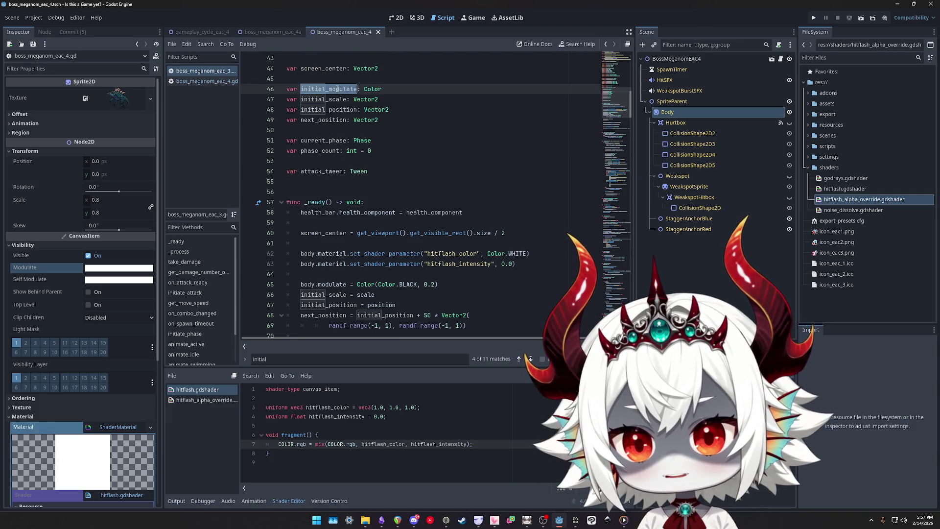
click(417, 89)
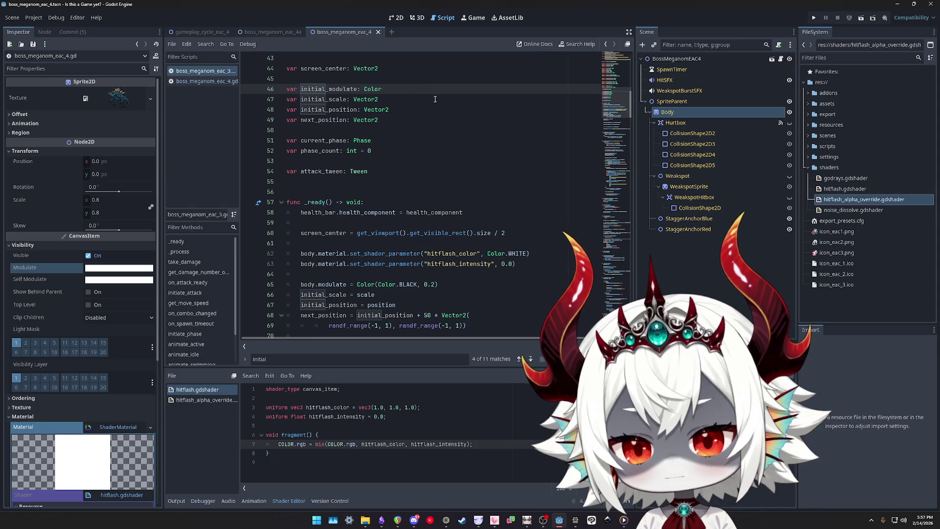
text( =)
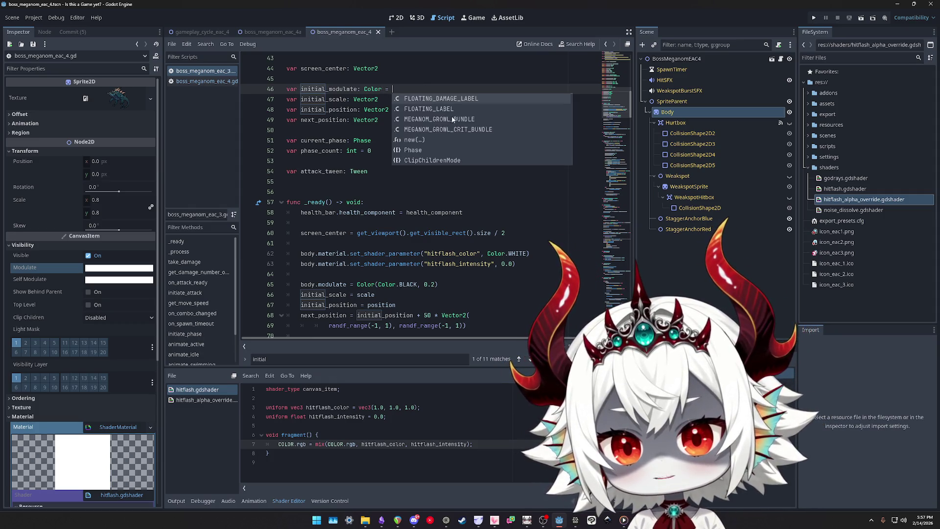
drag(438, 284, 356, 284)
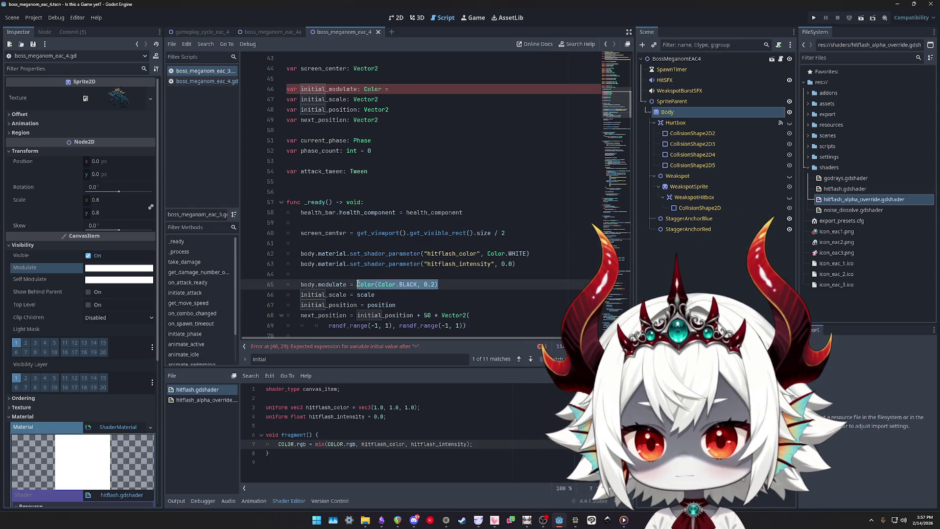
key(ctrl+c)
click(401, 89)
key(ctrl+v)
Fix line 46 to read var initial_modulate := Color(Color.BLACK, 0.2)
double_click(399, 90)
text(Color()
key(End)
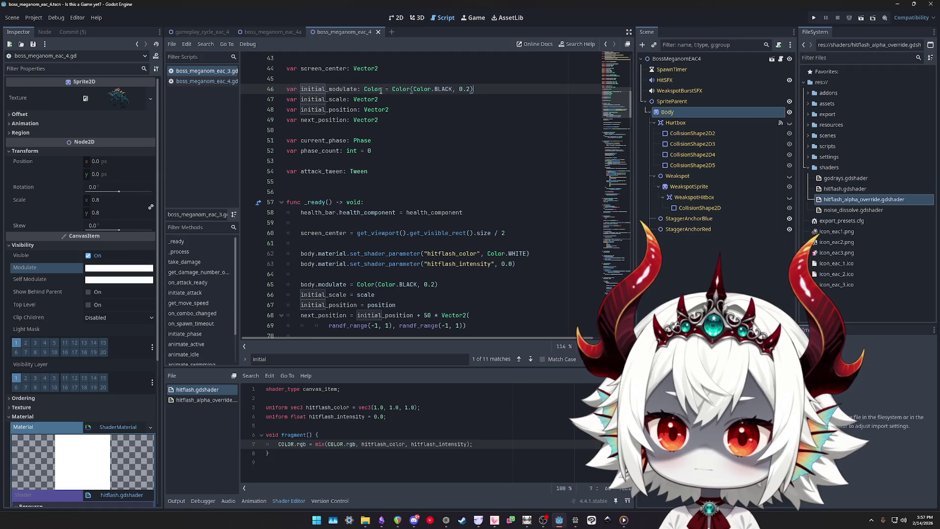
click(388, 89)
key(BackSpace)
key(BackSpace)
key(BackSpace)
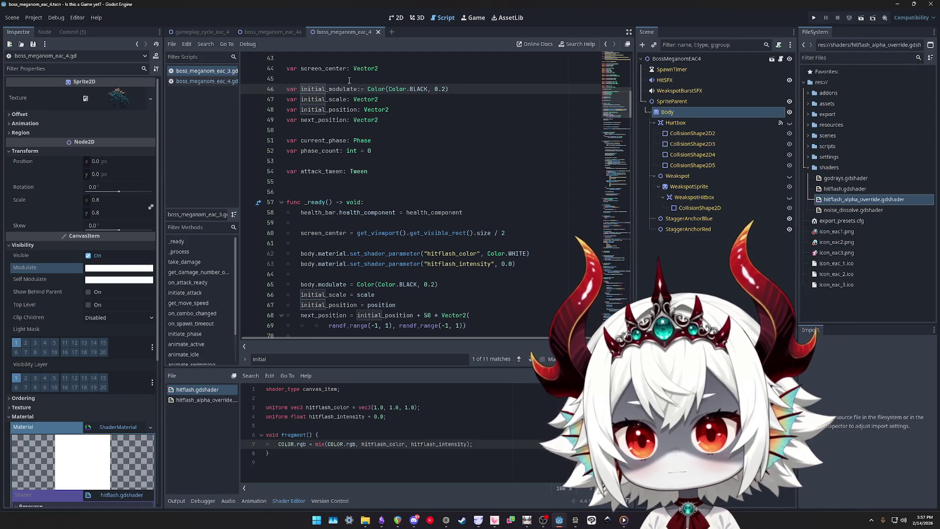
text(:)
Change line 65 to body.modulate = initial_modulate
double_click(357, 89)
key(ctrl+c)
drag(453, 286, 356, 285)
key(ctrl+v)
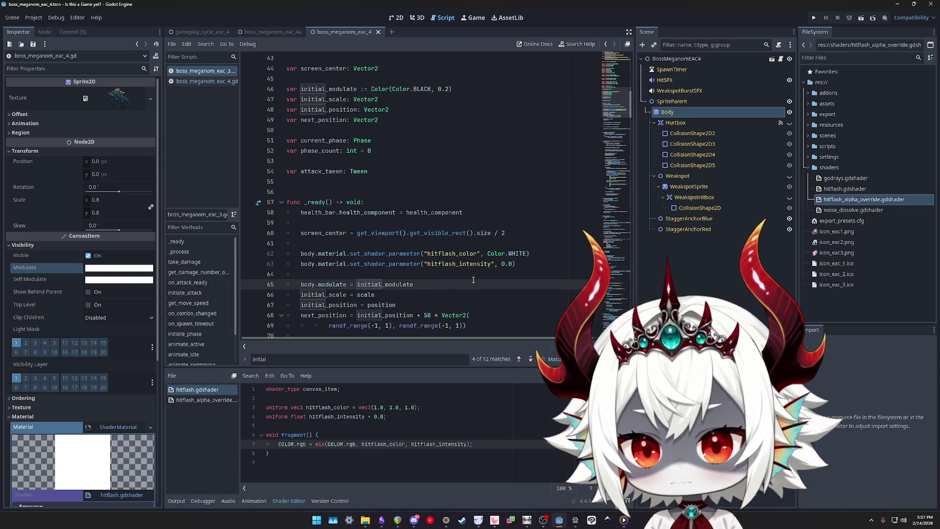
Search for initial_modulate to check its uses in the script
scroll(473, 278, down, 1)
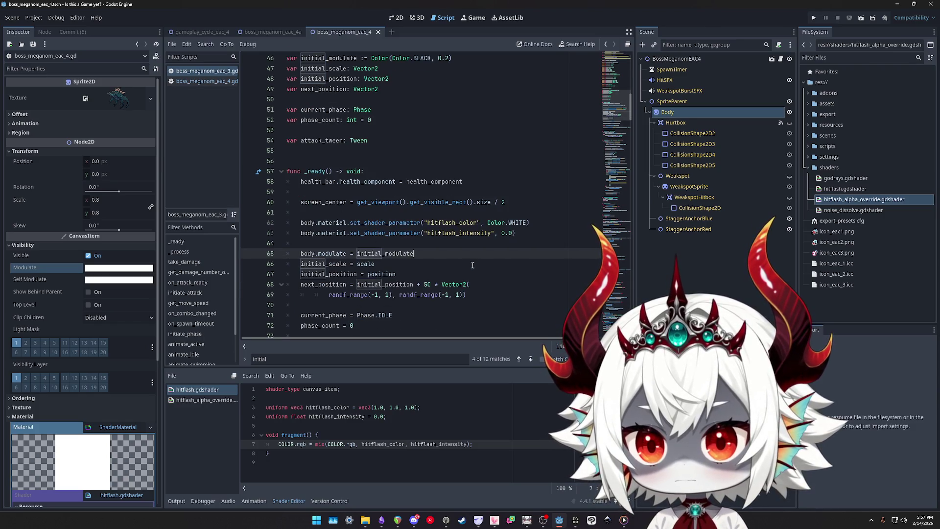
double_click(382, 253)
key(ctrl+f)
key(Return)
key(Return)
key(Return)
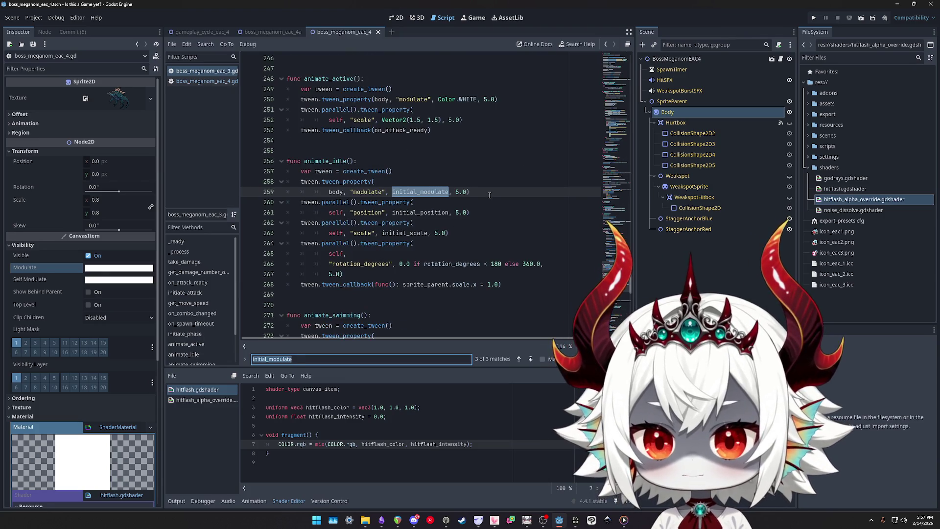
click(489, 195)
scroll(486, 188, down, 1)
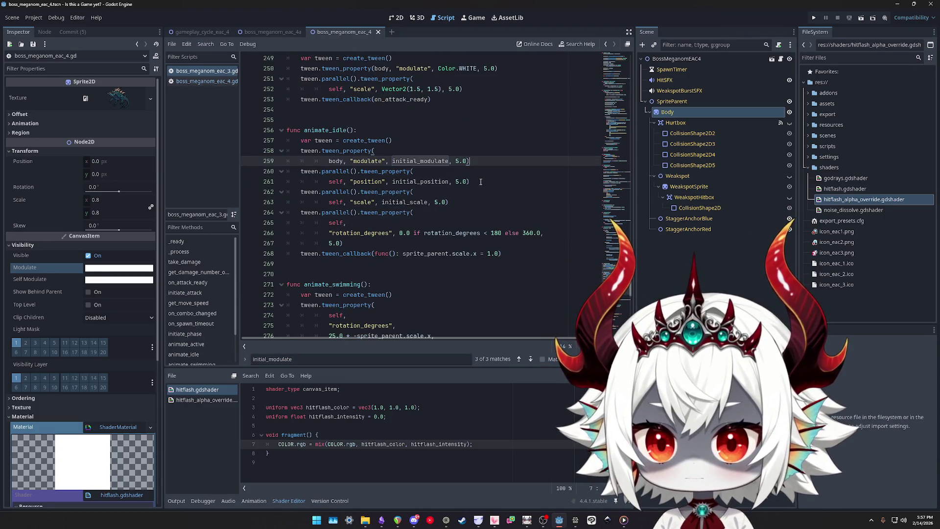
scroll(480, 182, up, 1)
mouse_move(617, 186)
mouse_down()
mouse_move(627, 62)
mouse_move(630, 119)
mouse_up()
Rewrite line 65 as initial_modulate = body.modulate
double_click(390, 148)
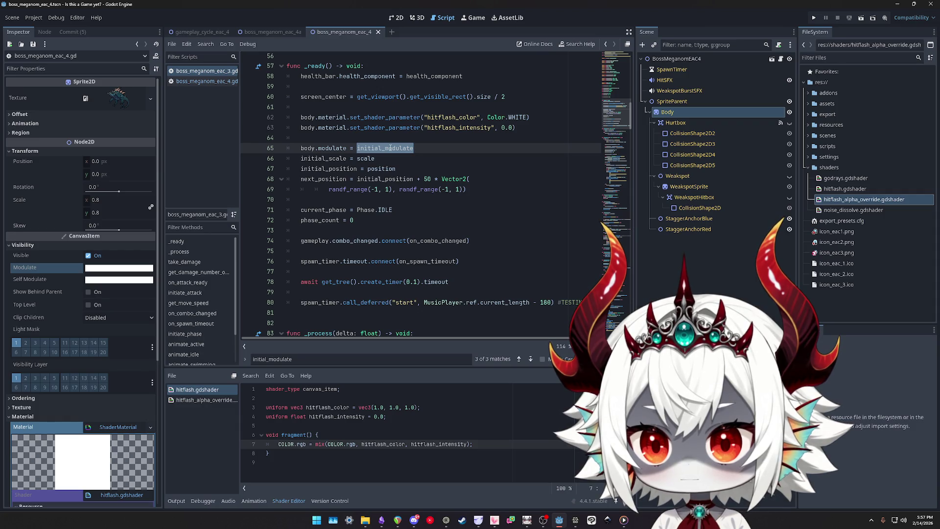
scroll(441, 151, up, 5)
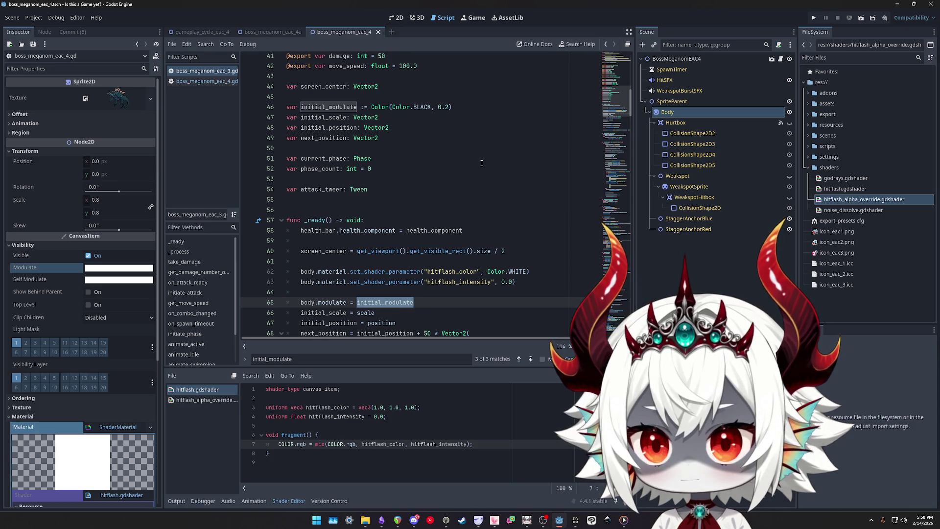
key(ctrl+x)
key(Home)
key(ctrl+shift+Right)
key(ctrl+shift+Right)
key(ctrl+shift+Right)
key(ctrl+v)
key(End)
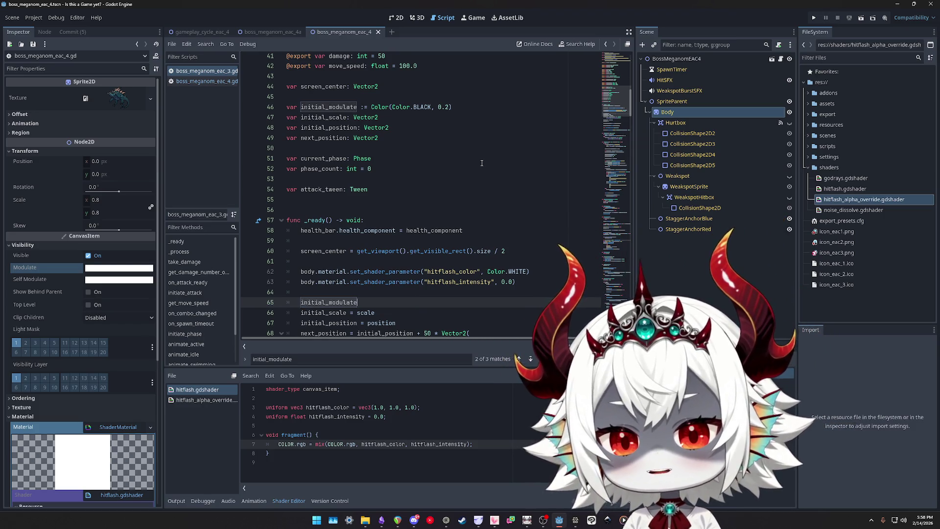
key(ctrl+z)
key(ctrl+z)
key(ctrl+z)
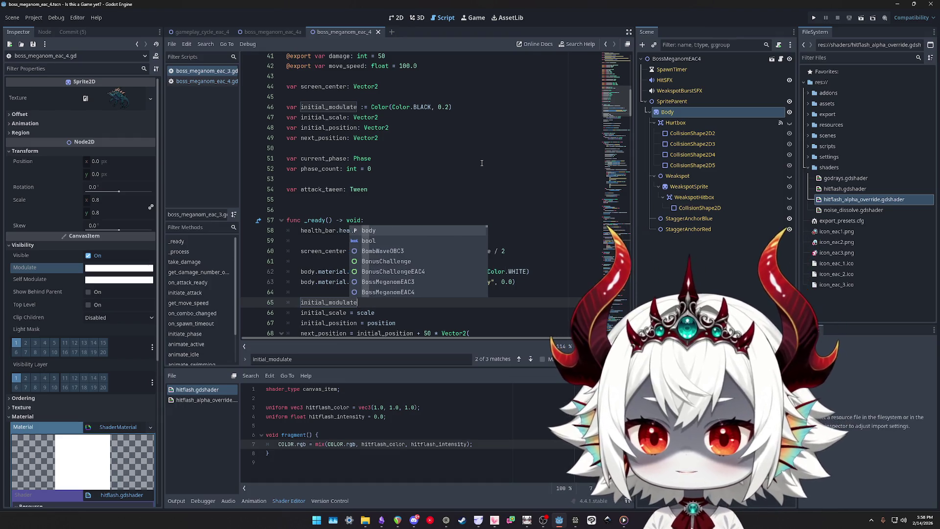
key(ctrl+z)
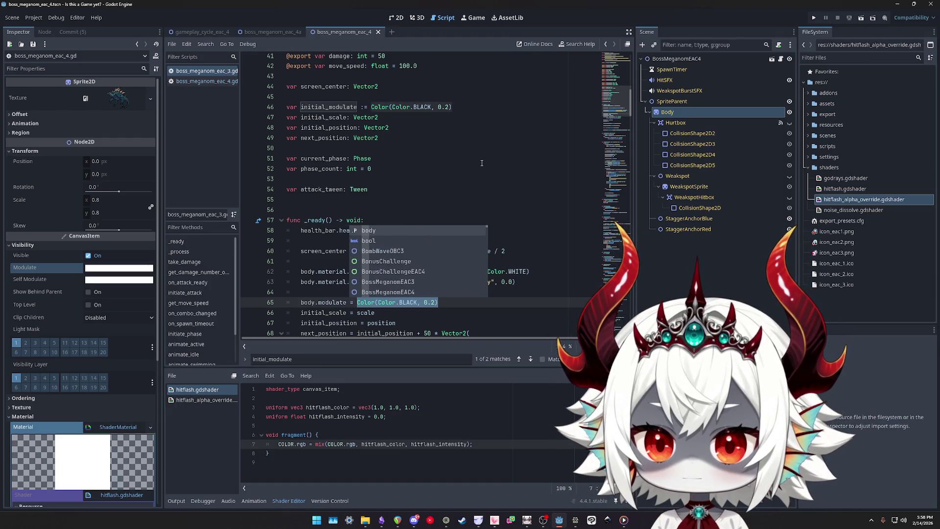
key(ctrl+z)
key(ctrl+z)
key(ctrl+z)
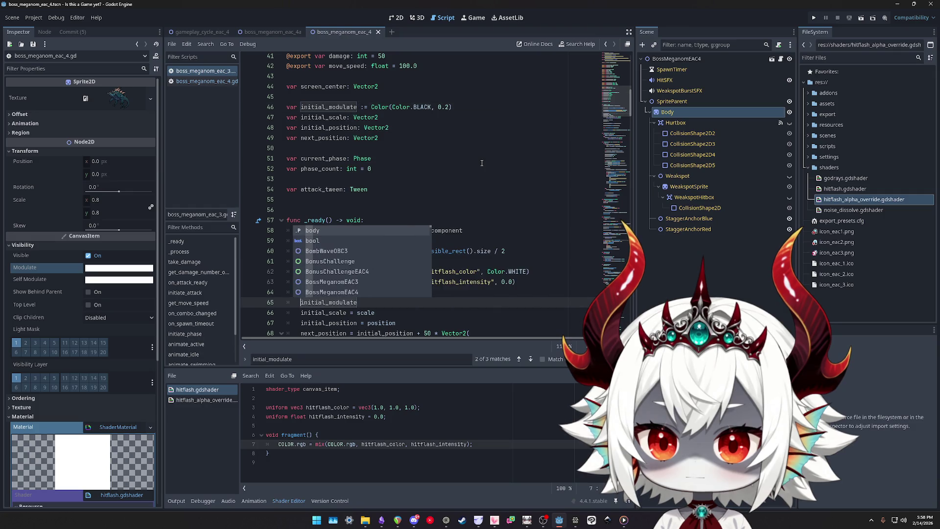
key(ctrl+z)
key(ctrl+z)
text( = body.mo)
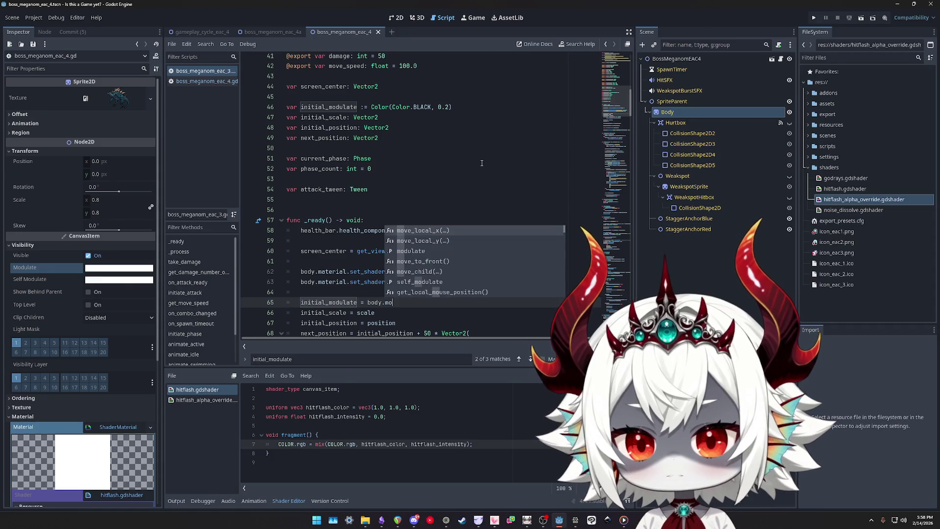
text(d)
key(Return)
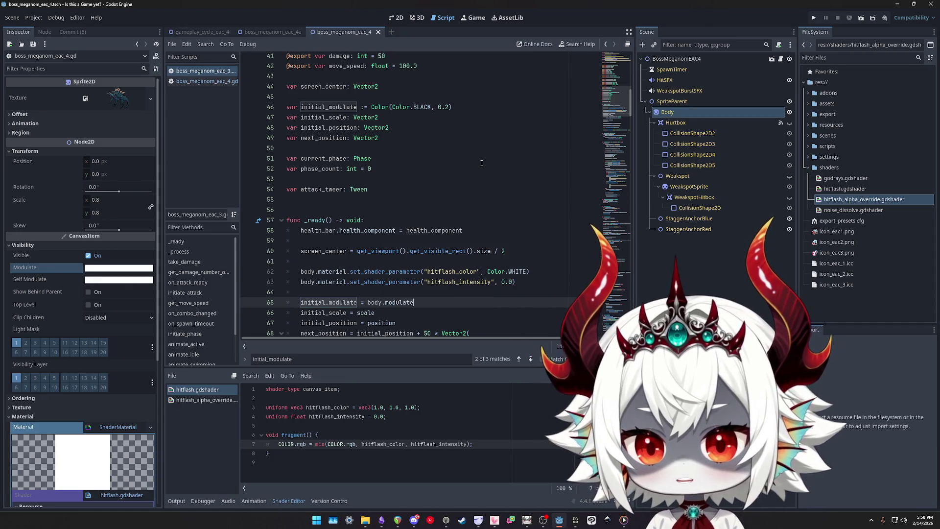
Change line 46 to var initial_modulate: Color with no default value
click(465, 108)
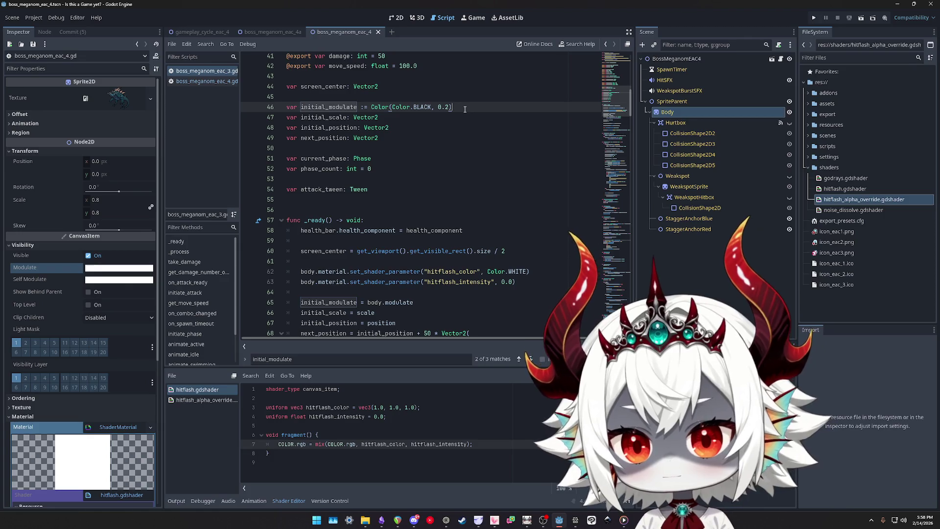
key(shift+Home)
key(ctrl+shift+Right)
key(ctrl+shift+Right)
key(BackSpace)
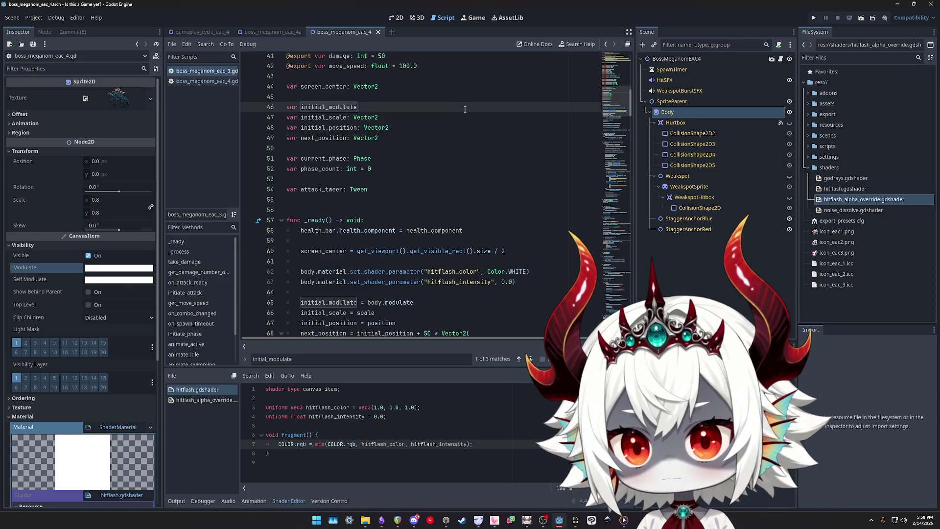
text(: Color)
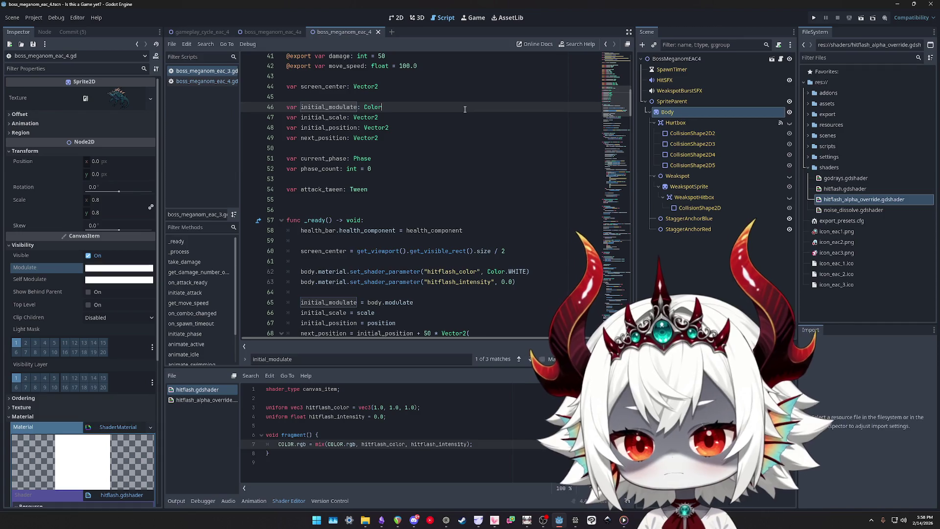
click(523, 224)
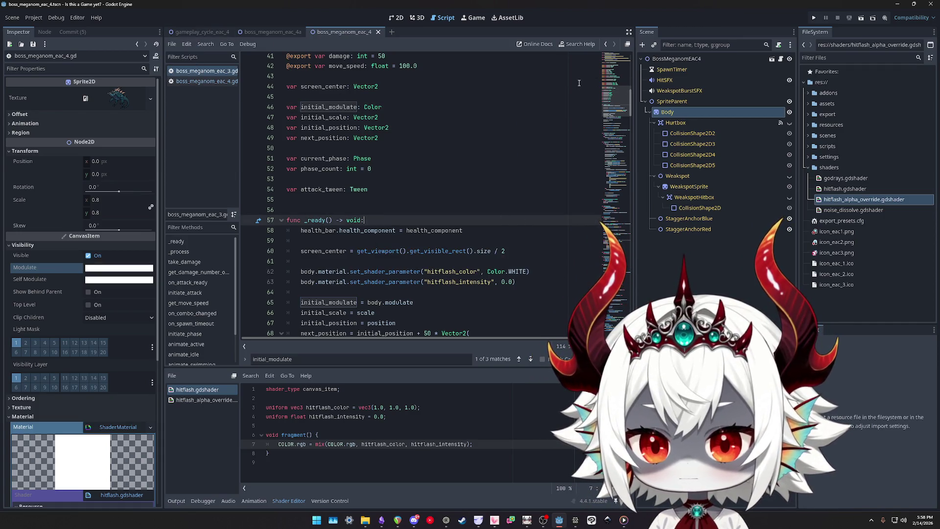
scroll(500, 180, down, 2)
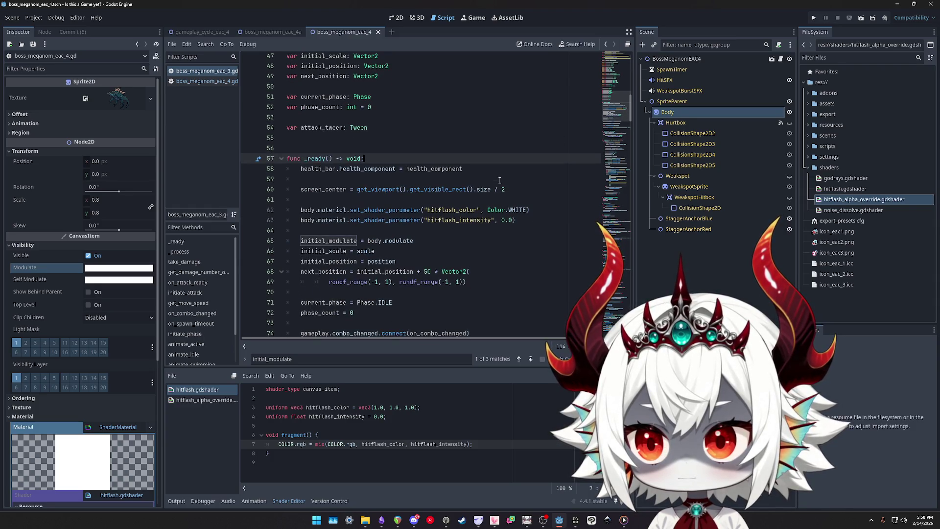
Open the boss_meganom_eac_3 scene and select its Body node
click(826, 57)
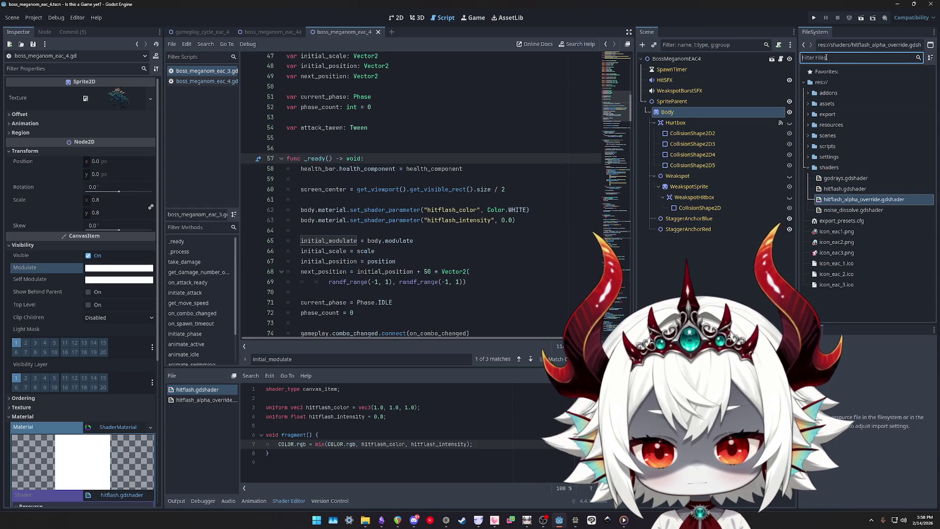
text(meganom_eac)
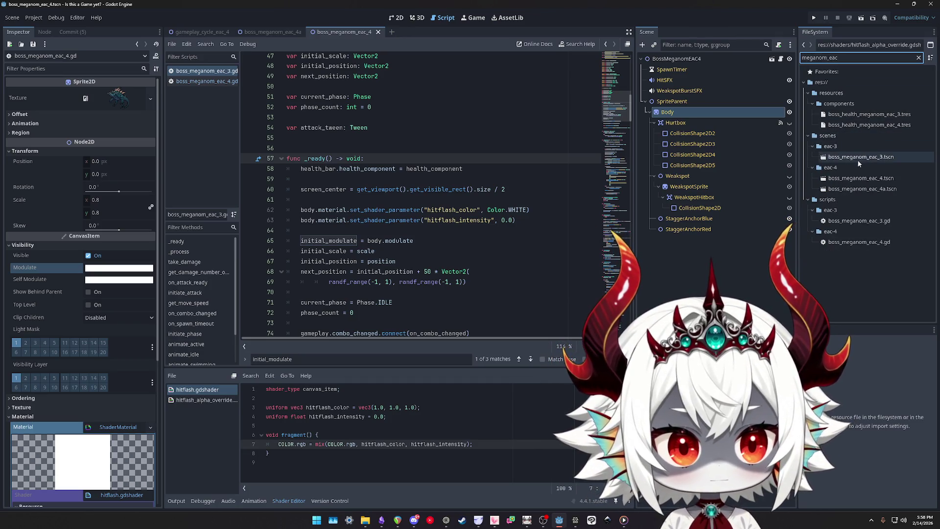
double_click(857, 157)
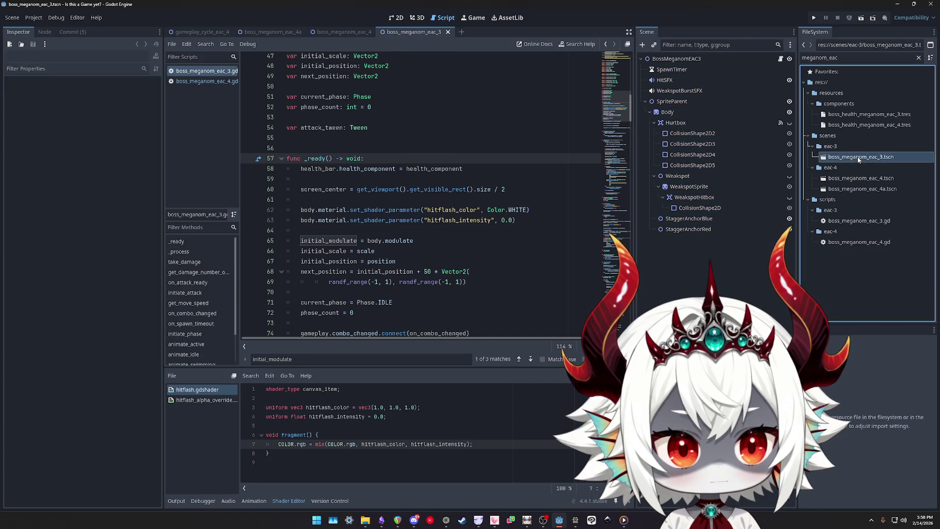
click(675, 111)
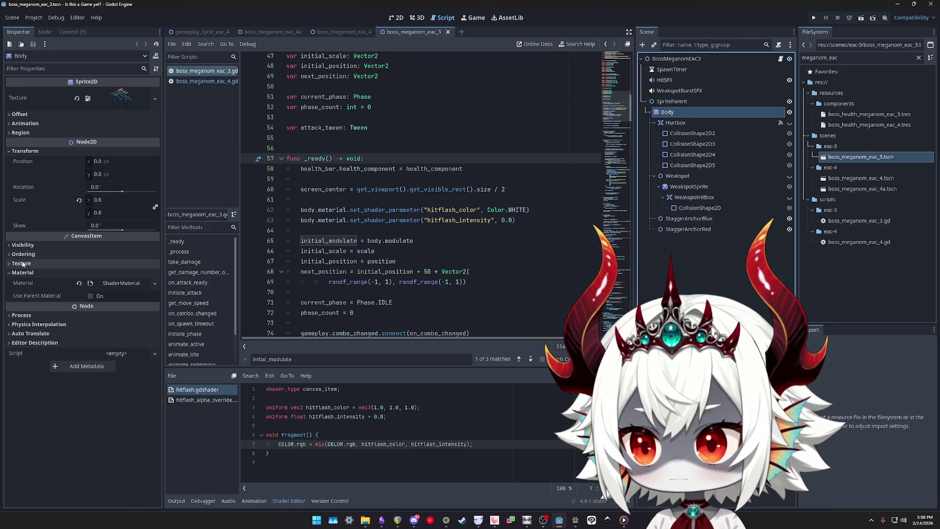
Set Body's modulate alpha to 0 and save the scene
click(22, 245)
click(118, 268)
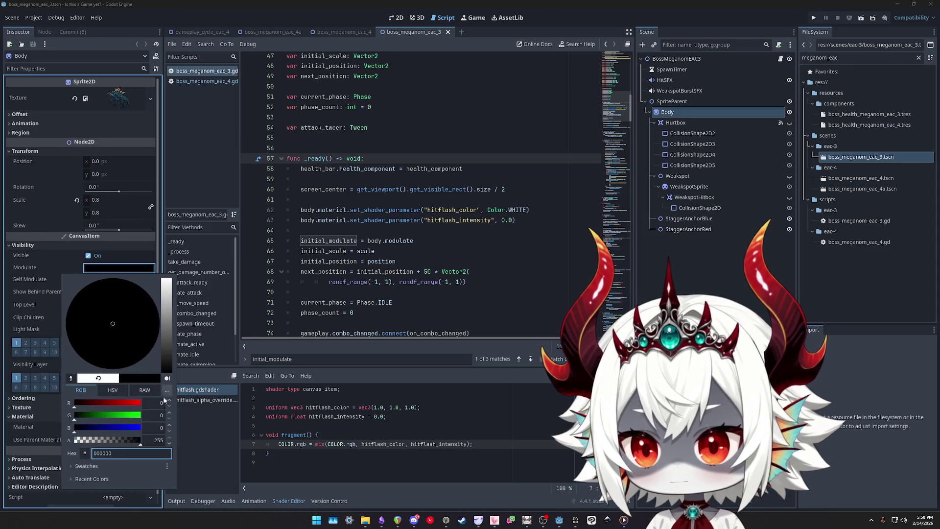
drag(141, 440, 73, 440)
click(333, 281)
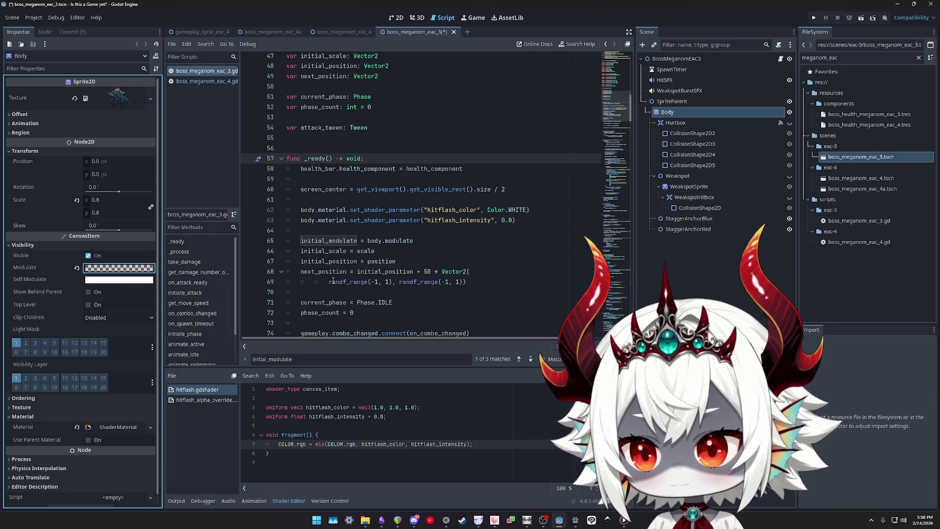
key(ctrl+s)
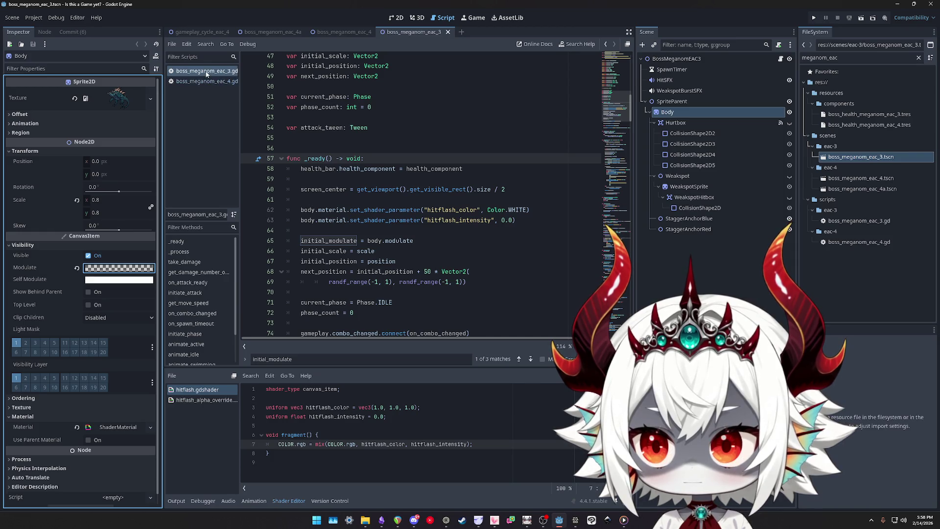
click(323, 241)
Find initial_modulate in boss_meganom_eac_4.gd and select the animate_swimming function
key(ctrl+f)
key(Return)
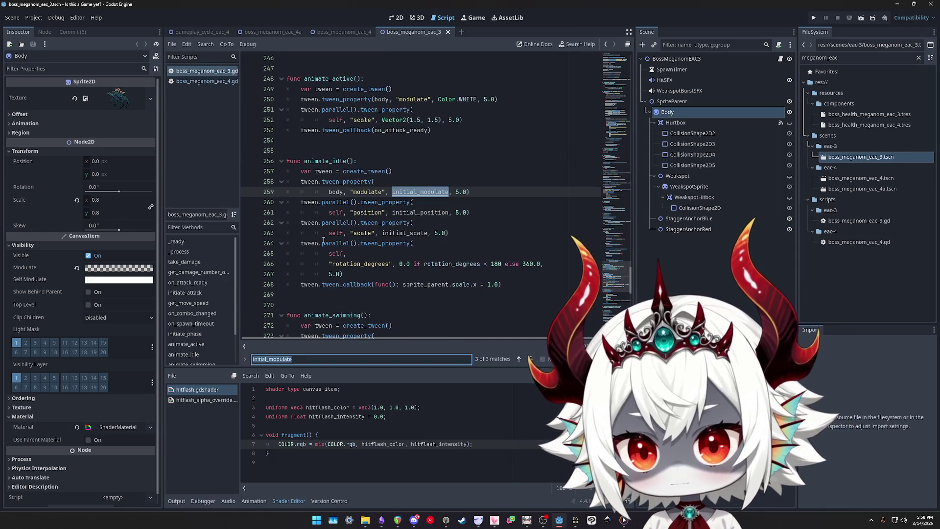
click(206, 81)
key(F3)
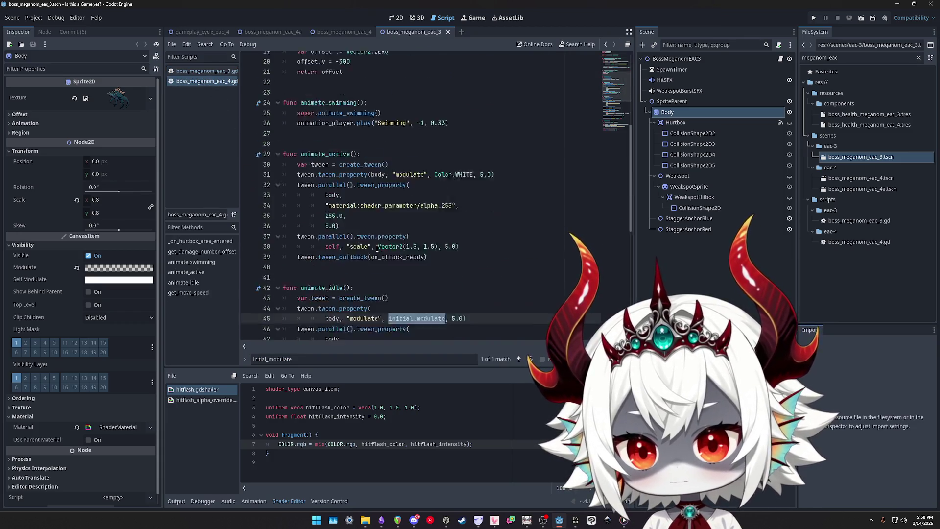
scroll(377, 247, down, 2)
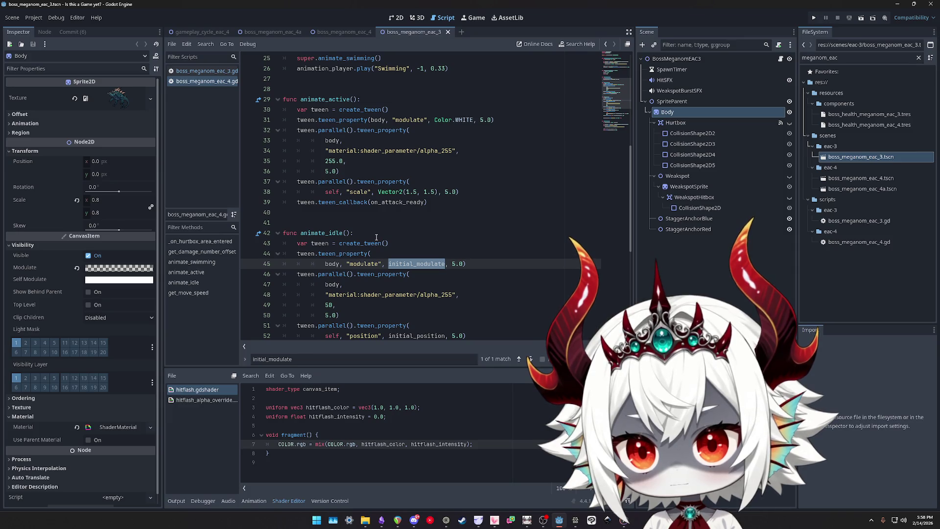
scroll(376, 237, down, 3)
scroll(379, 233, up, 7)
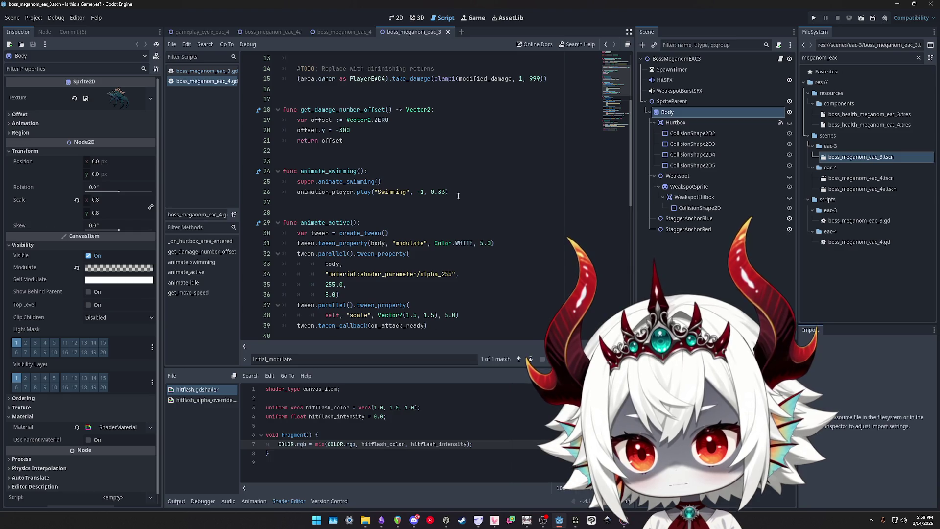
drag(459, 196, 254, 171)
scroll(355, 222, down, 5)
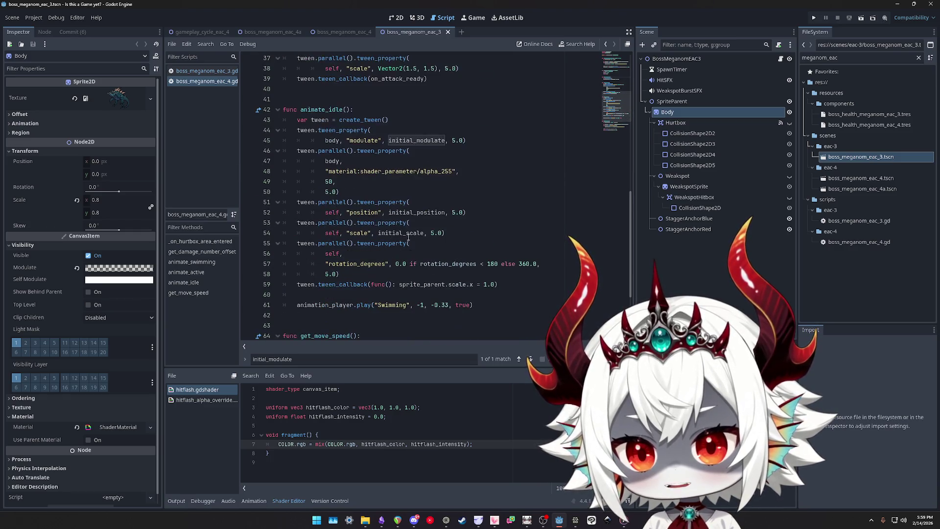
Compare function order with boss_meganom_eac_3.gd, reselecting animate_swimming in the eac_4 script
click(200, 73)
scroll(376, 163, up, 3)
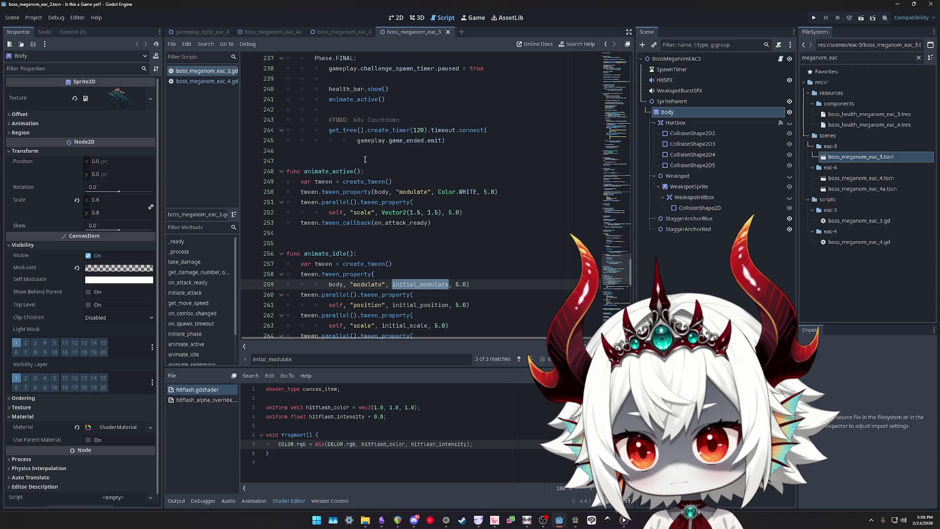
scroll(364, 159, down, 4)
scroll(351, 159, up, 3)
scroll(351, 159, down, 3)
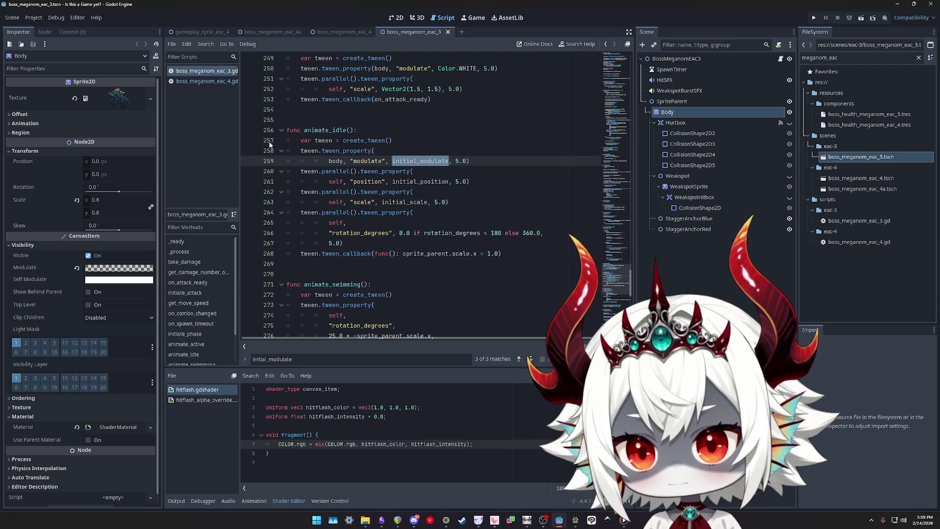
click(206, 81)
scroll(382, 181, up, 3)
drag(448, 130, 283, 111)
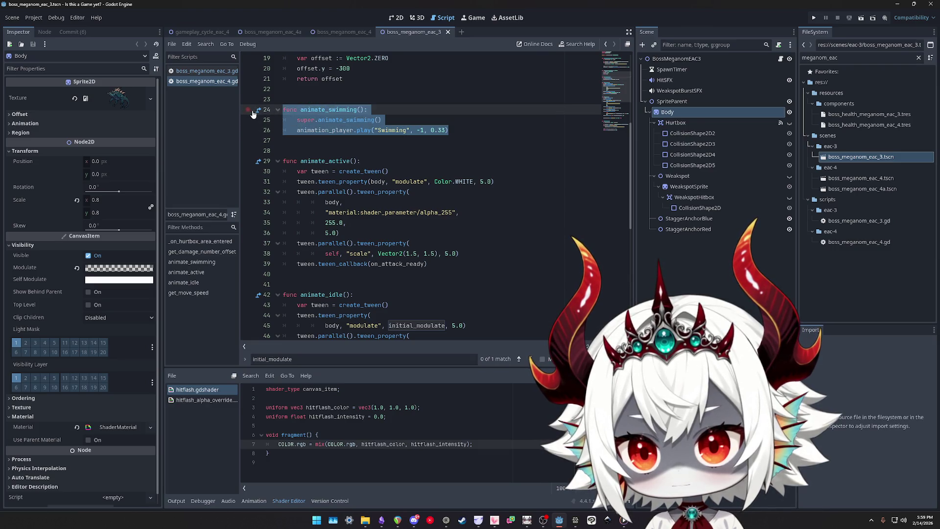
click(205, 71)
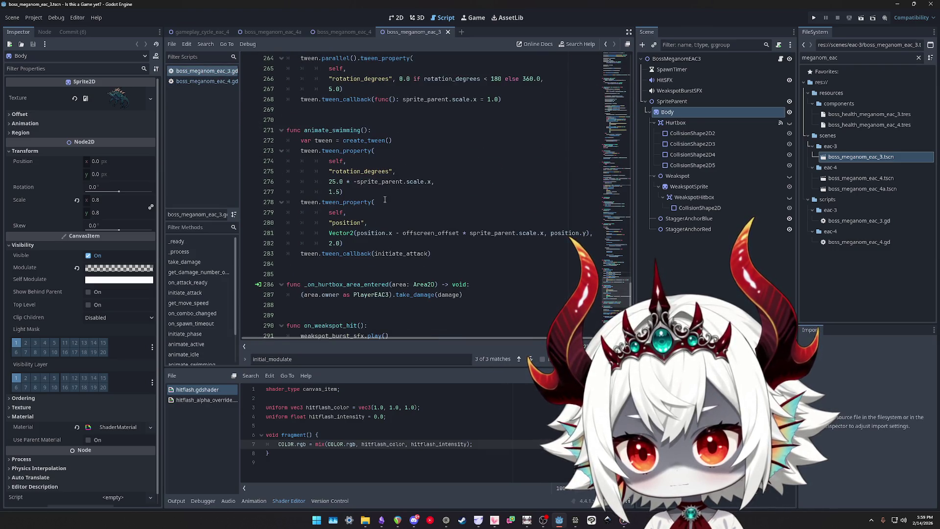
scroll(385, 199, up, 4)
click(191, 82)
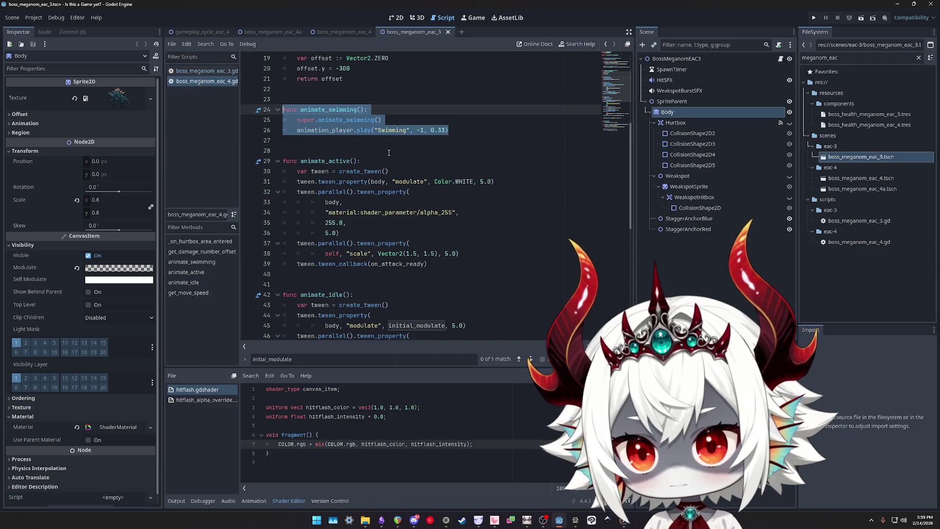
scroll(389, 153, down, 3)
scroll(388, 153, up, 3)
Cut animate_swimming and paste it below animate_idle, removing the extra blank line
drag(448, 130, 232, 99)
key(ctrl+c)
key(BackSpace)
key(BackSpace)
key(BackSpace)
scroll(292, 142, down, 4)
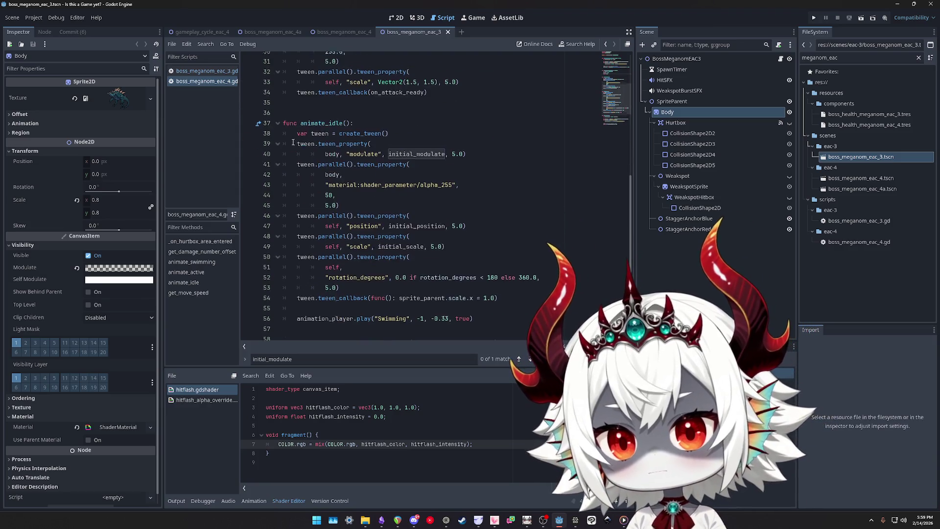
scroll(293, 142, down, 3)
click(346, 231)
key(Return)
key(Return)
key(ctrl+v)
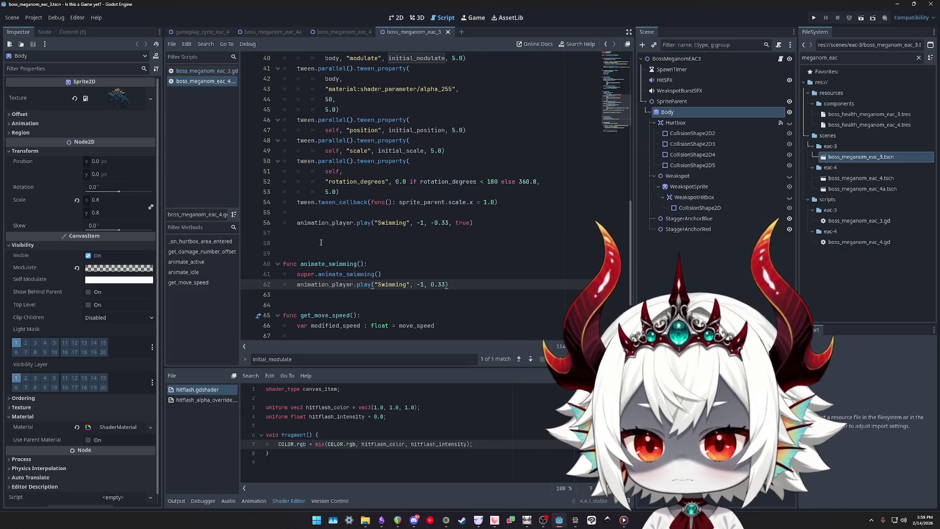
click(321, 242)
key(BackSpace)
Check the new function order against boss_meganom_eac_3.gd and inspect initial_modulate on line 259
click(196, 71)
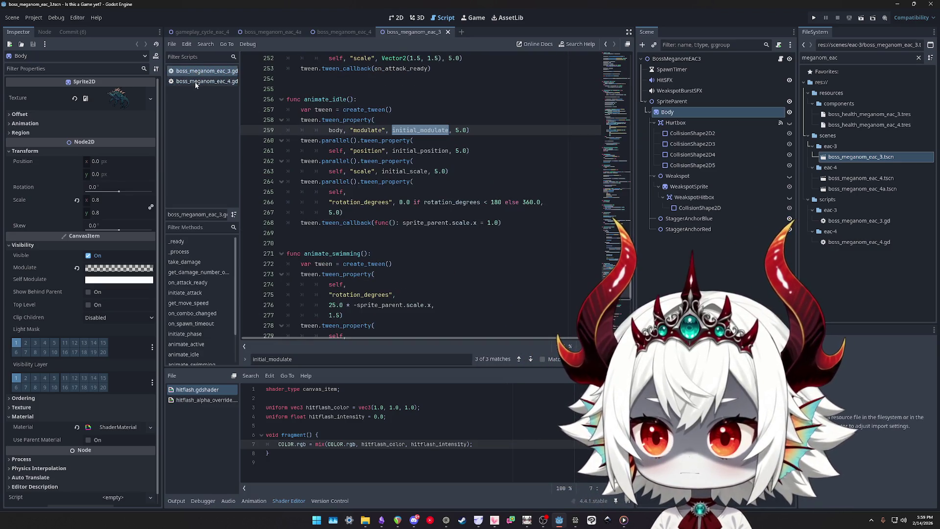
click(196, 82)
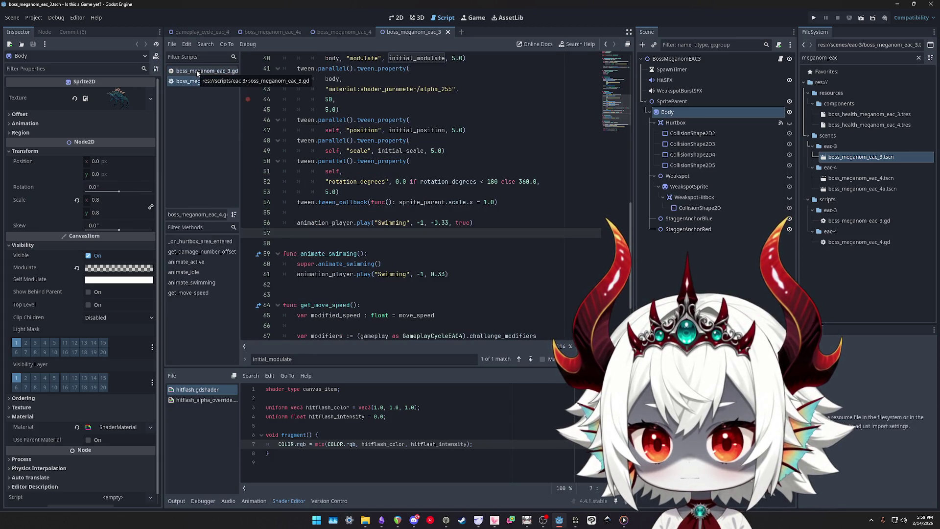
click(196, 71)
scroll(377, 131, down, 4)
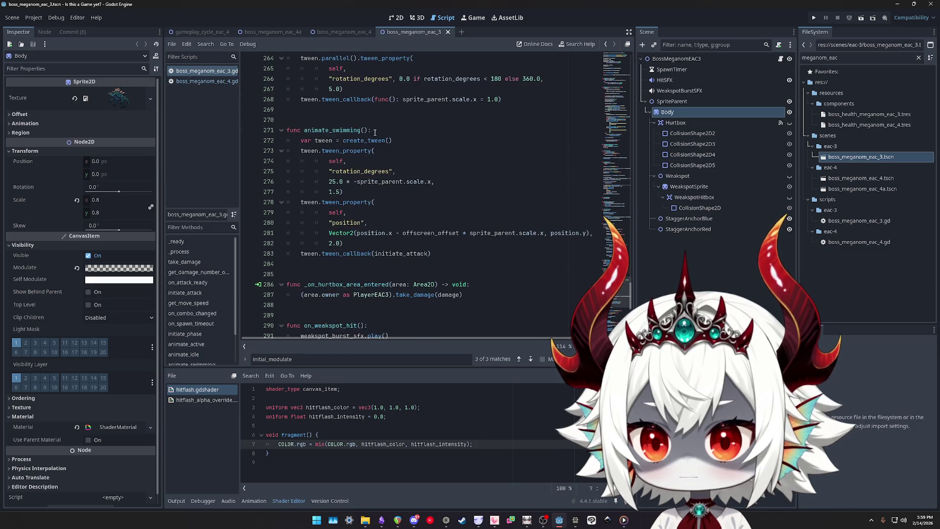
click(189, 81)
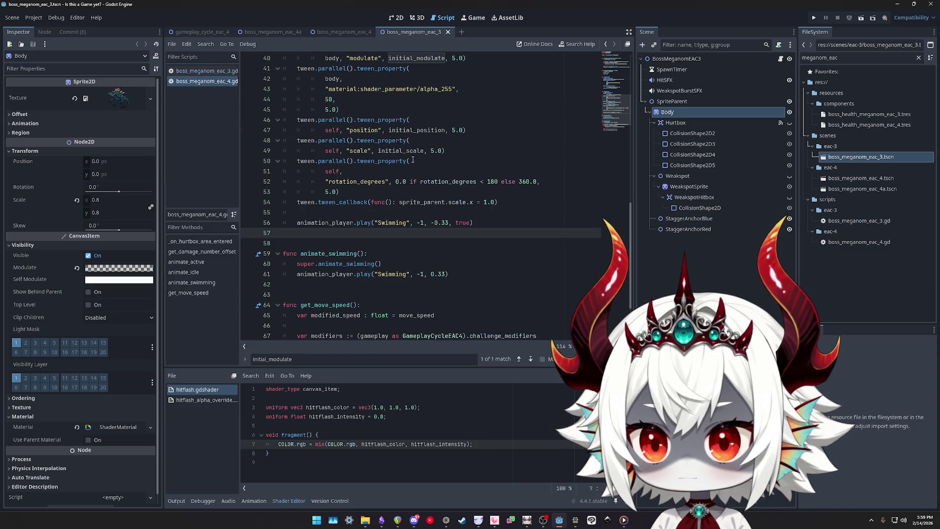
click(200, 73)
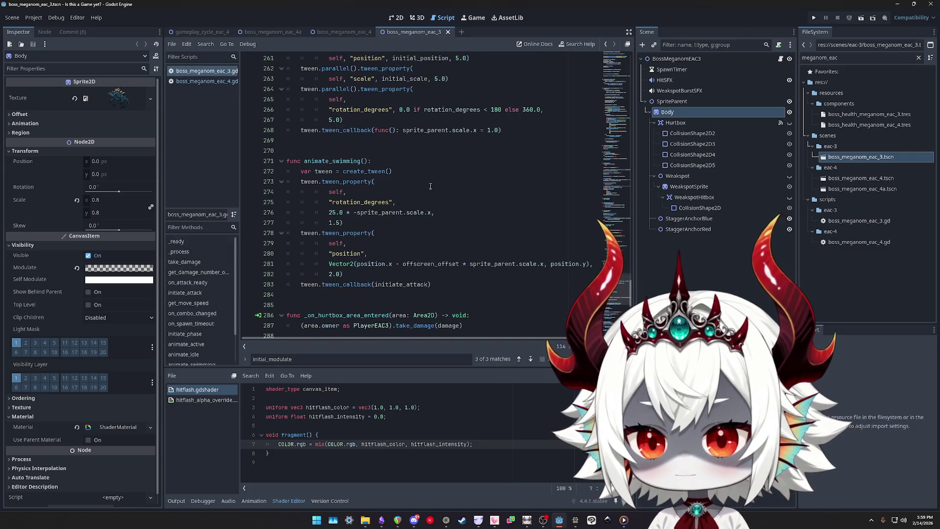
scroll(430, 186, up, 4)
click(482, 162)
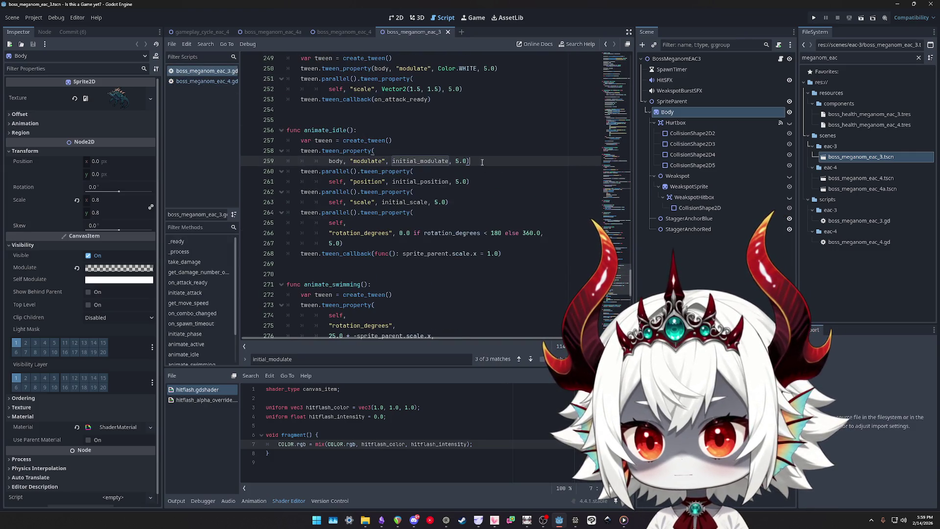
click(322, 130)
double_click(419, 161)
scroll(418, 222, up, 2)
click(200, 84)
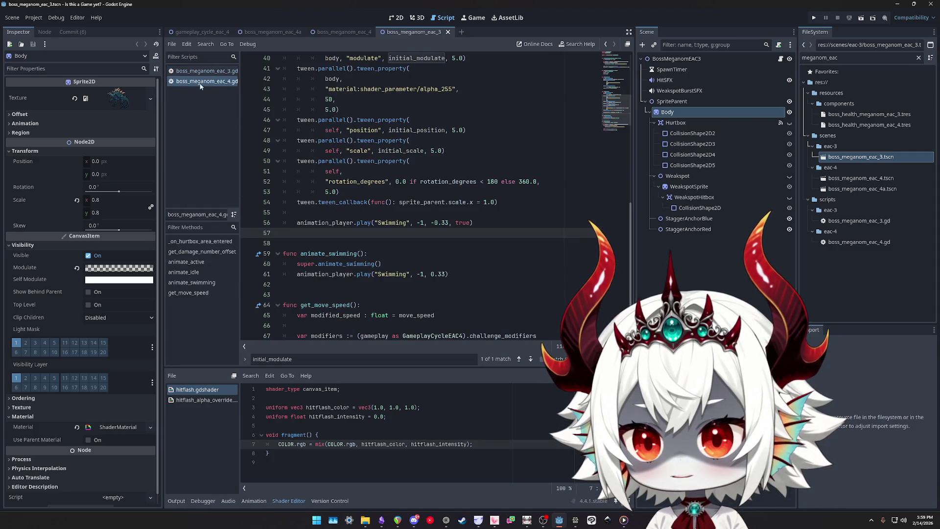
scroll(444, 190, up, 3)
Delete the body modulate tween from animate_idle so the alpha_255 tween starts the sequence
click(474, 152)
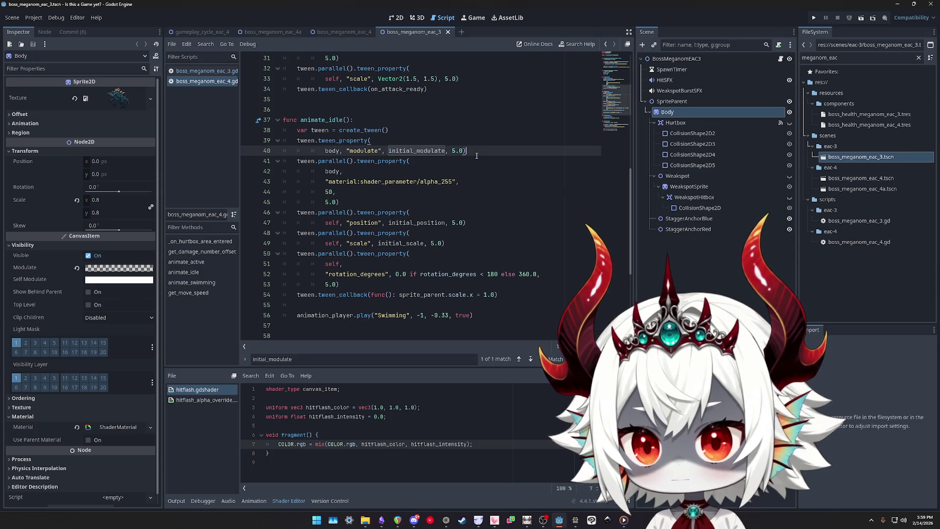
key(shift+Up)
key(shift+Home)
key(ctrl+shift+k)
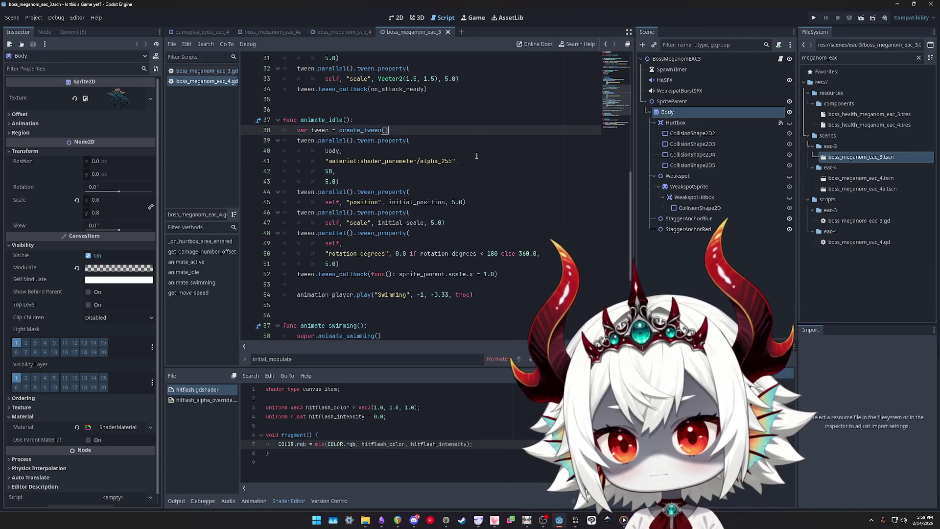
key(ctrl+Right)
key(Right)
key(ctrl+shift+Right)
key(ctrl+shift+Right)
key(ctrl+shift+Right)
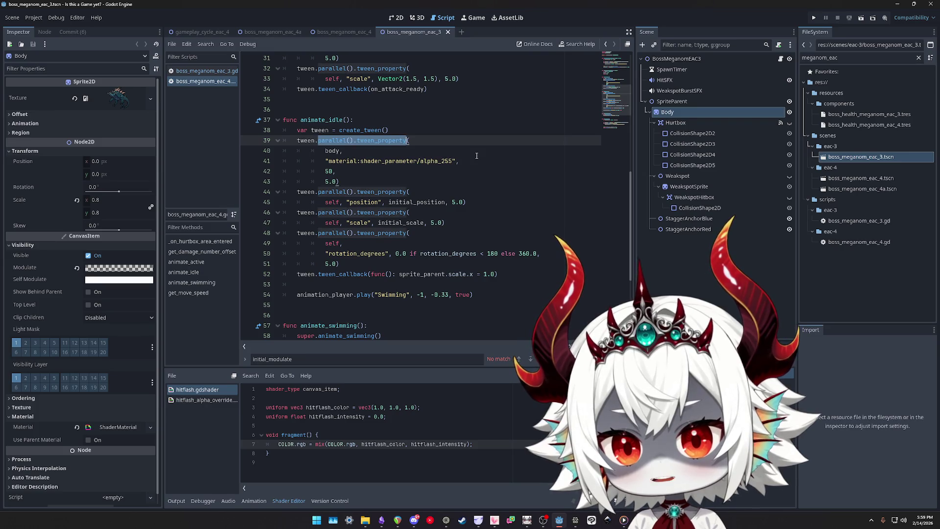
key(ctrl+shift+Left)
key(Delete)
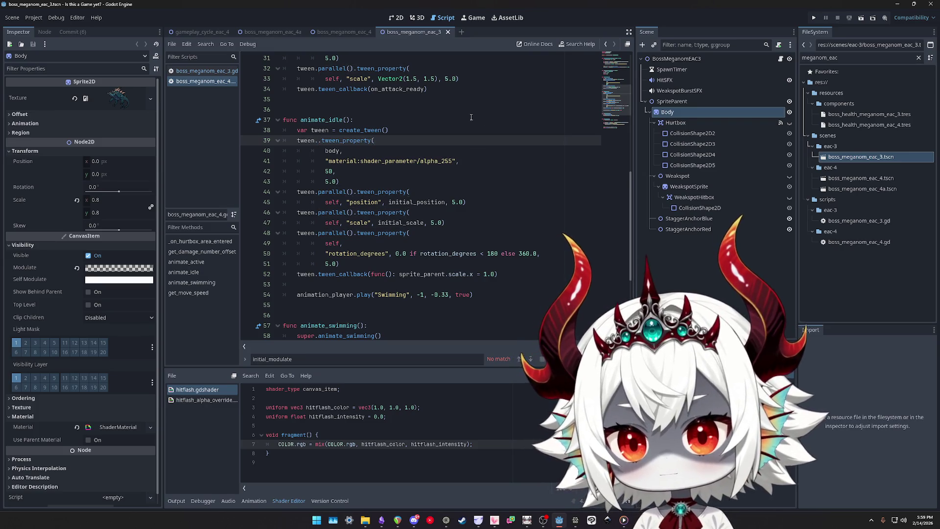
key(Left)
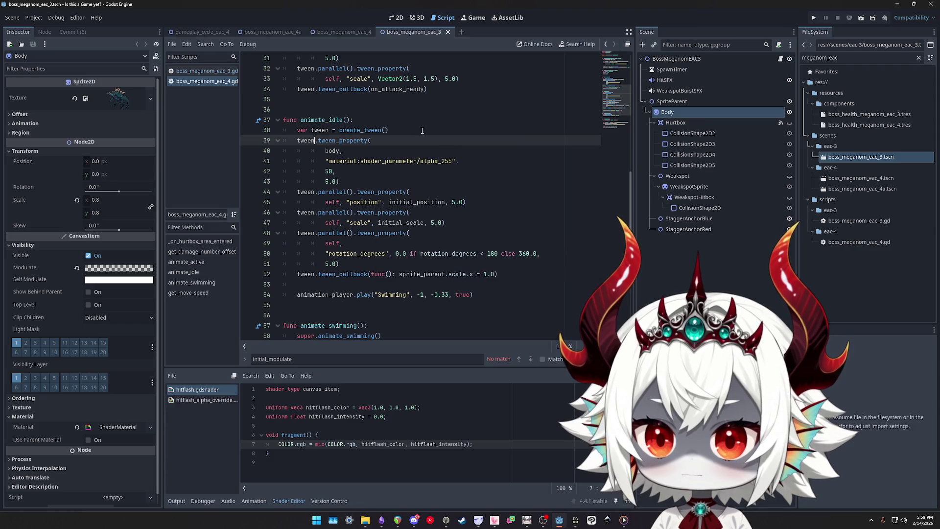
scroll(466, 156, up, 4)
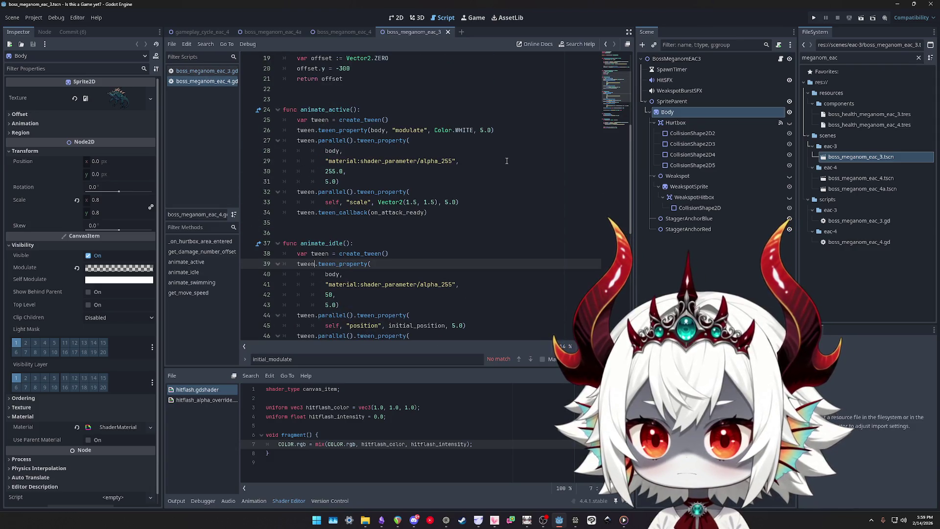
Edit line 26 of animate_active so the body modulate tweens to Color.WHITE alongside alpha_255
click(513, 131)
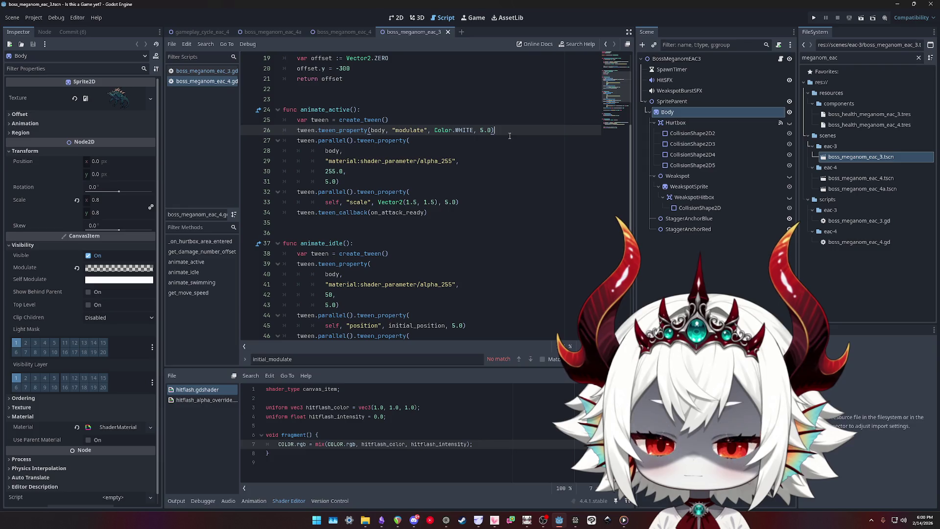
key(shift+Home)
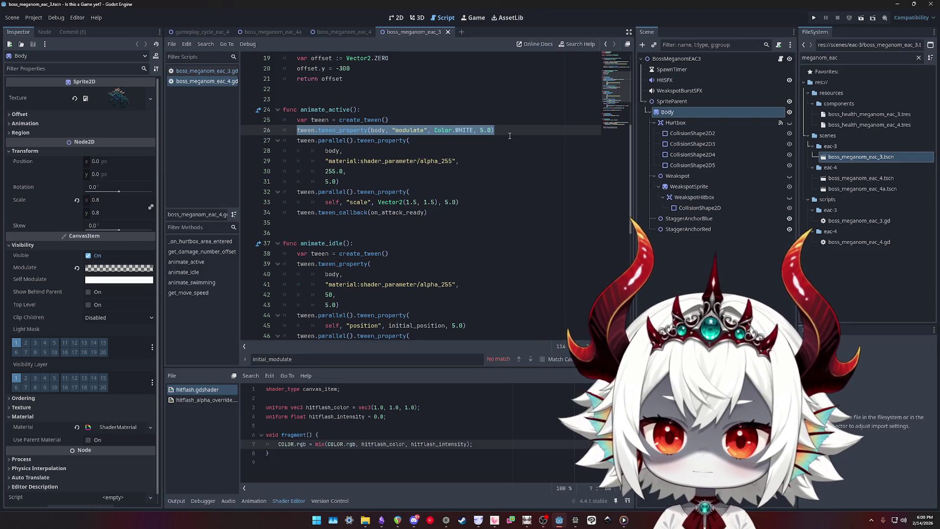
click(509, 135)
key(Left)
key(Left)
key(Left)
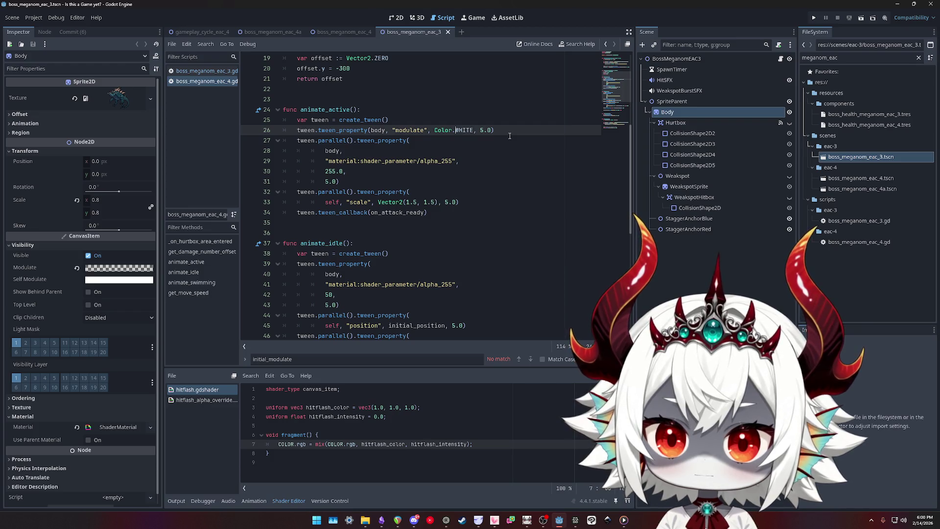
key(ctrl+Left)
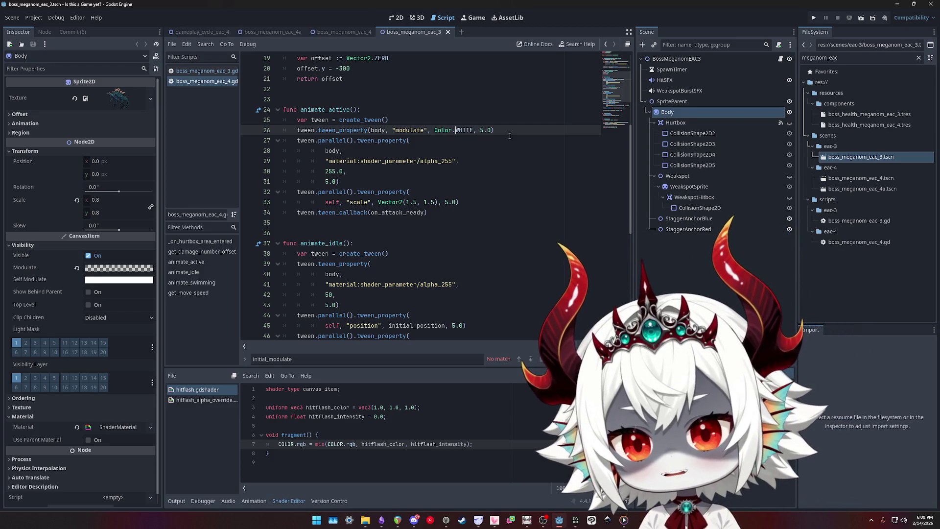
scroll(440, 215, down, 2)
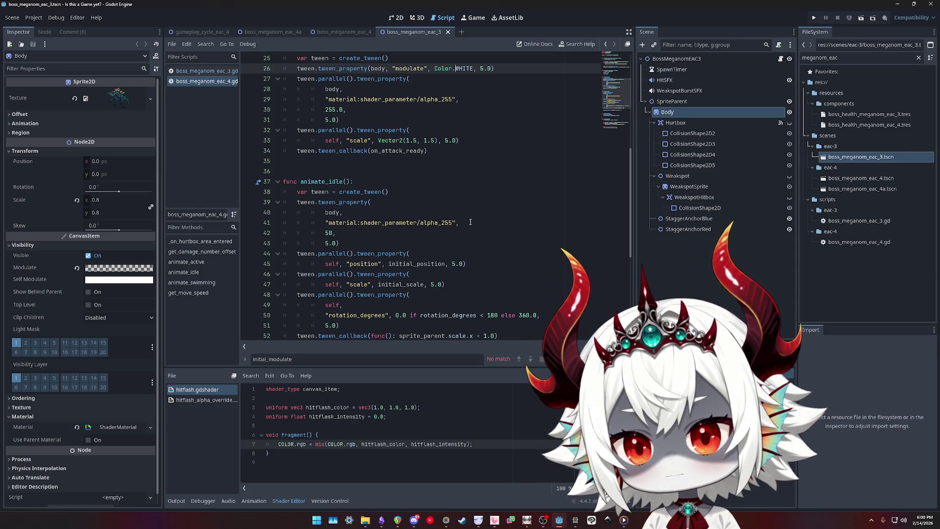
scroll(470, 222, up, 2)
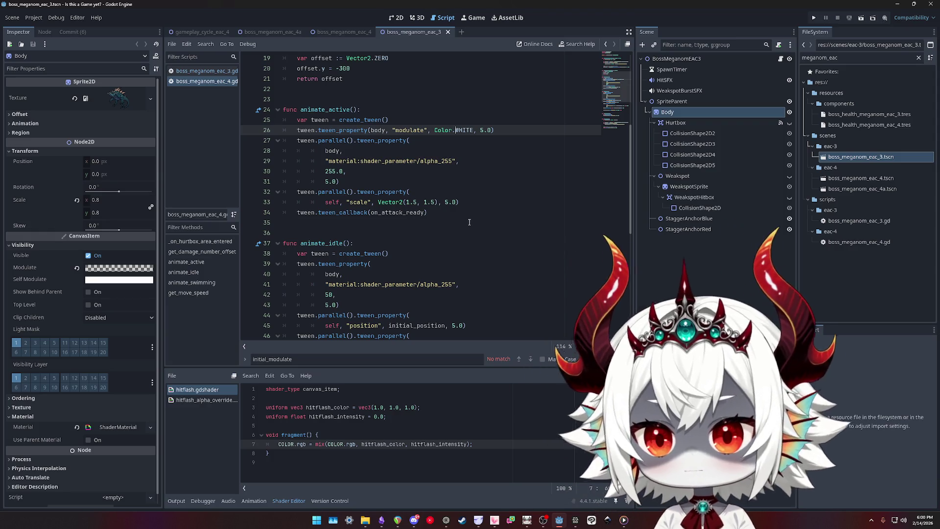
key(ctrl+z)
key(ctrl+z)
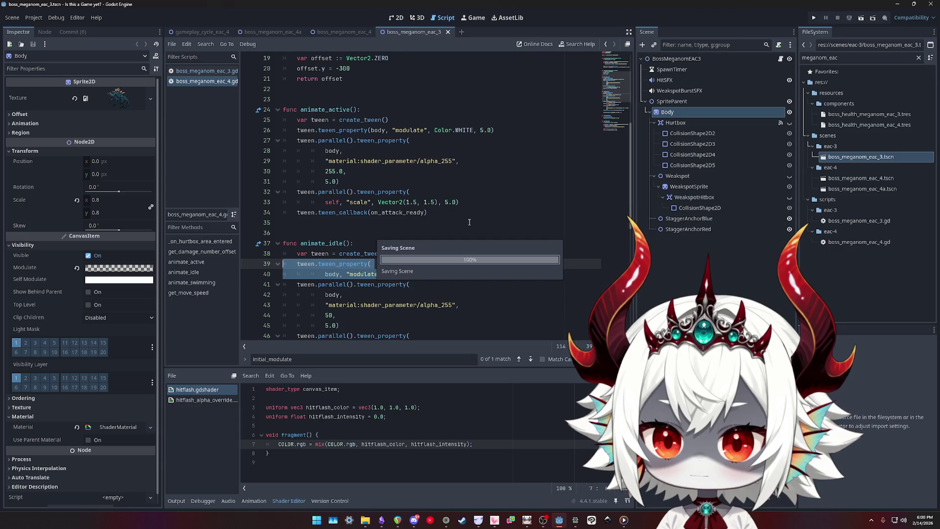
scroll(468, 222, down, 1)
Review the EAC3 boss script's exported variables, then close the EAC3 boss scene
click(202, 72)
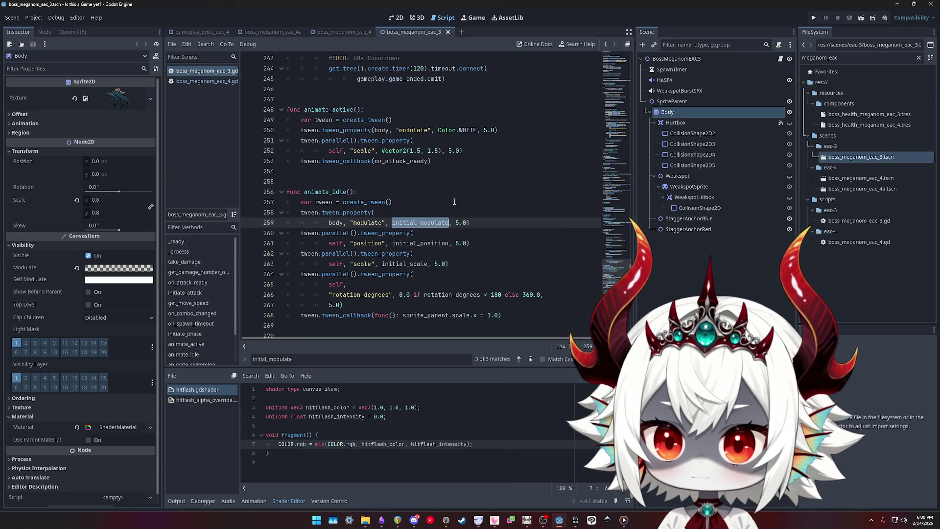
click(189, 82)
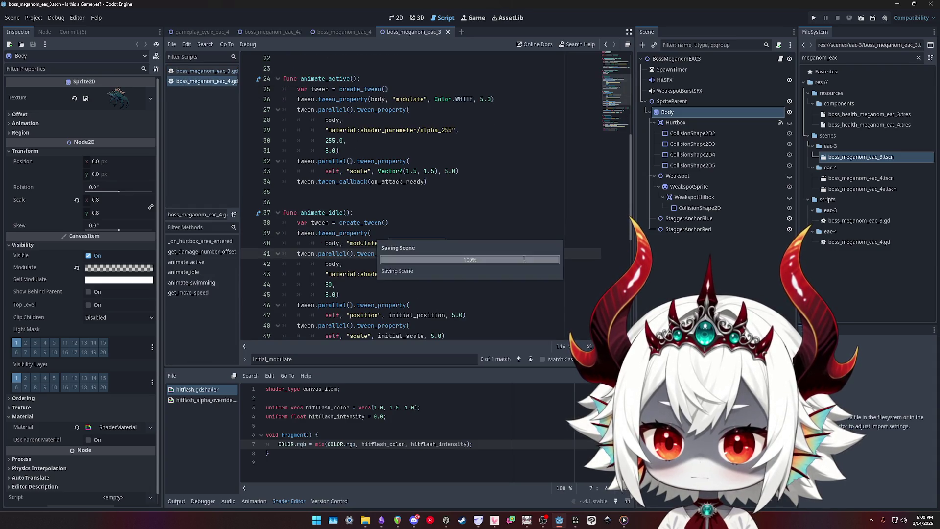
click(623, 62)
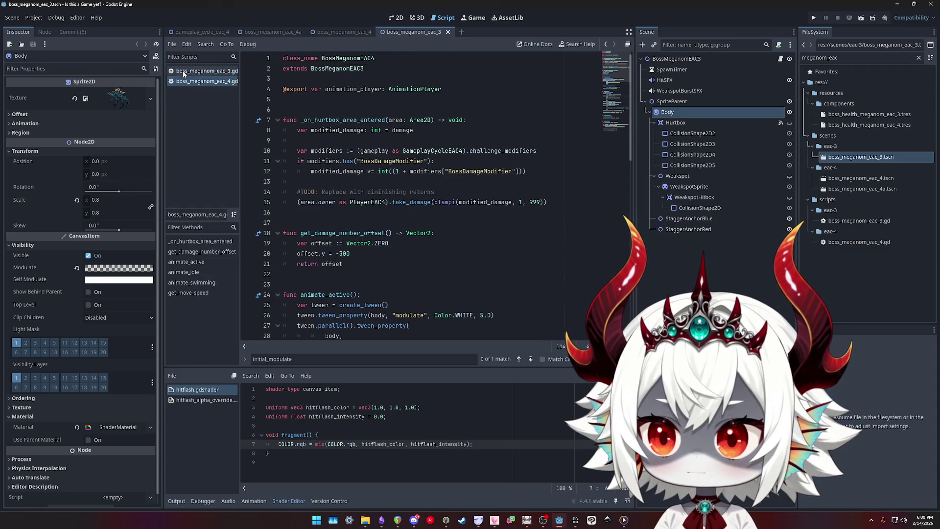
click(183, 73)
click(615, 87)
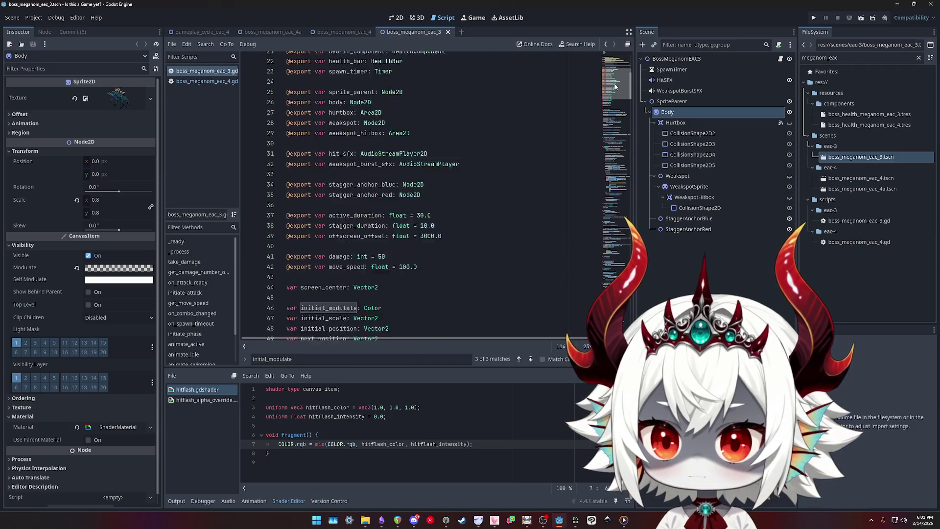
scroll(615, 87, up, 1)
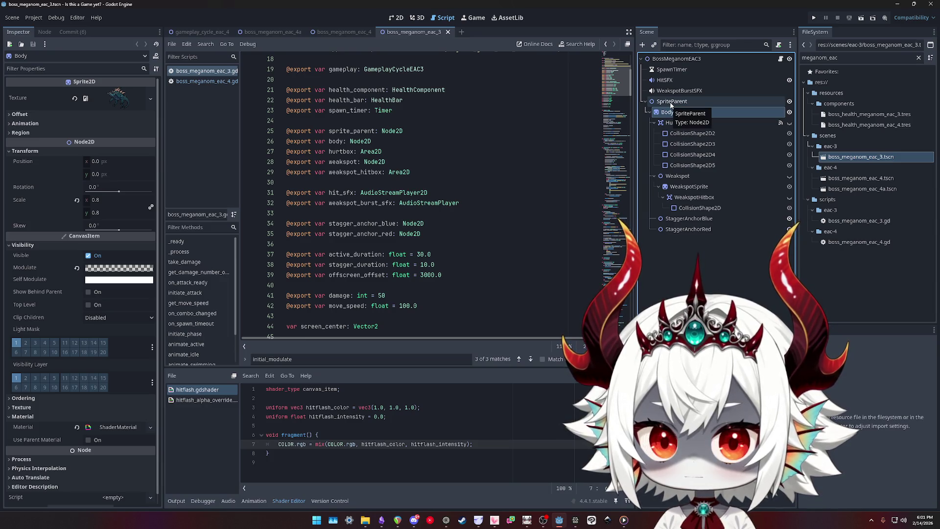
click(447, 33)
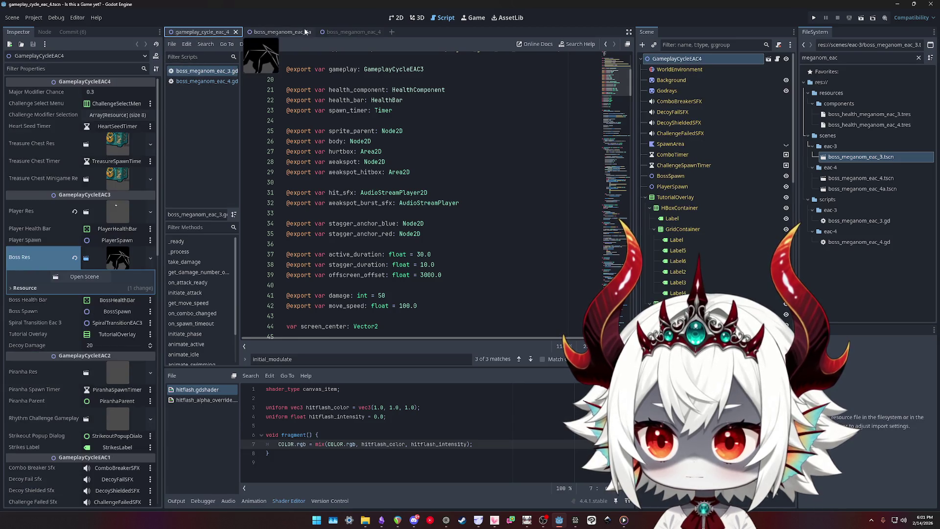
Set the boss_meganom_eac_4a PolygonsParent modulate to black (#000000) and save
click(287, 33)
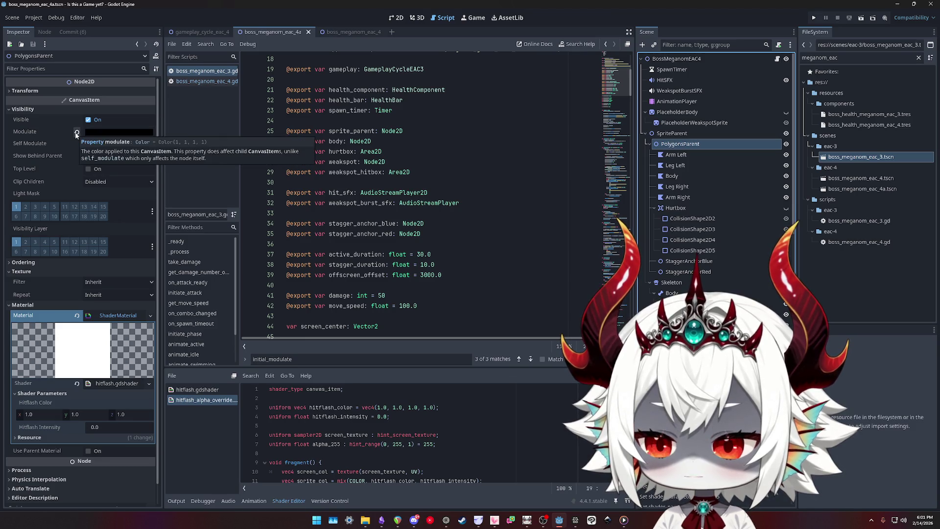
click(77, 132)
click(119, 132)
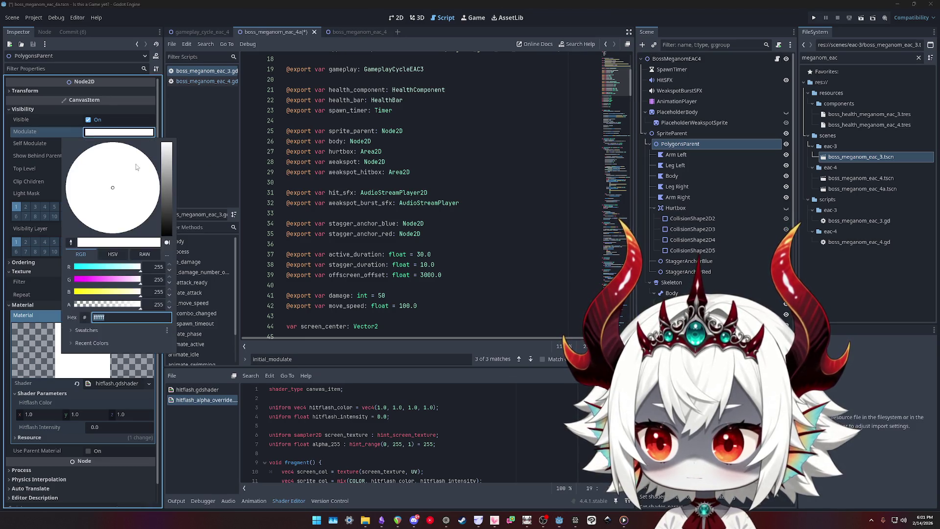
click(166, 236)
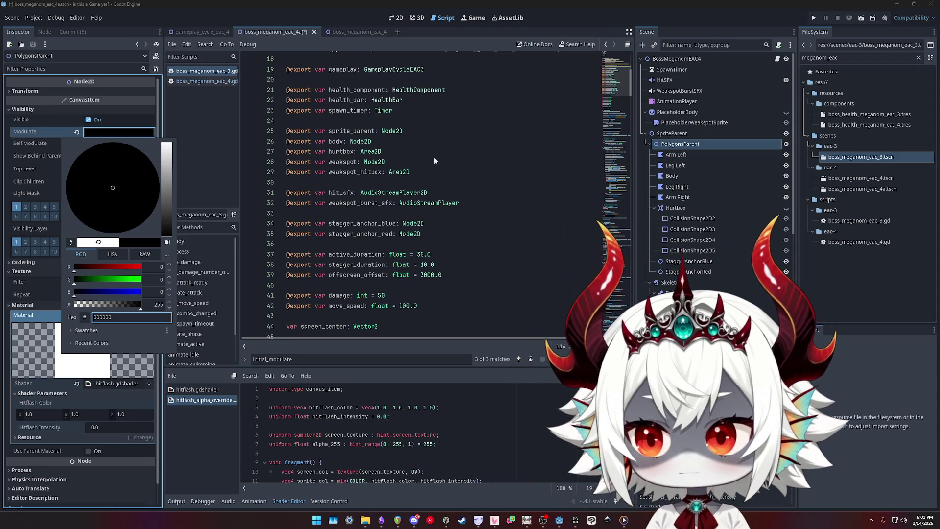
click(434, 156)
drag(363, 161, 288, 338)
key(ctrl+s)
Quick-load hitflash_alpha_override.gdshader as the material's shader and save the eac_4a scene
click(398, 19)
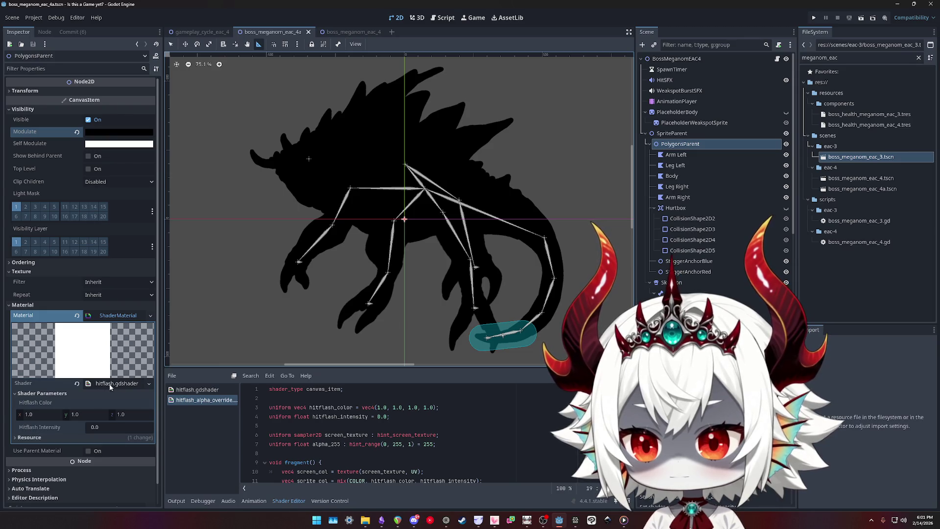
click(147, 384)
click(120, 410)
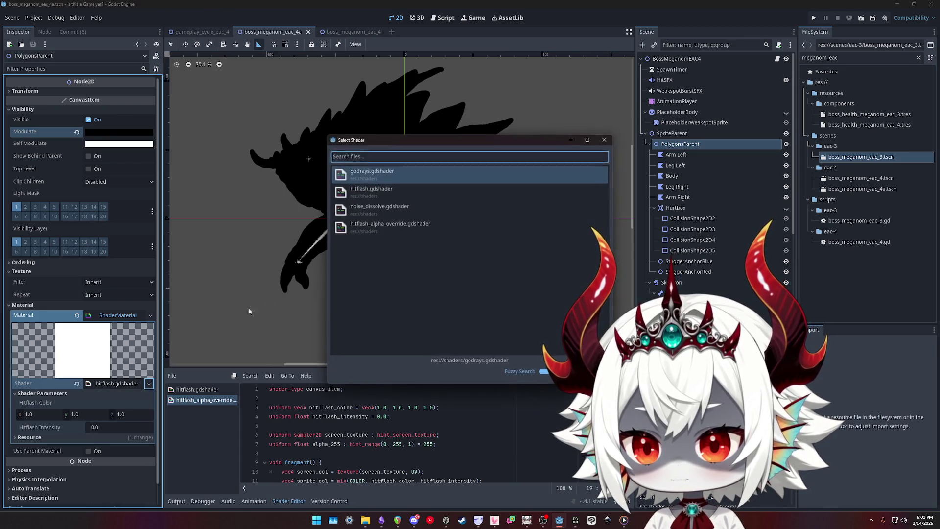
double_click(368, 229)
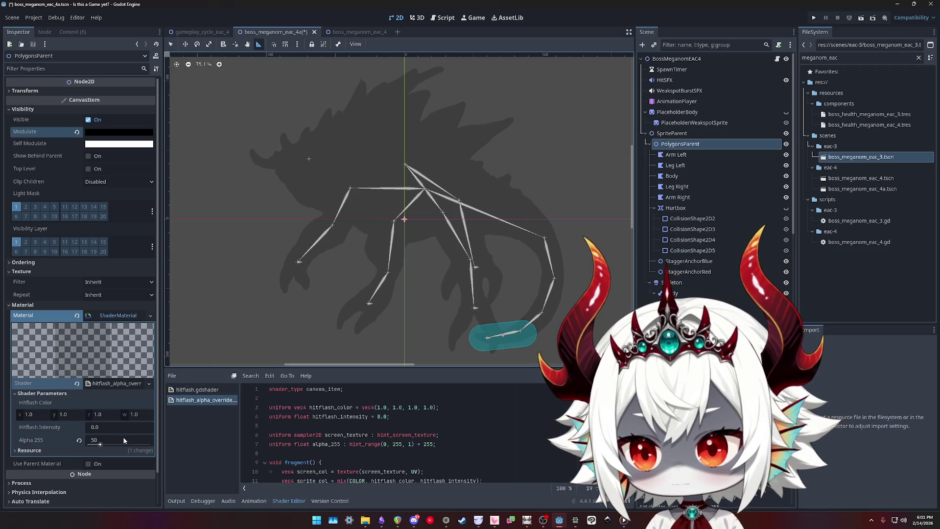
key(ctrl+s)
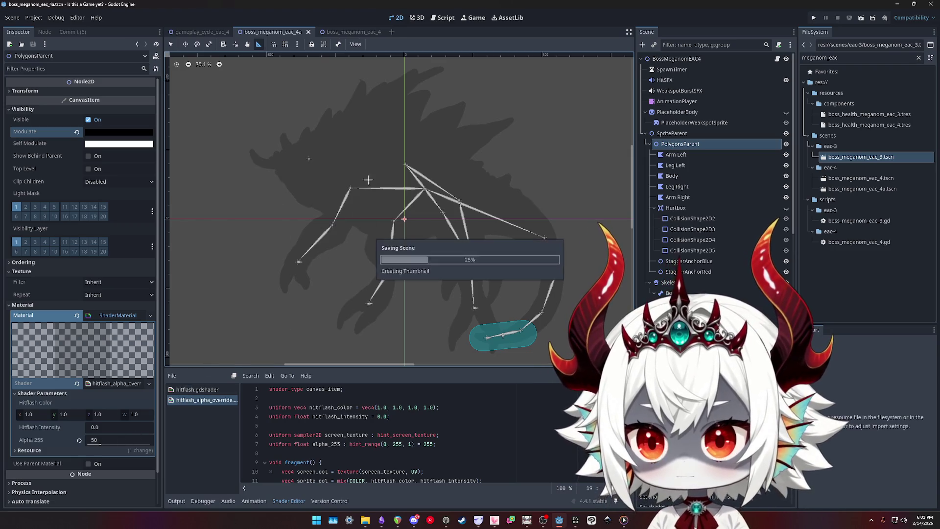
Save the boss_meganom_eac_4 scene, return to eac_4a, and run the project
click(348, 33)
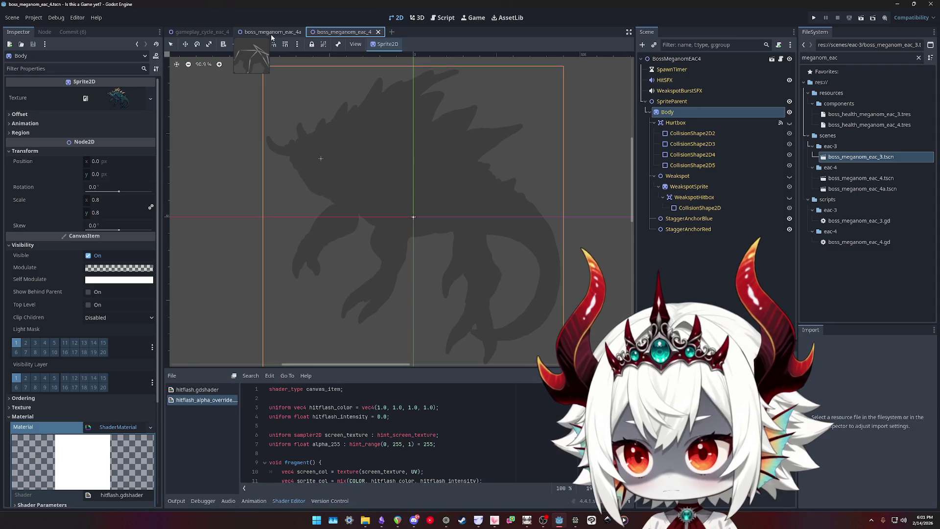
scroll(69, 407, down, 3)
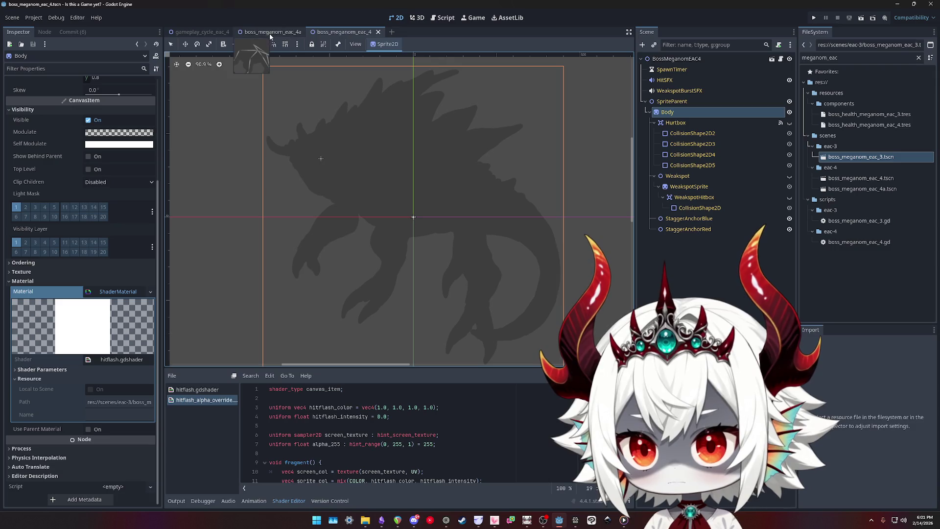
key(ctrl+s)
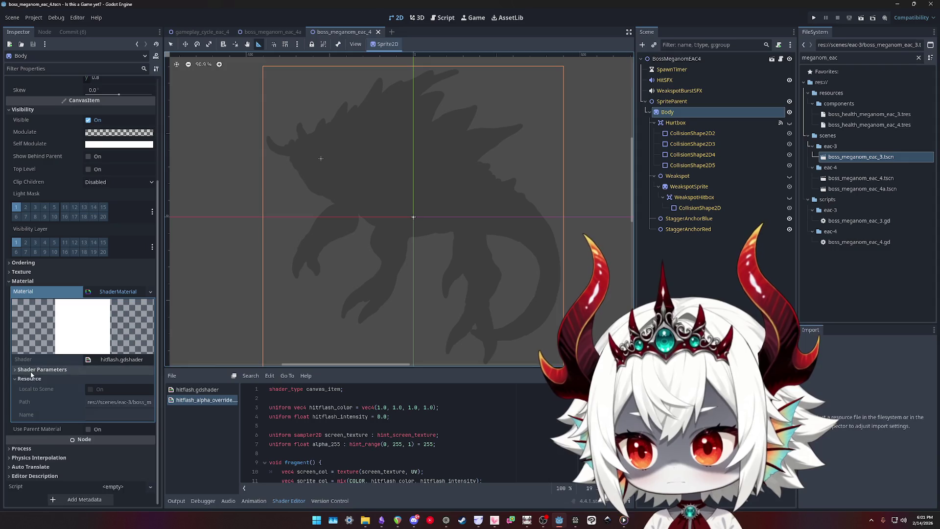
click(271, 32)
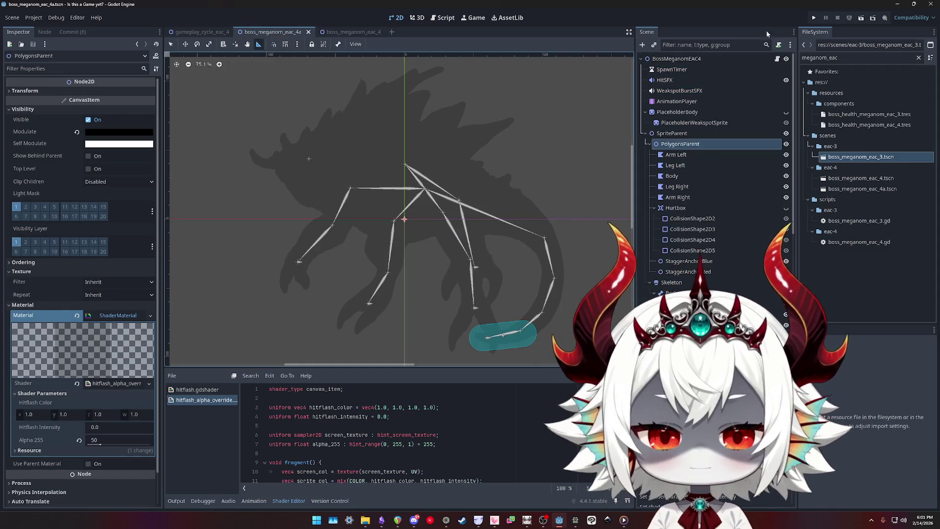
click(814, 18)
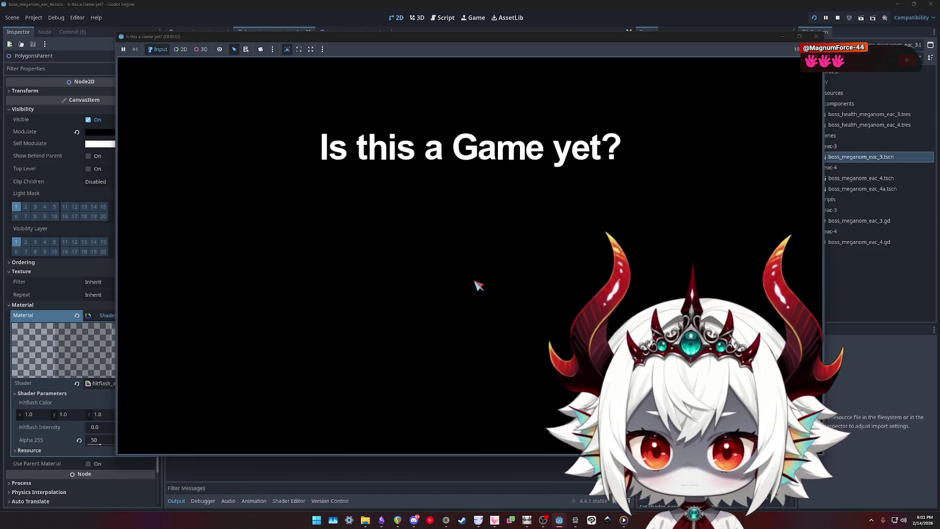
Dismiss the welcome message, start from the title menu, and pop bubbles to build the multiplier
click(470, 364)
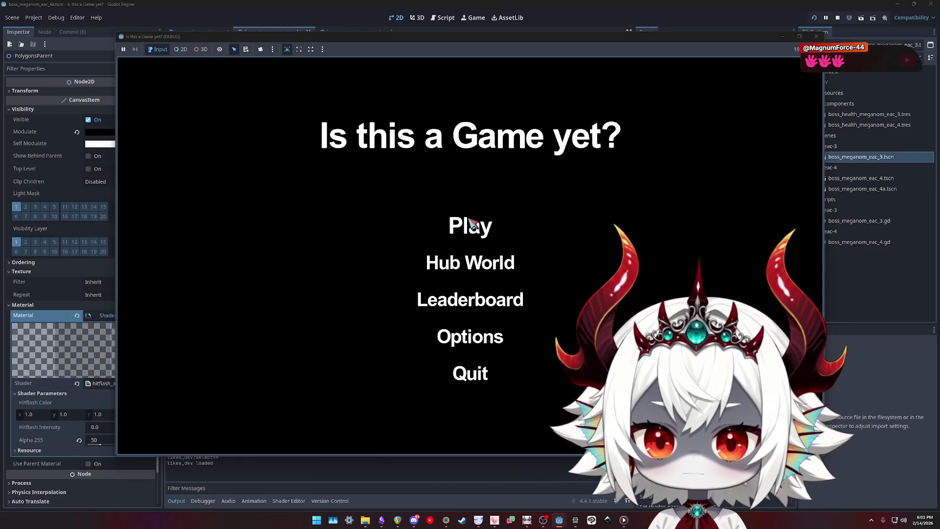
click(470, 226)
click(458, 259)
click(248, 263)
click(303, 343)
click(367, 189)
click(240, 286)
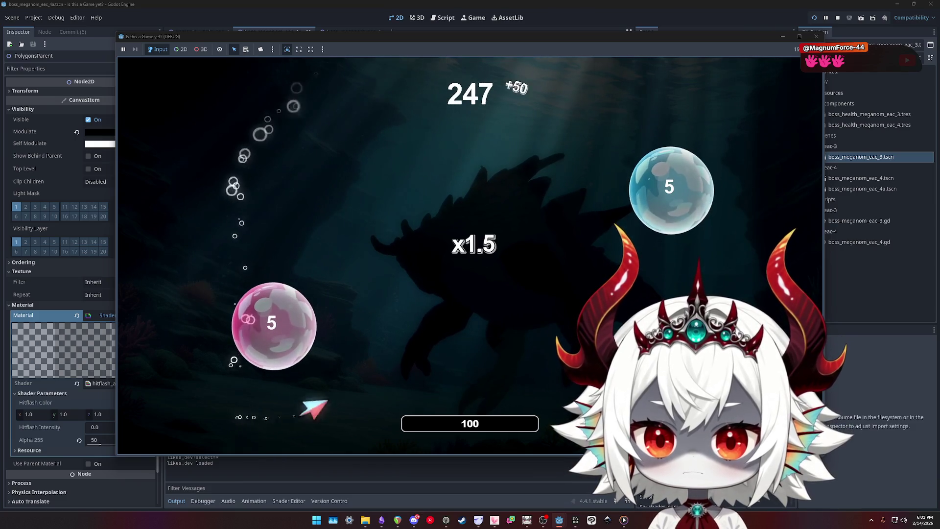
click(269, 324)
click(298, 377)
click(235, 191)
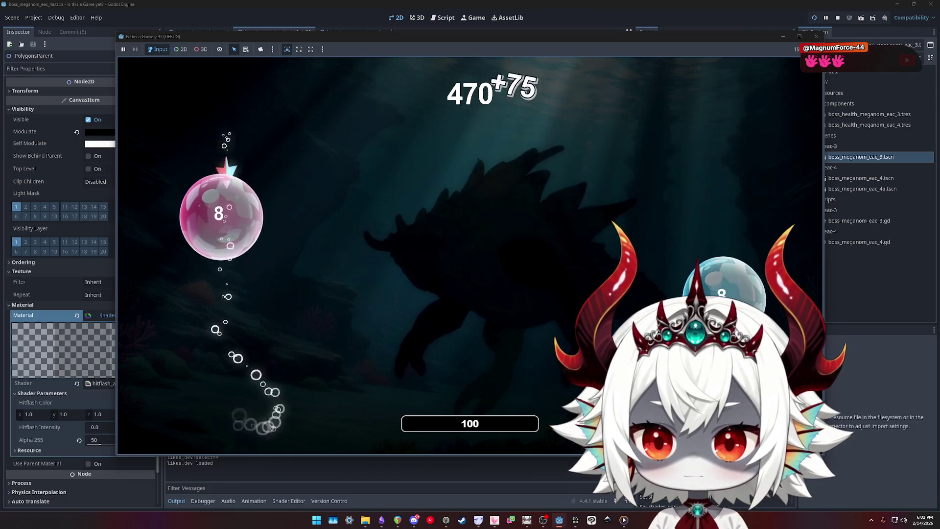
click(229, 206)
click(228, 167)
click(226, 303)
click(220, 323)
click(210, 284)
click(274, 284)
click(210, 321)
click(176, 272)
click(228, 106)
Keep popping bubbles, including the pink 32 bubble, while the dark boss swims in
click(286, 264)
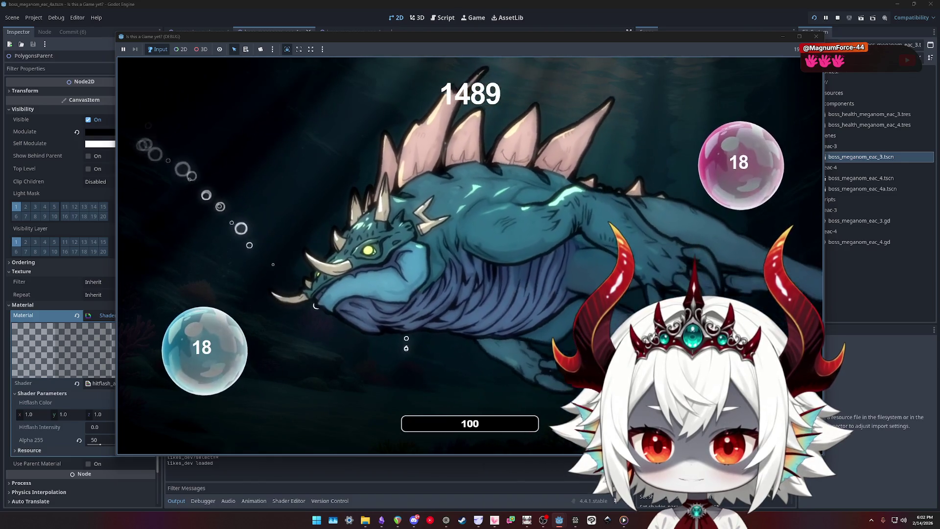
click(230, 345)
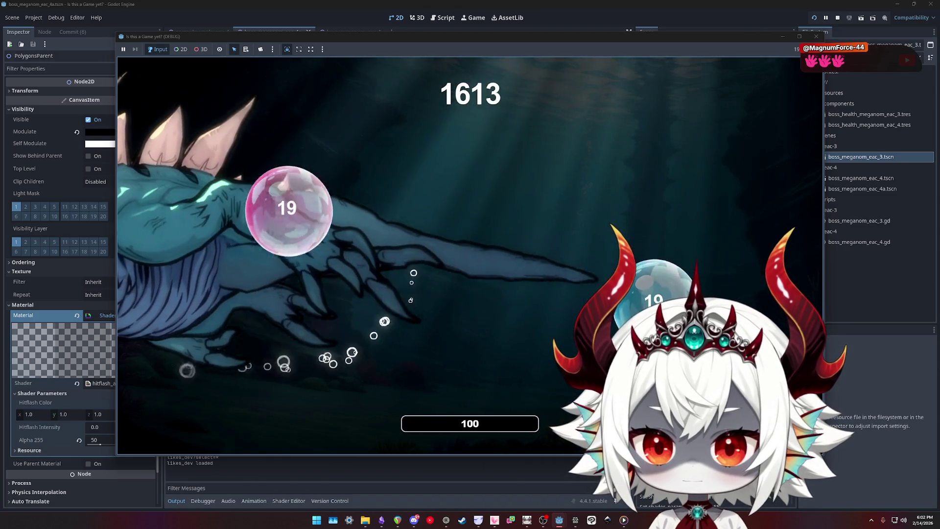
click(562, 222)
click(612, 223)
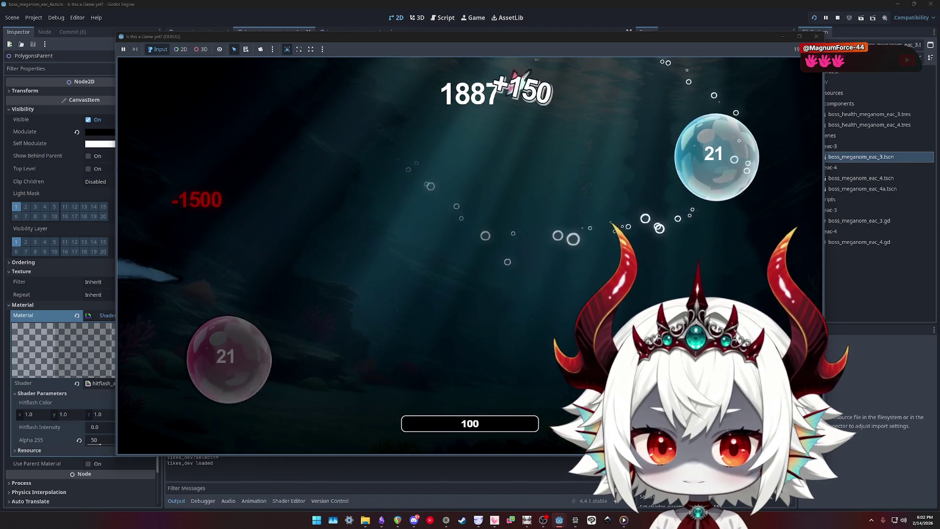
click(714, 156)
click(612, 254)
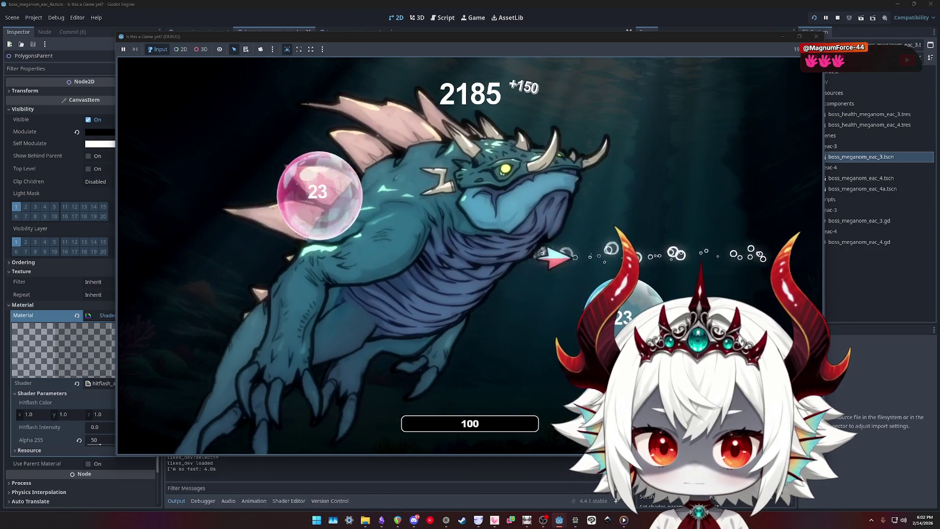
click(637, 299)
click(279, 395)
click(262, 165)
click(282, 389)
click(284, 161)
click(205, 245)
click(293, 357)
click(274, 333)
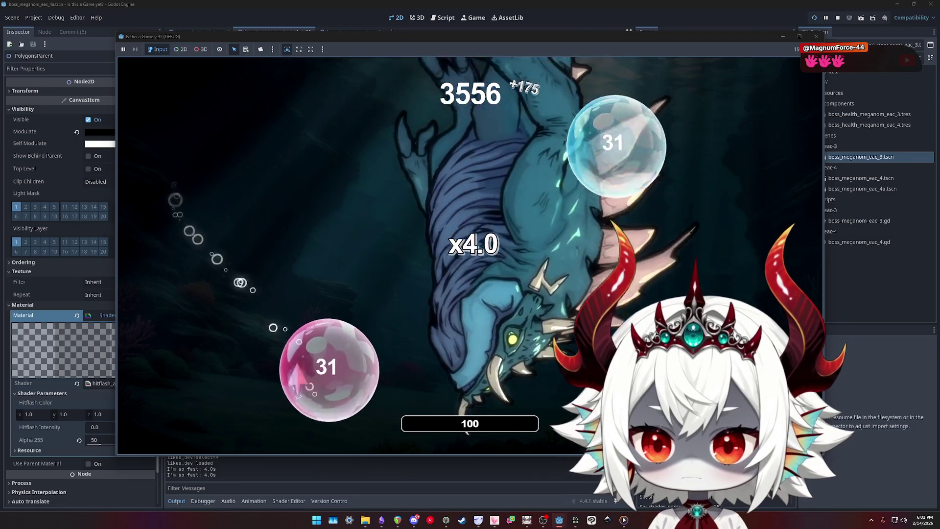
click(301, 372)
click(377, 198)
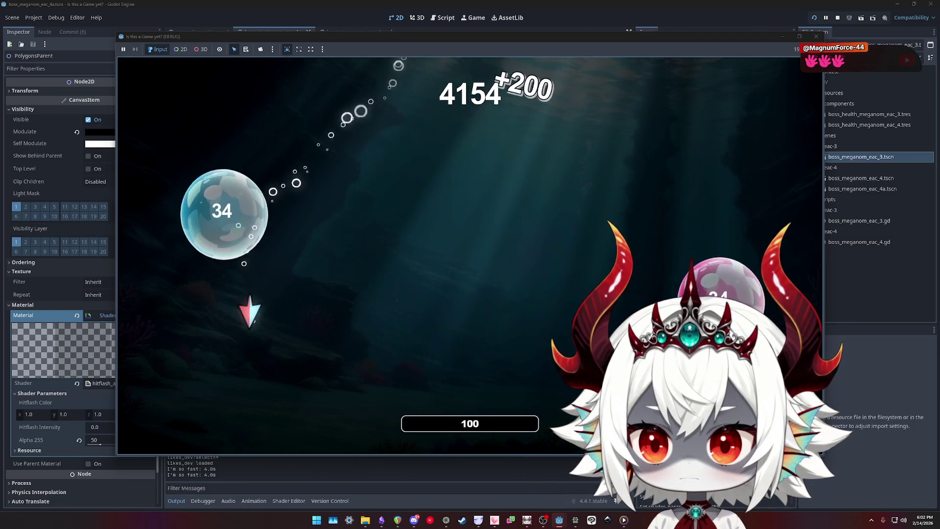
click(343, 286)
click(293, 284)
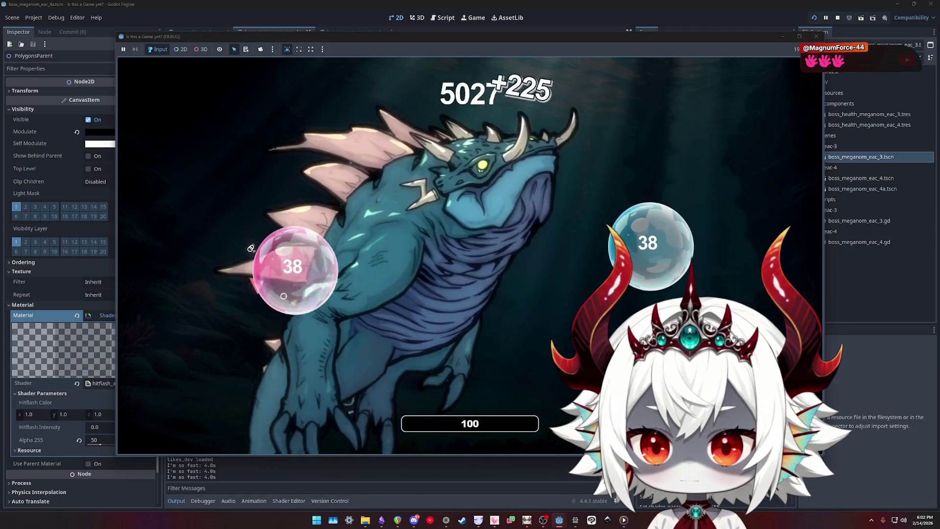
click(283, 262)
click(252, 346)
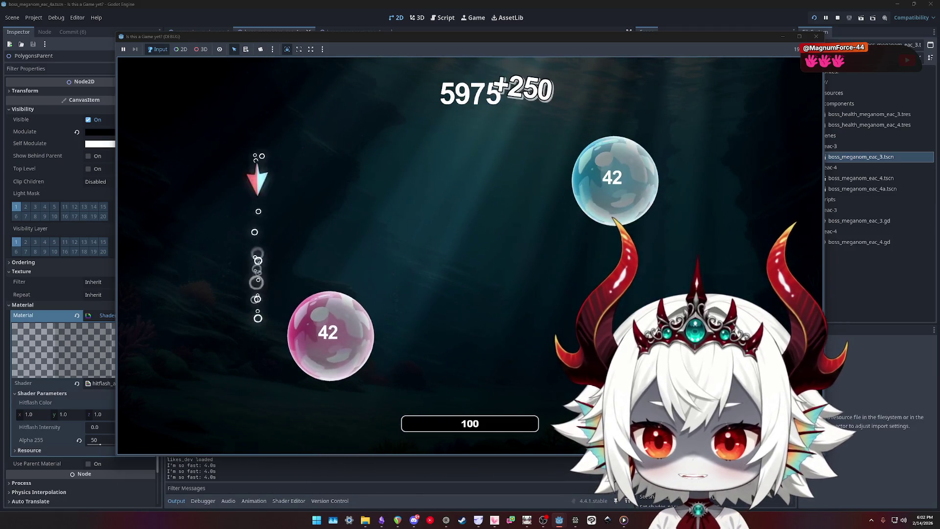
click(320, 279)
click(321, 373)
click(248, 375)
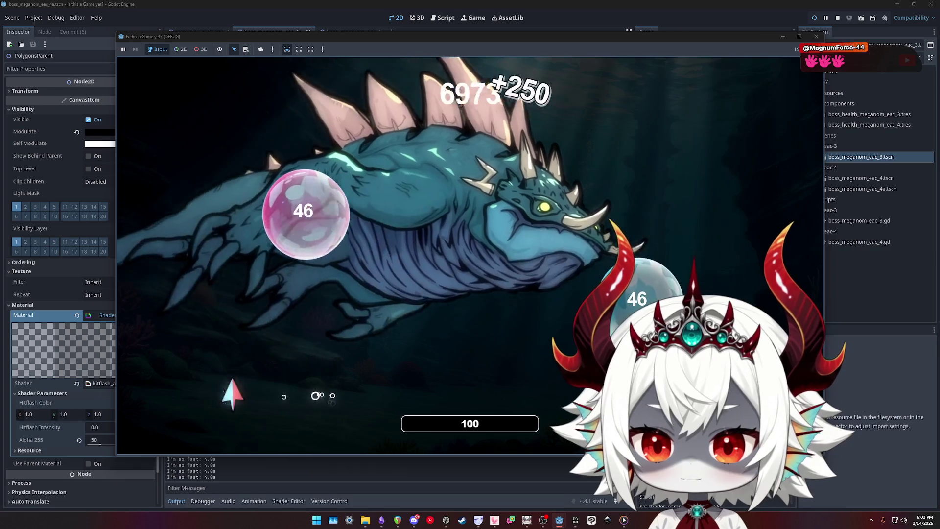
click(307, 210)
click(243, 318)
click(240, 245)
click(242, 323)
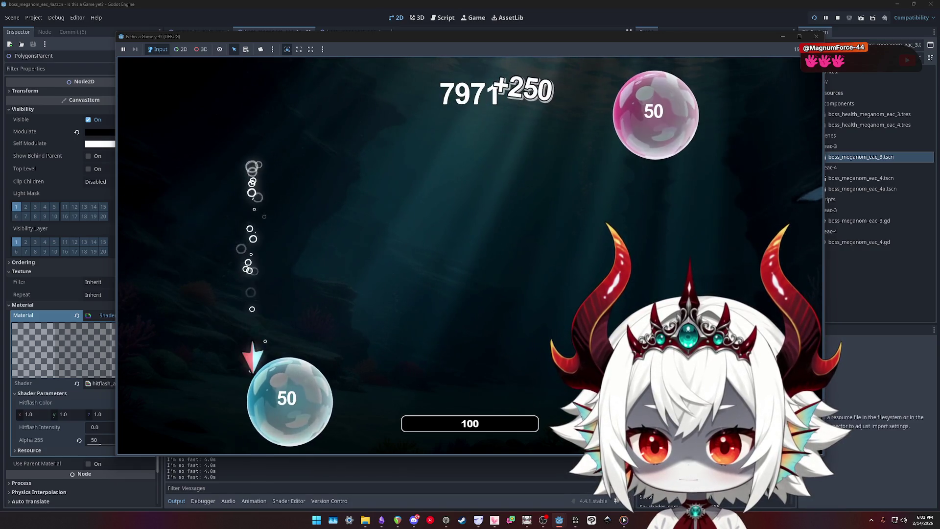
click(284, 392)
click(239, 349)
Pop bubbles 25 through 32 as the monster passes, reaching score 12624, then stop the game
click(242, 263)
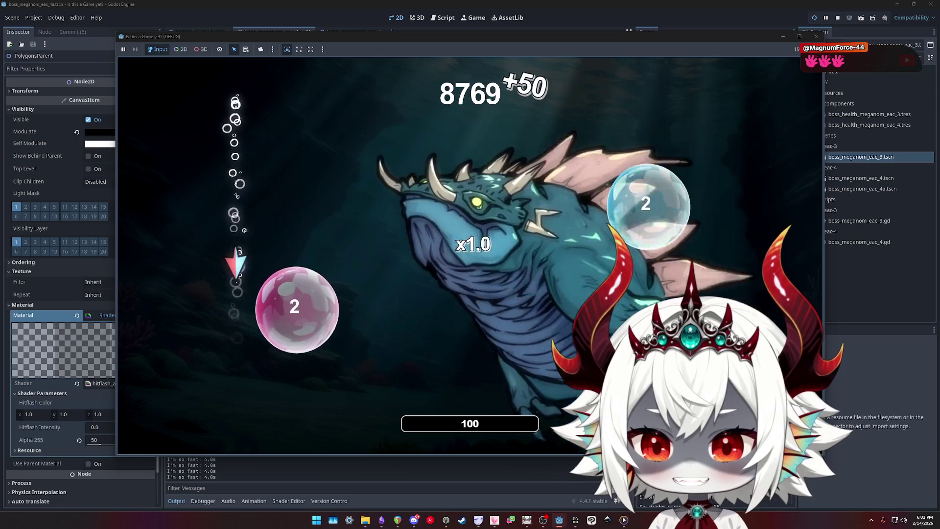
click(325, 330)
click(200, 220)
click(349, 255)
click(343, 298)
click(223, 387)
click(289, 354)
click(233, 301)
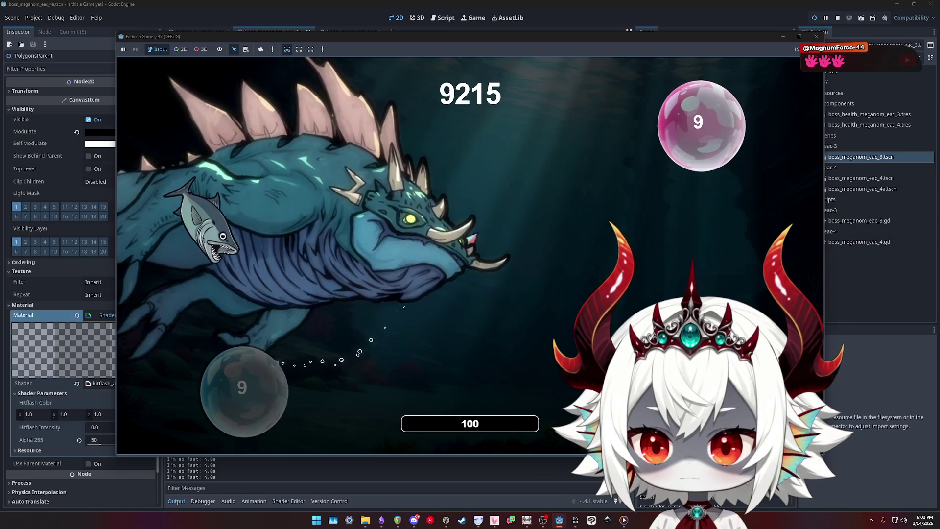
click(763, 166)
click(763, 203)
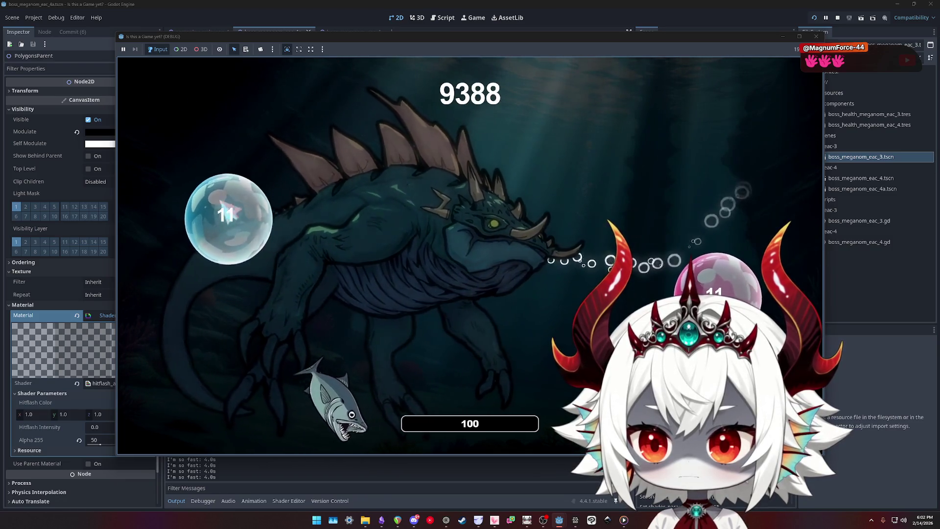
click(210, 215)
click(215, 288)
click(206, 387)
click(274, 355)
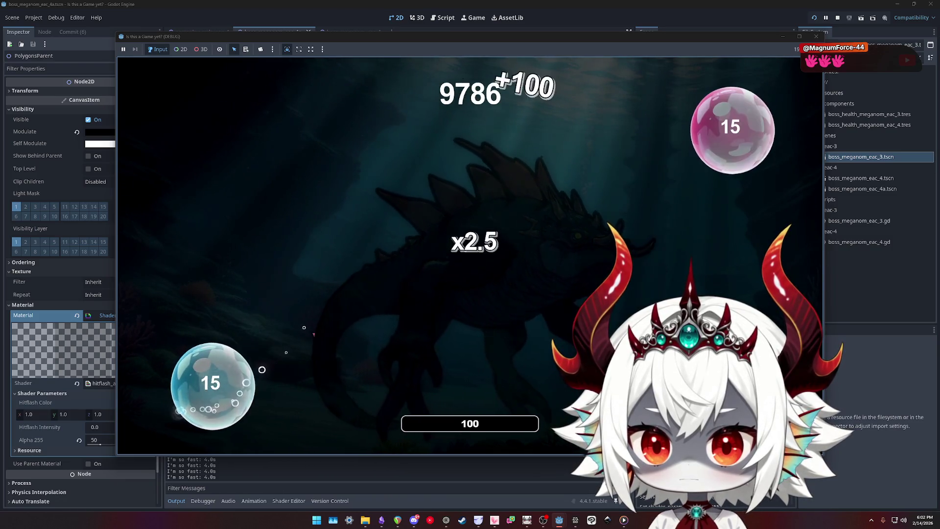
click(215, 392)
click(228, 327)
click(277, 222)
click(274, 362)
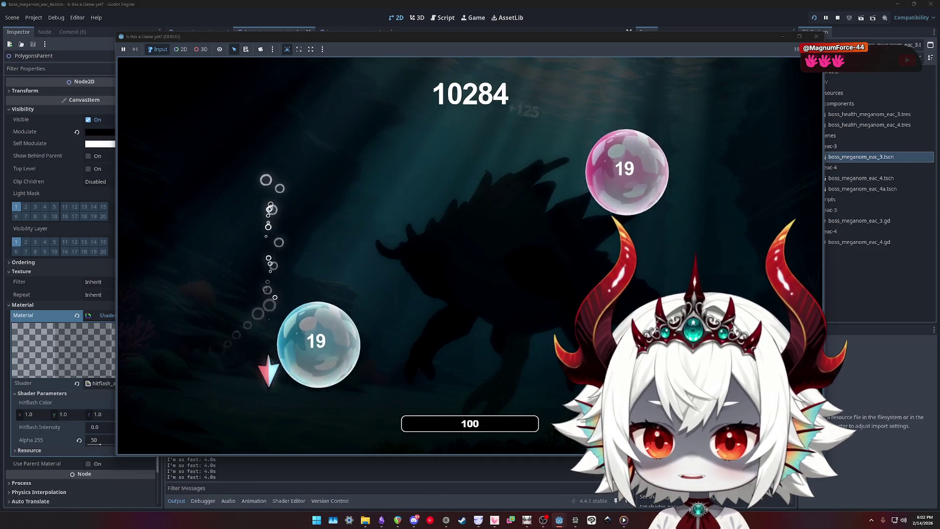
click(343, 367)
click(238, 306)
click(240, 211)
click(284, 314)
click(215, 230)
click(259, 323)
click(285, 274)
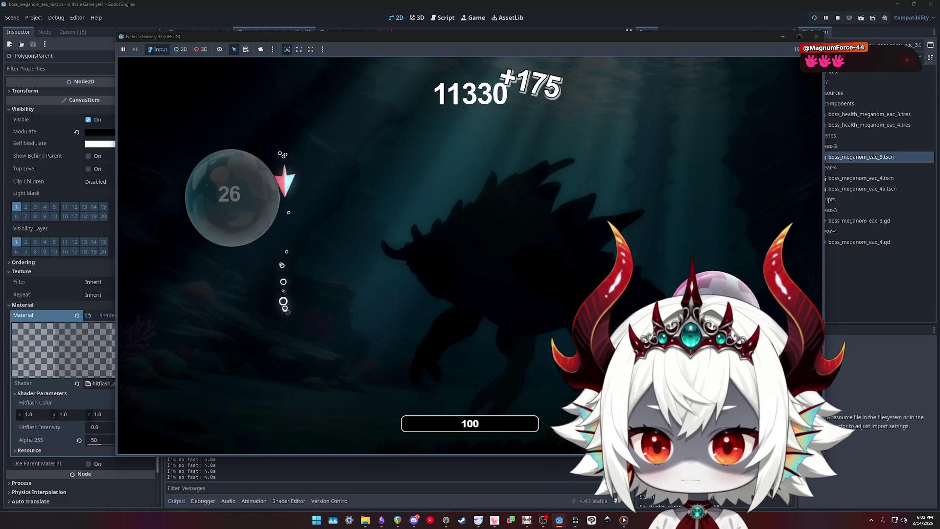
click(232, 196)
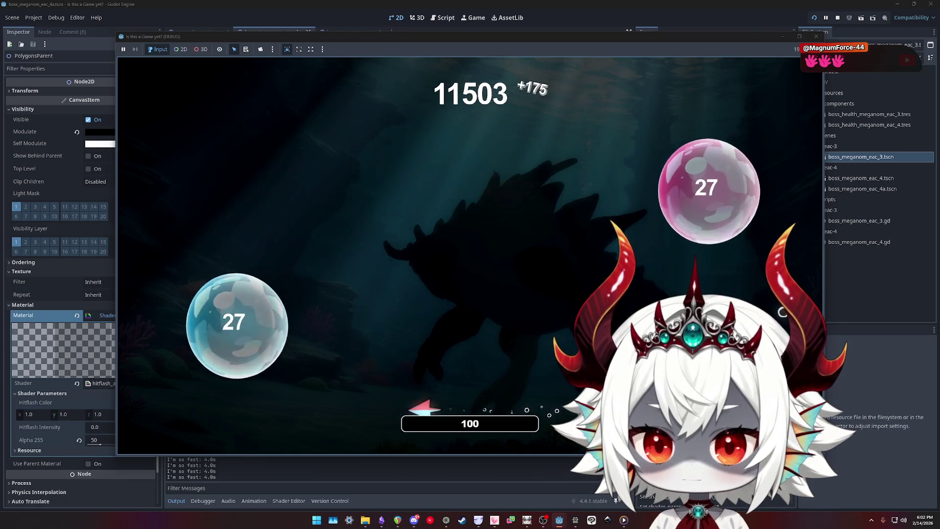
click(238, 313)
click(301, 318)
click(266, 359)
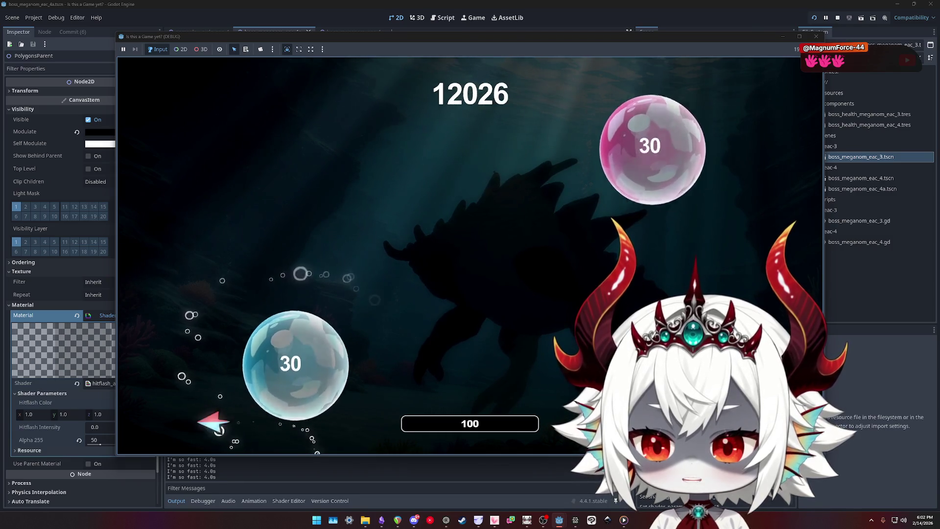
click(304, 352)
click(384, 337)
click(250, 260)
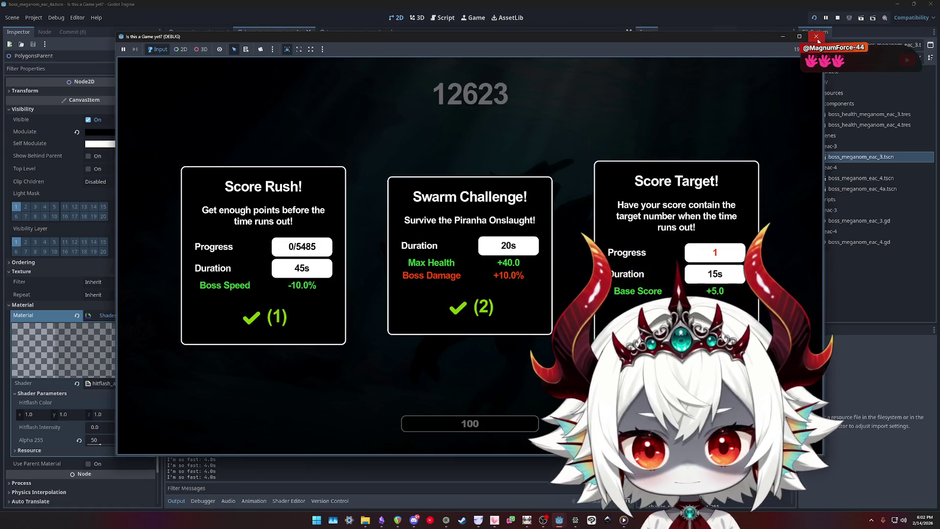
click(816, 37)
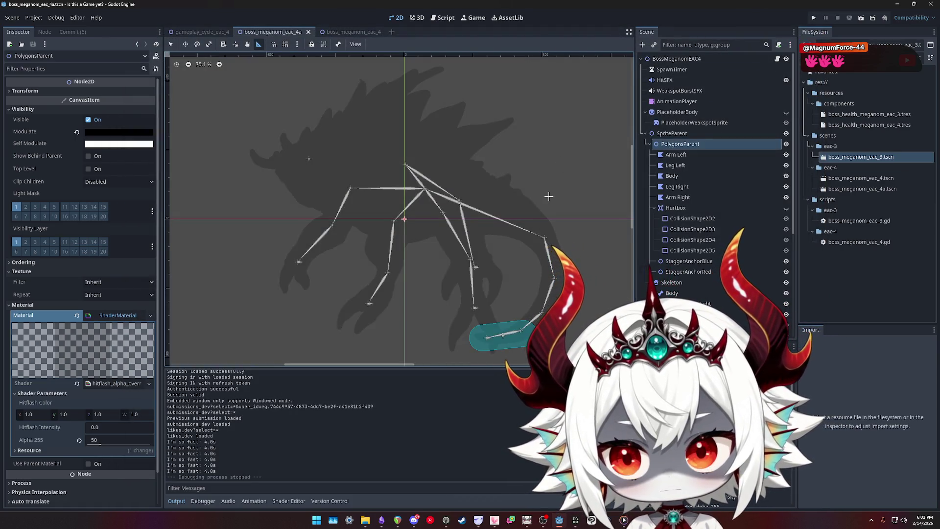
Inspect the boss root node's script and its parent boss_meganom_eac_3.gd, then run the project
click(778, 59)
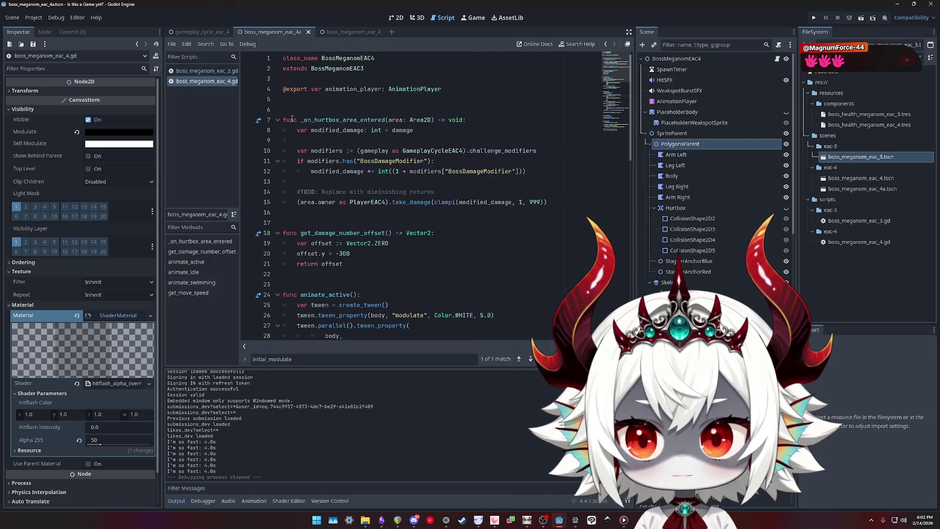
click(213, 73)
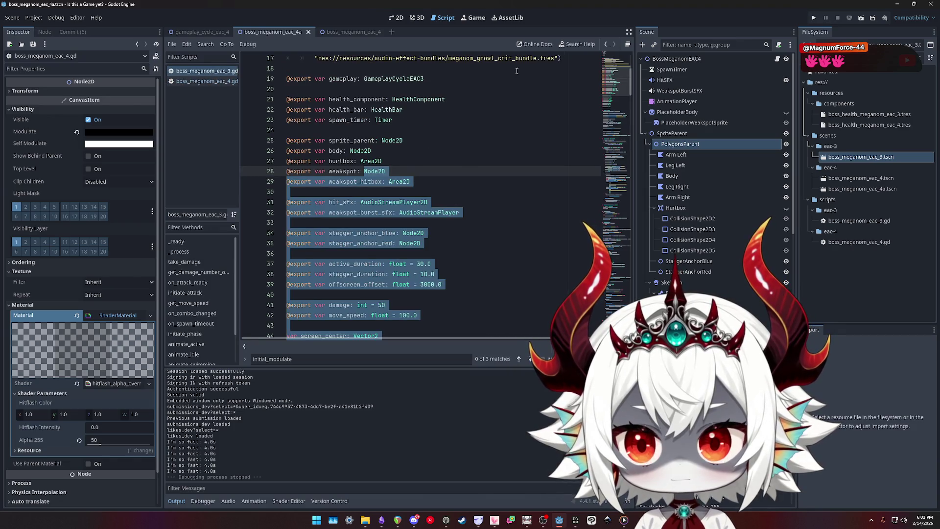
click(815, 18)
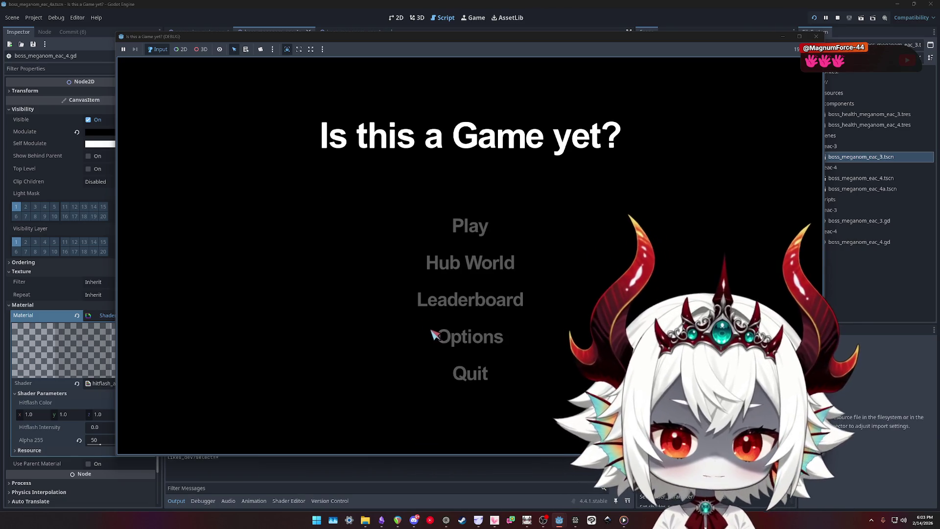
Go through the title menu, welcome popup, hub arcade and notice to start the Meganom battle
click(465, 367)
click(460, 264)
click(370, 329)
click(454, 315)
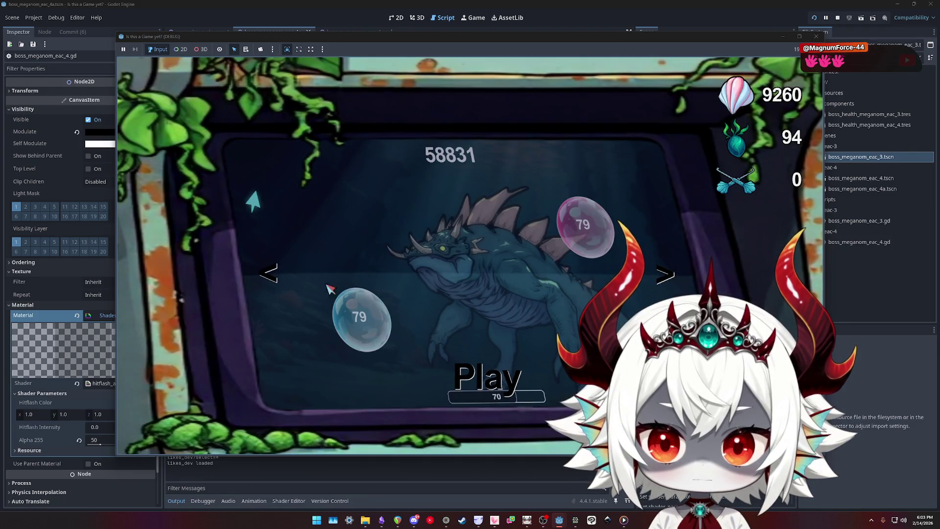
click(553, 310)
click(473, 258)
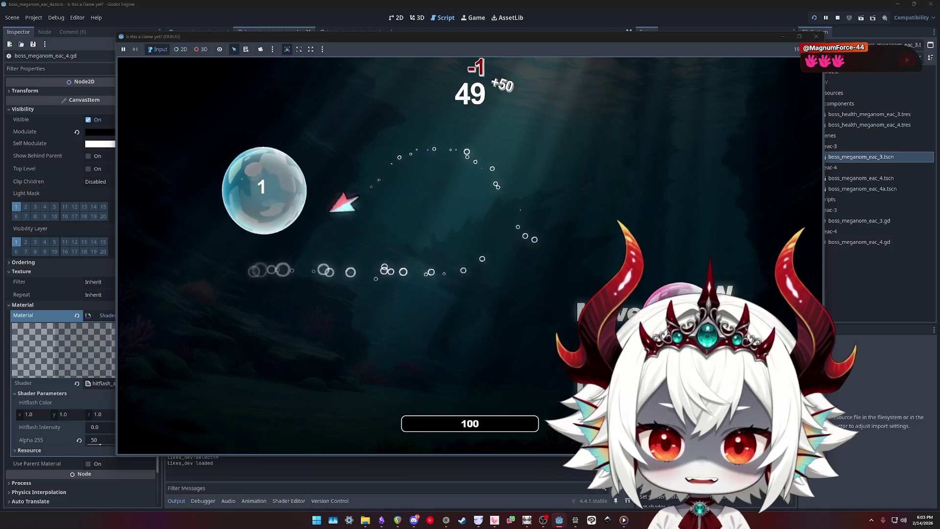
Pop bubbles across the playfield to raise the score while the boss swims by
click(252, 189)
click(210, 194)
click(553, 215)
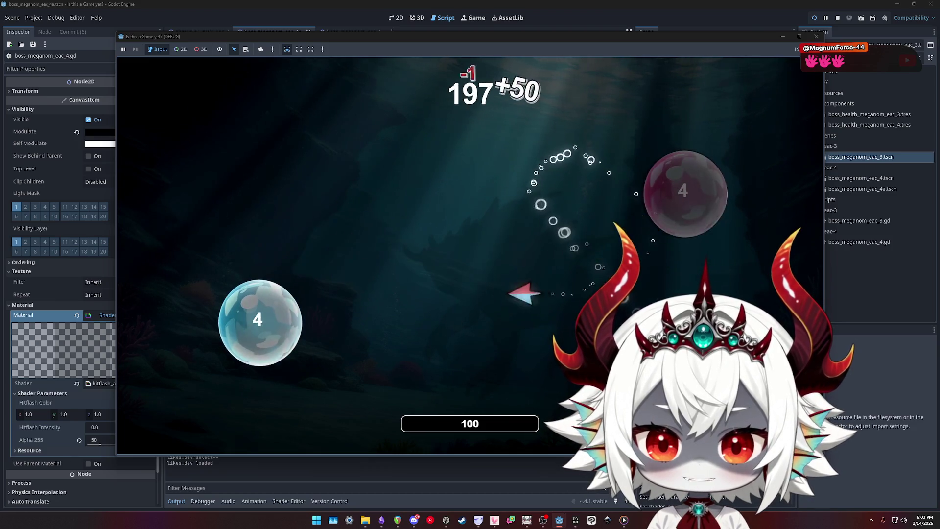
click(509, 218)
click(252, 297)
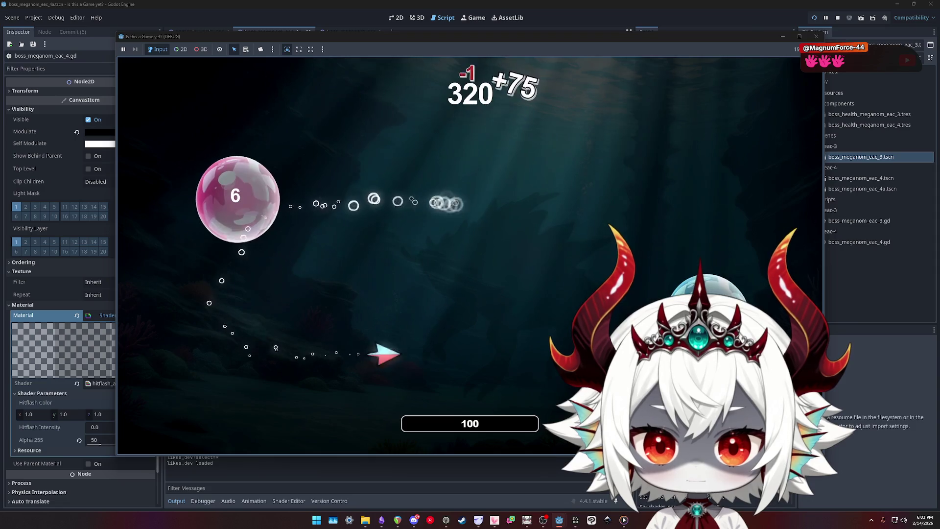
click(686, 206)
click(700, 255)
click(607, 271)
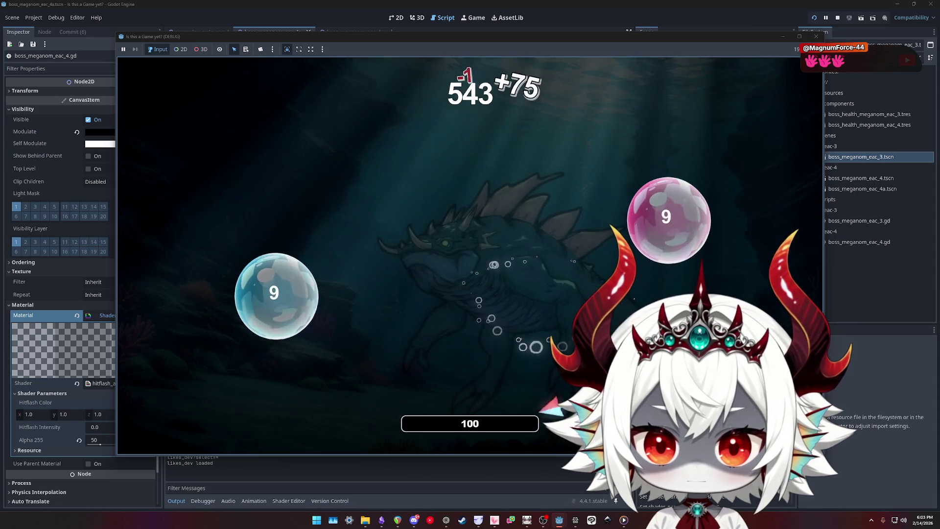
click(661, 216)
click(303, 332)
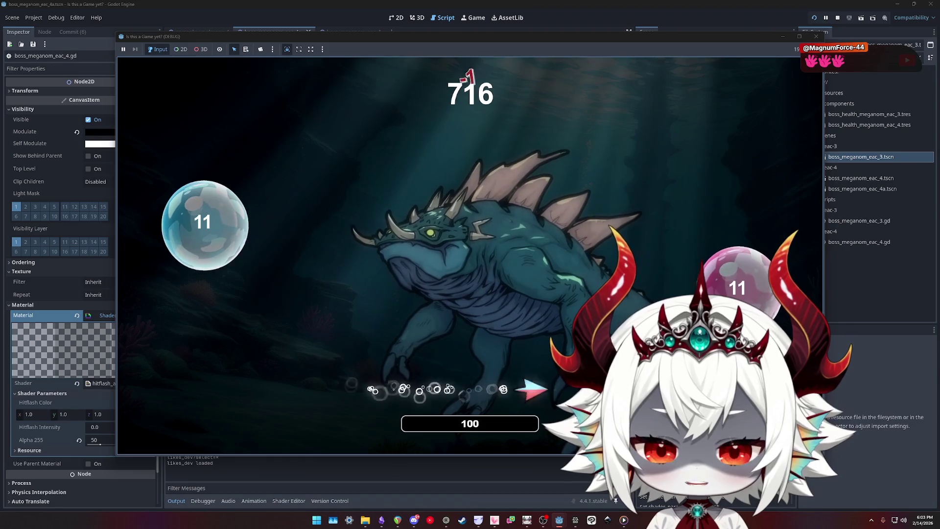
click(725, 274)
click(704, 201)
click(279, 215)
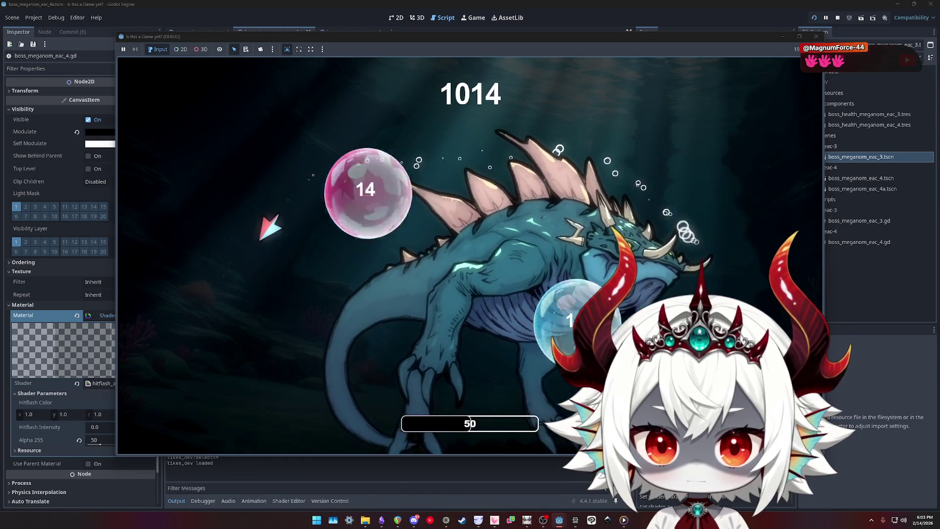
click(211, 362)
click(279, 313)
click(245, 254)
click(230, 386)
click(236, 237)
click(238, 367)
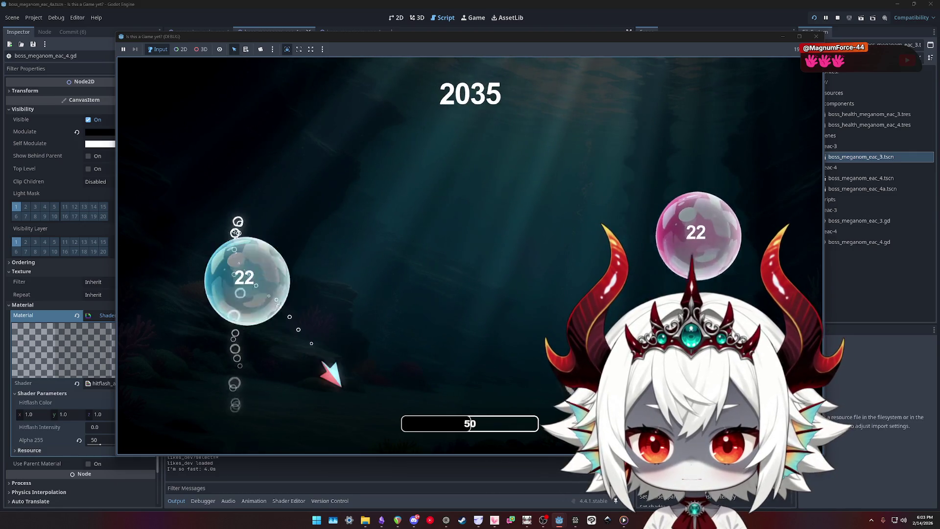
click(249, 279)
click(298, 254)
click(308, 223)
click(308, 219)
click(292, 306)
click(210, 367)
click(234, 352)
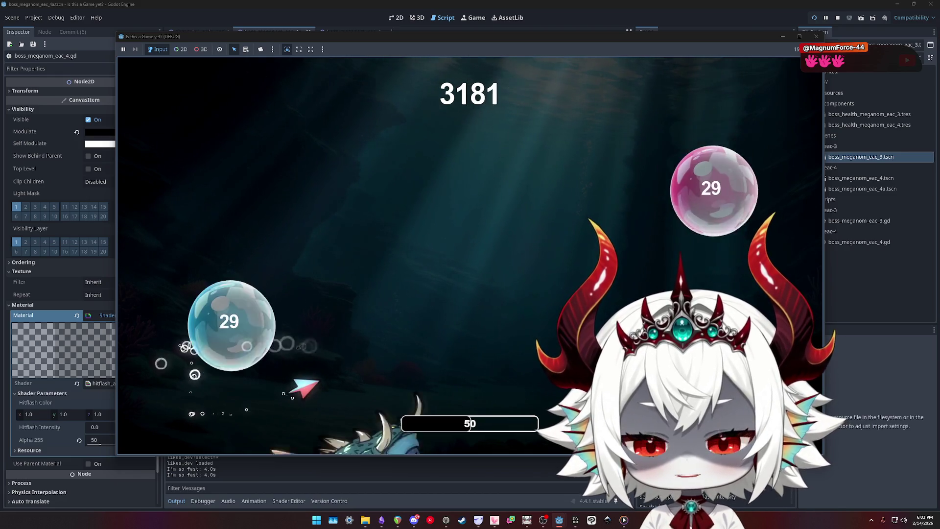
click(230, 318)
click(245, 301)
click(252, 186)
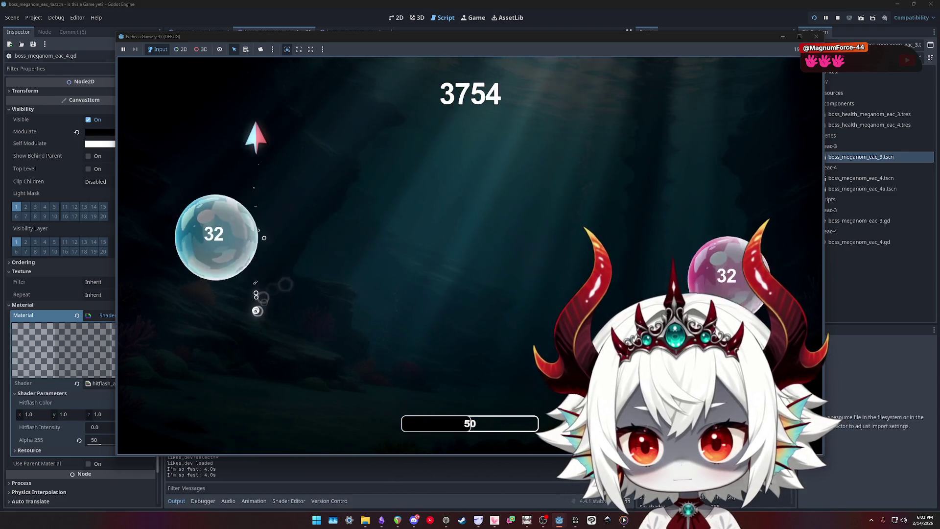
click(256, 288)
click(254, 256)
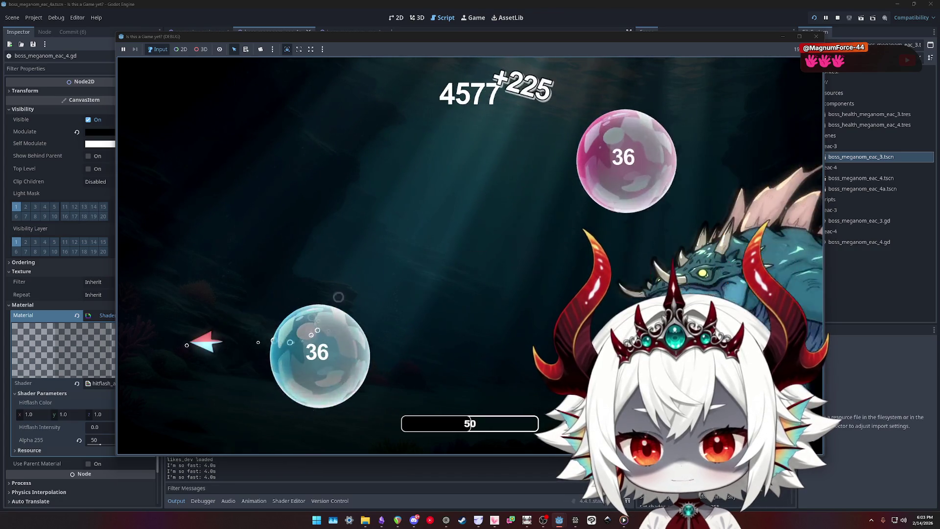
click(274, 384)
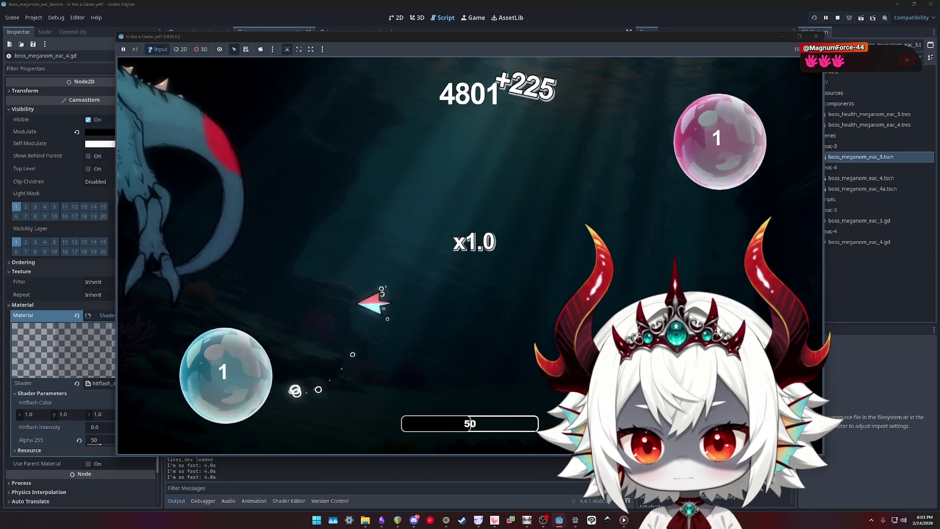
click(225, 374)
click(256, 185)
click(215, 216)
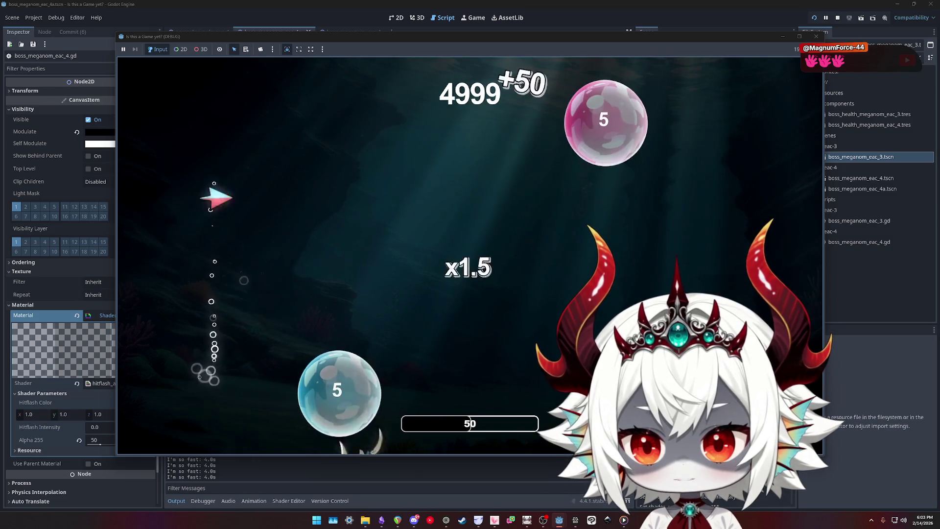
Continue after the game over, pop more bubbles, then end the run from the pause menu
click(496, 320)
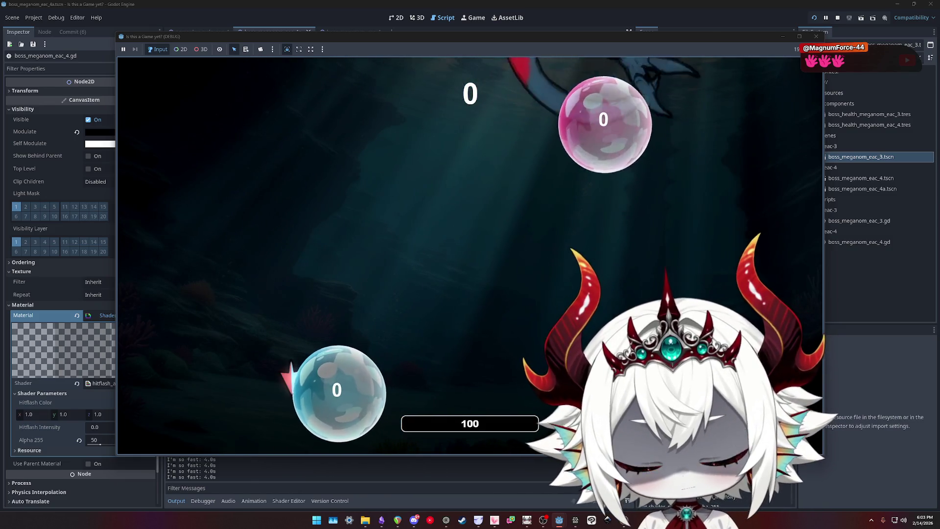
click(293, 379)
click(277, 205)
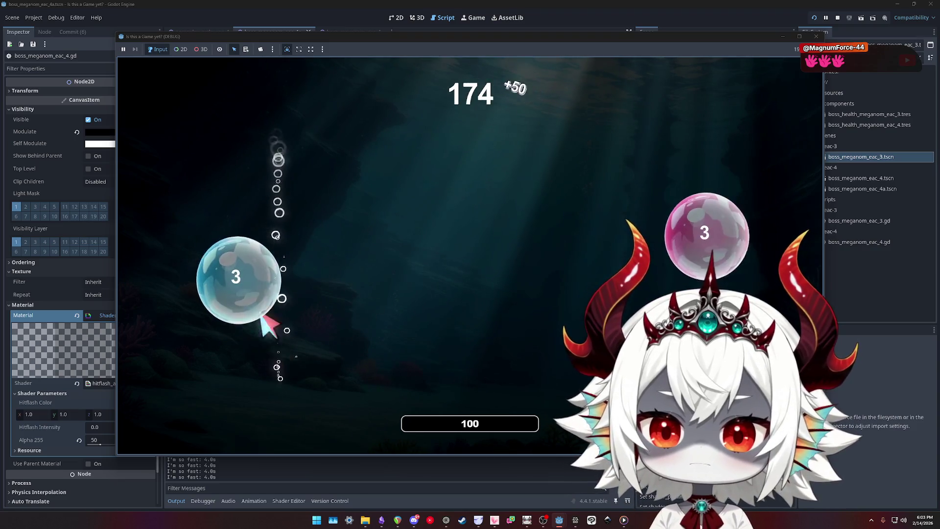
click(301, 323)
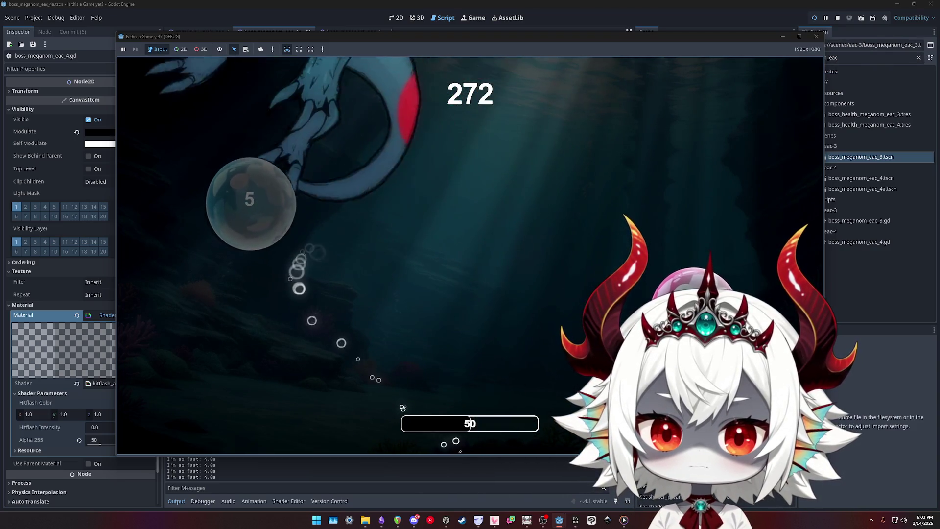
click(636, 216)
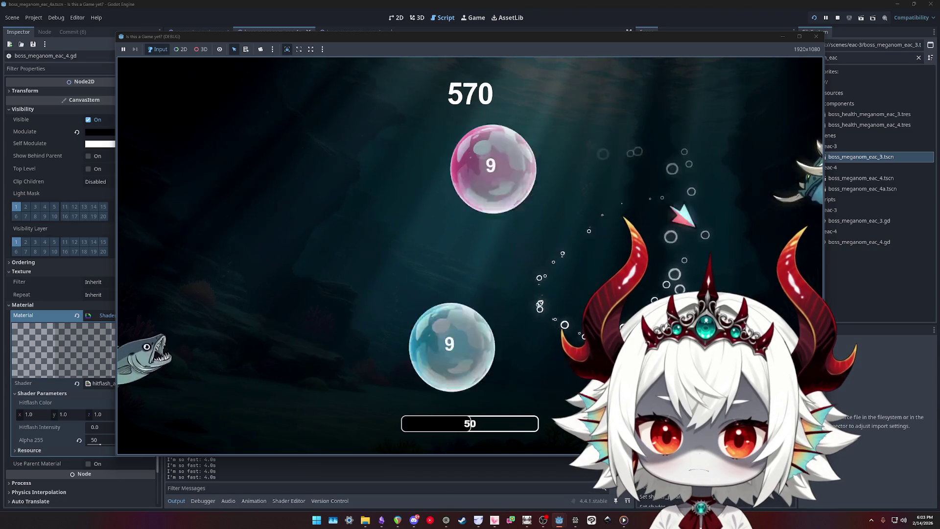
click(294, 179)
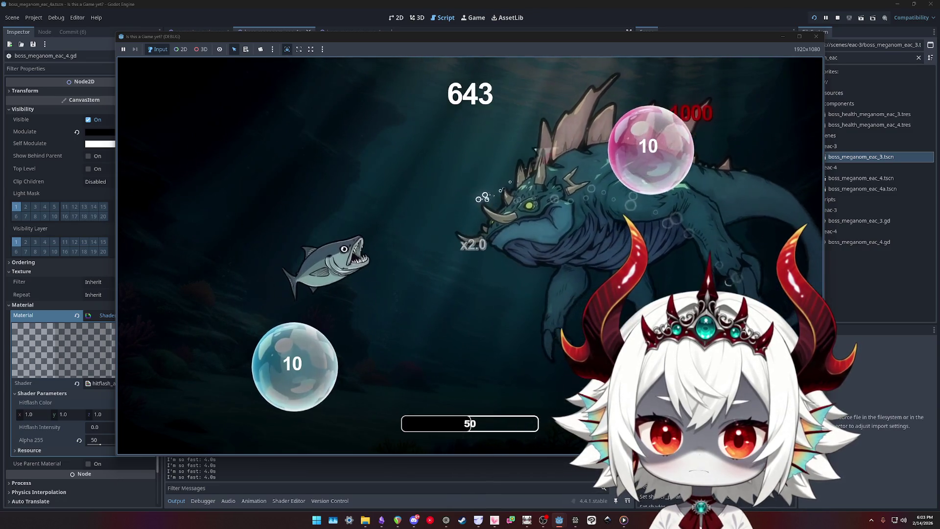
click(646, 147)
click(311, 358)
click(252, 354)
click(624, 220)
click(294, 179)
click(230, 346)
key(Escape)
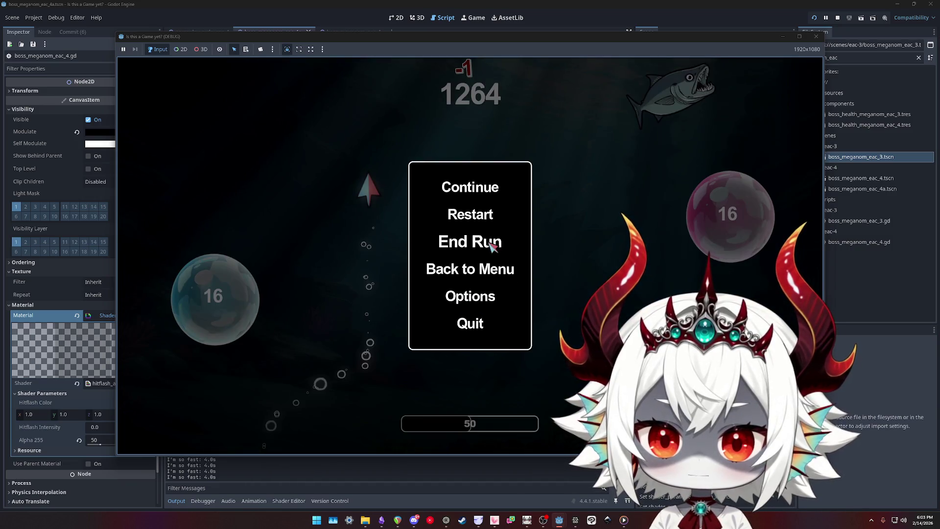
click(484, 249)
Pop bubbles in a new run, then end that run from the pause menu
click(488, 267)
click(303, 365)
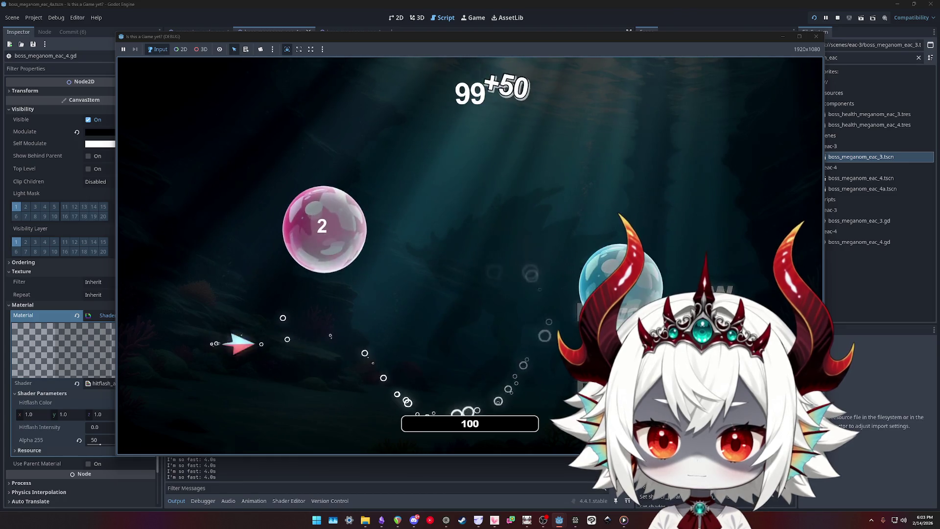
click(312, 224)
click(336, 338)
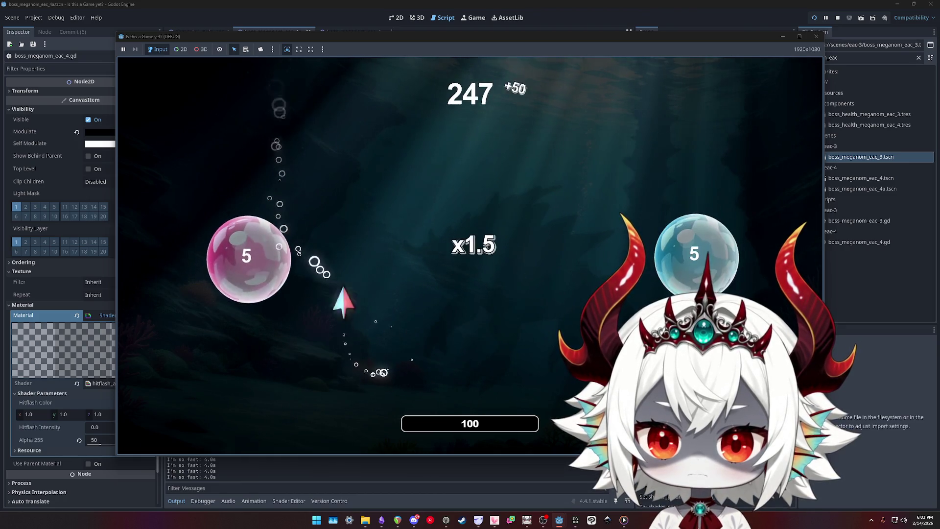
click(253, 262)
click(301, 221)
click(327, 345)
click(329, 304)
click(607, 206)
key(Escape)
click(470, 242)
Pop a few bubbles in another run, then quit the game from the pause menu
click(490, 231)
click(313, 255)
click(314, 262)
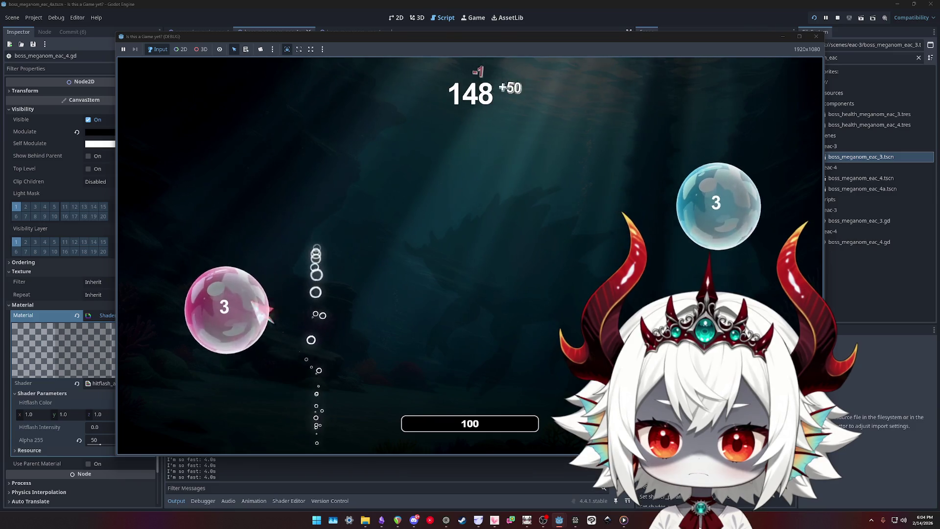
click(269, 195)
key(Escape)
click(469, 321)
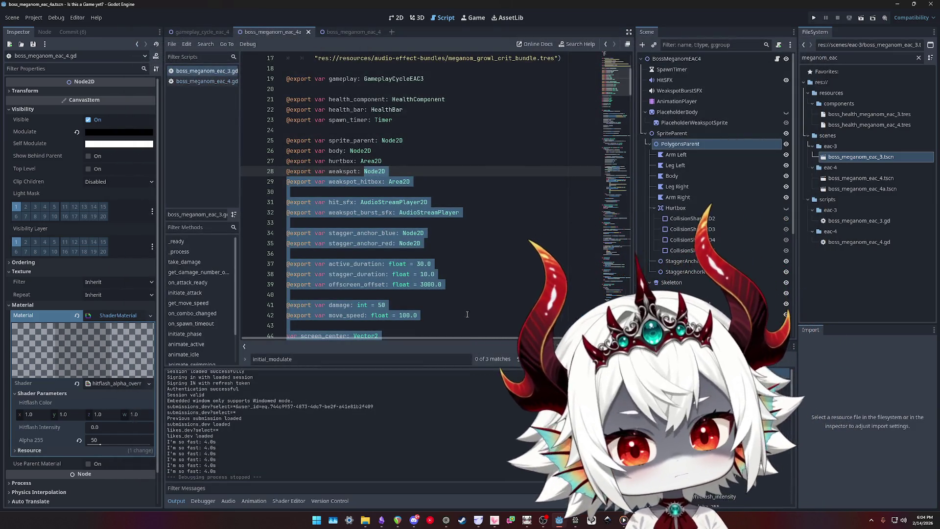
Switch to boss_meganom_eac_4.gd and place the cursor on line 26's modulate tween
key(ctrl+shift+period)
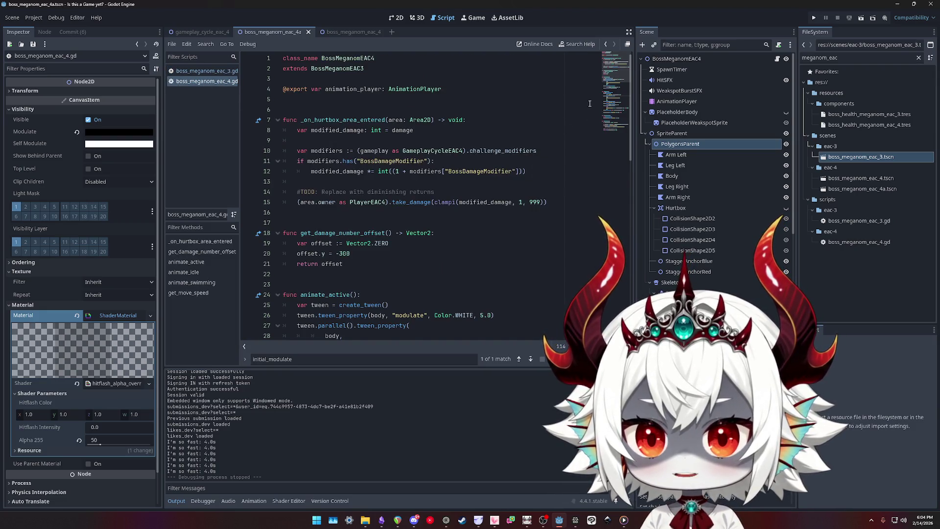
scroll(467, 202, down, 4)
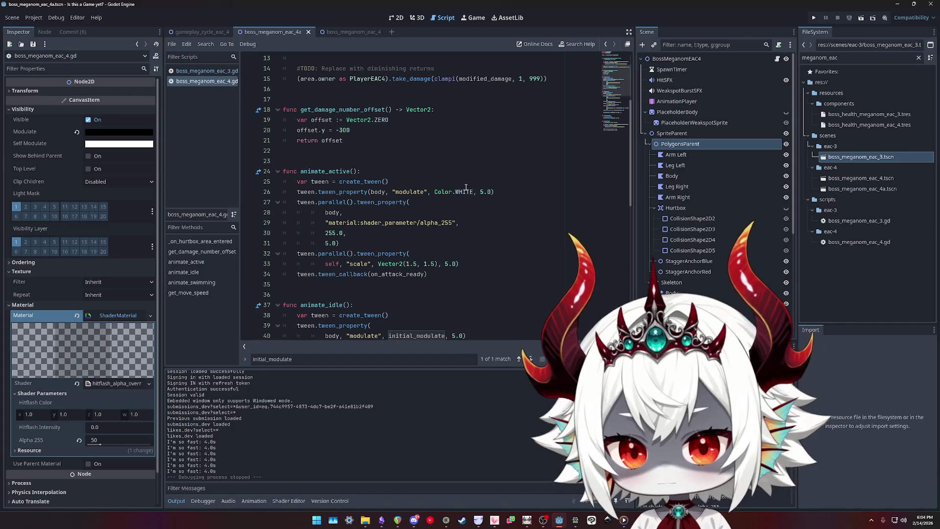
click(389, 192)
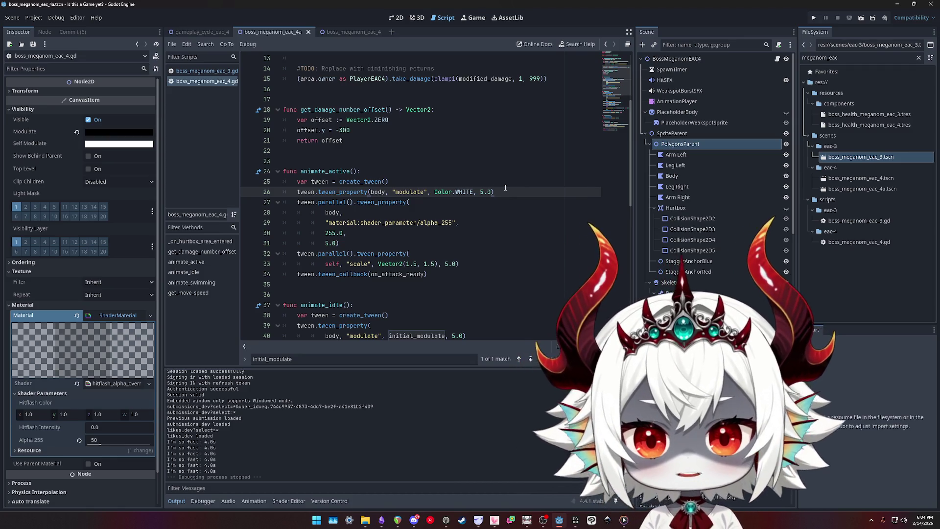
Change line 26 to tween "modulate:rgb" to Color.WHITE, fixing the stray .rgb, and save
text(:rgb)
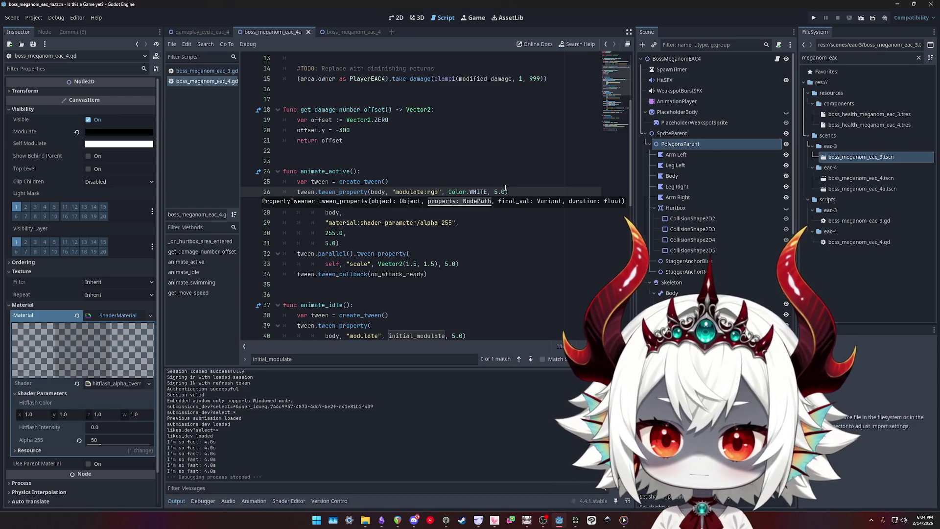
text(.rgb)
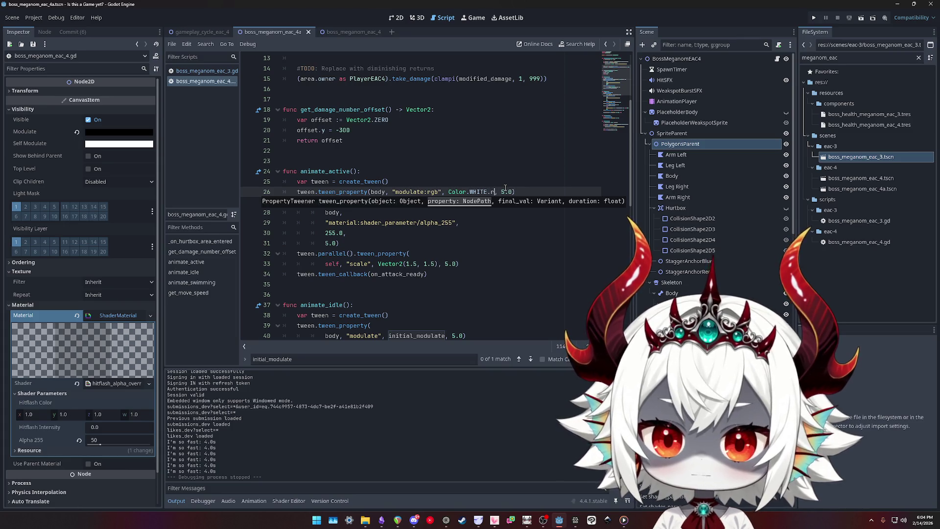
key(ctrl+s)
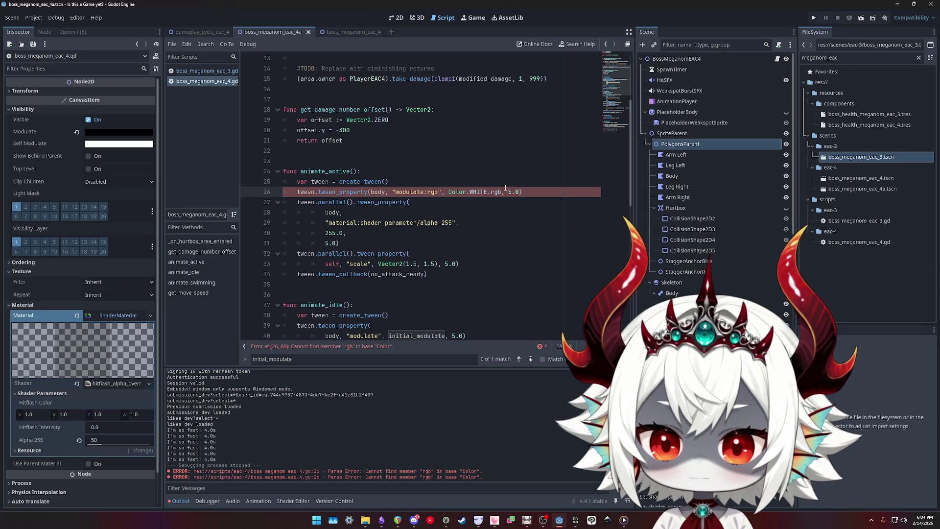
key(BackSpace)
key(BackSpace)
key(BackSpace)
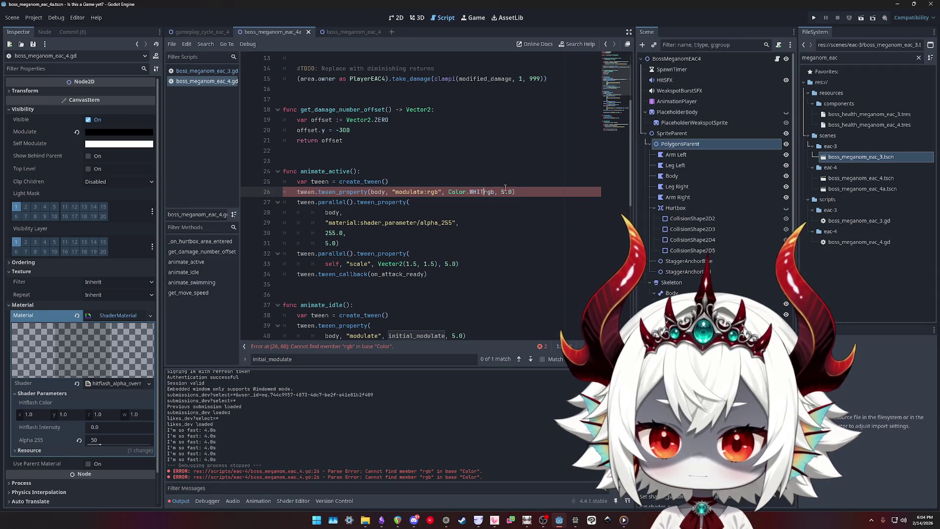
text(WHITE)
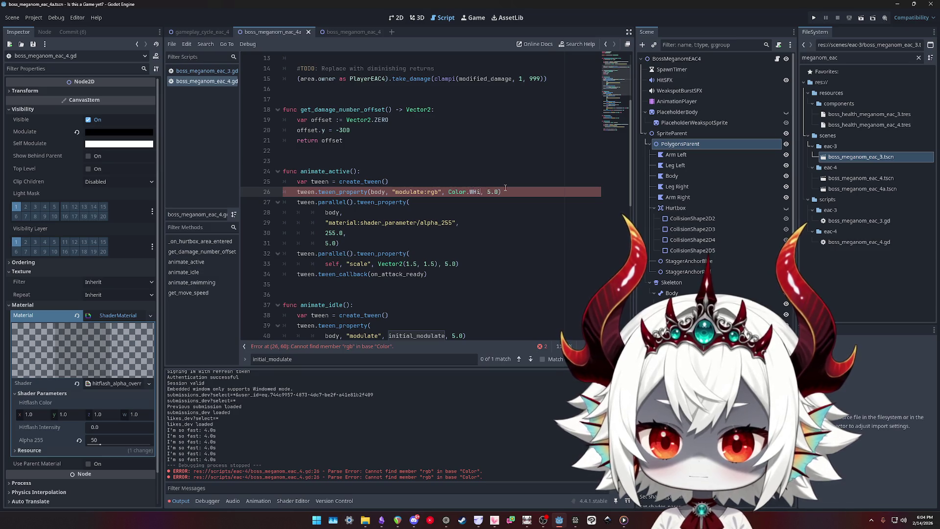
key(End)
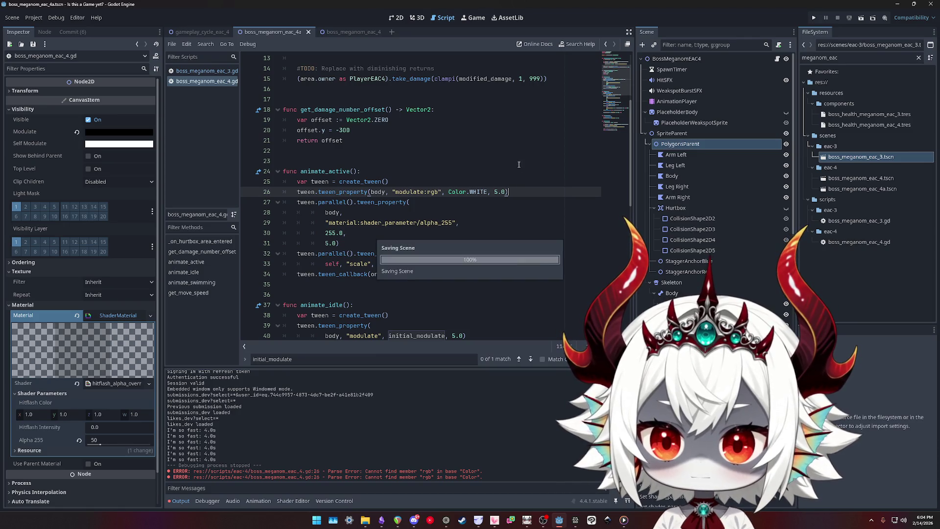
Search the script for other occurrences of modulate
double_click(413, 192)
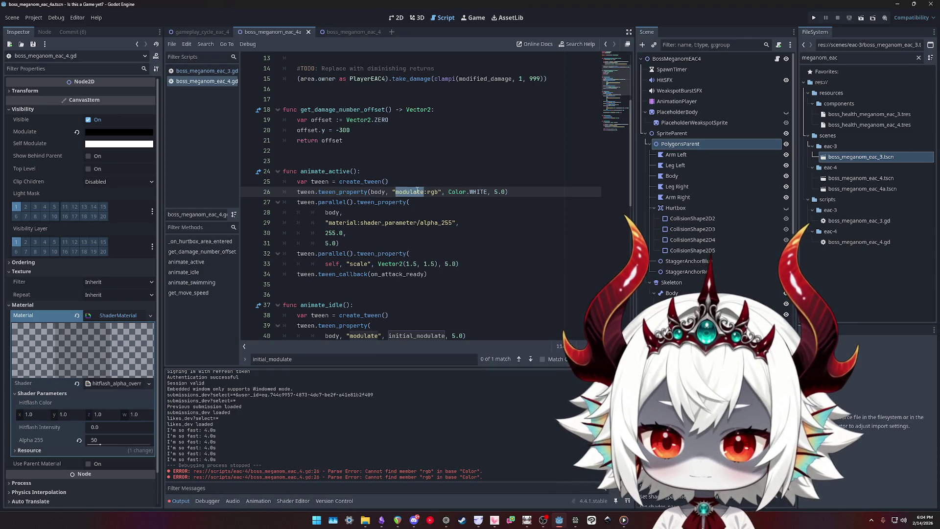
key(ctrl+f)
key(Return)
key(Return)
key(Return)
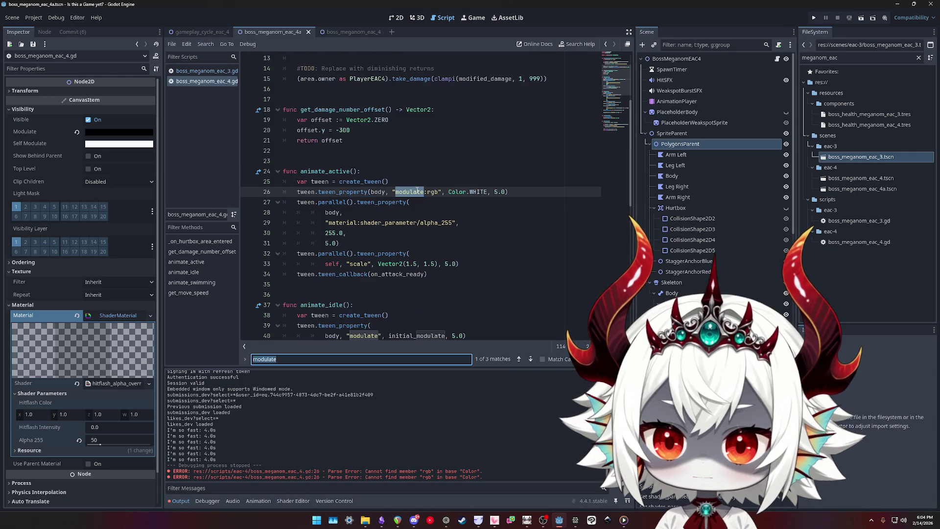
Find all uses of modulate:a in the project's files, then run the game with F5
key(ctrl+shift+f)
text(modulate:a)
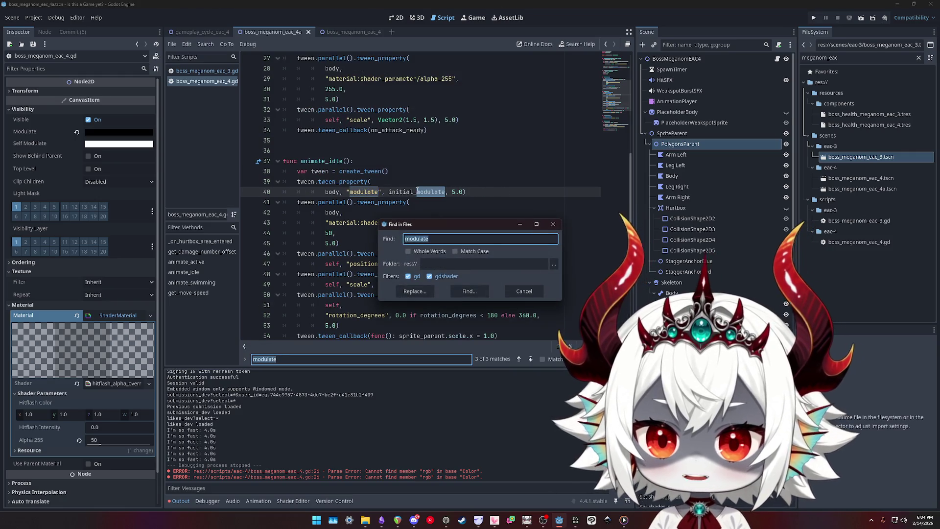
key(Return)
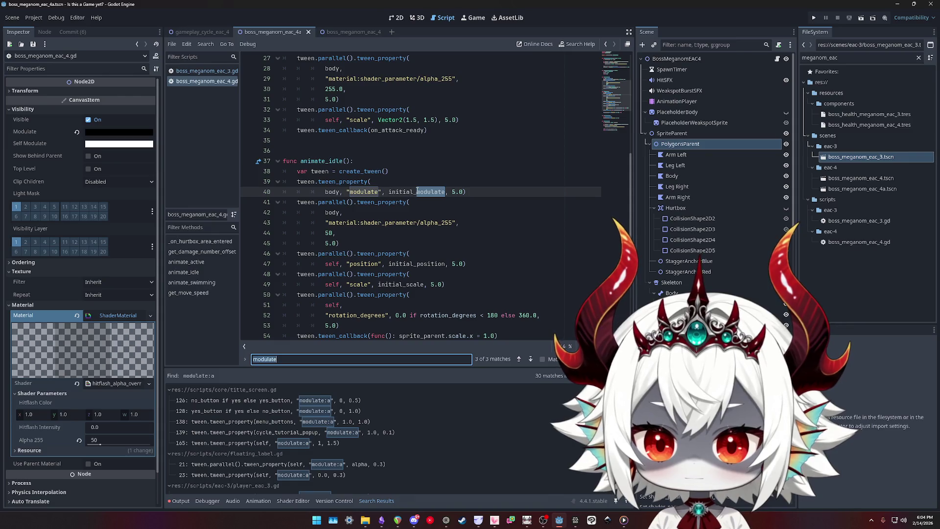
key(F5)
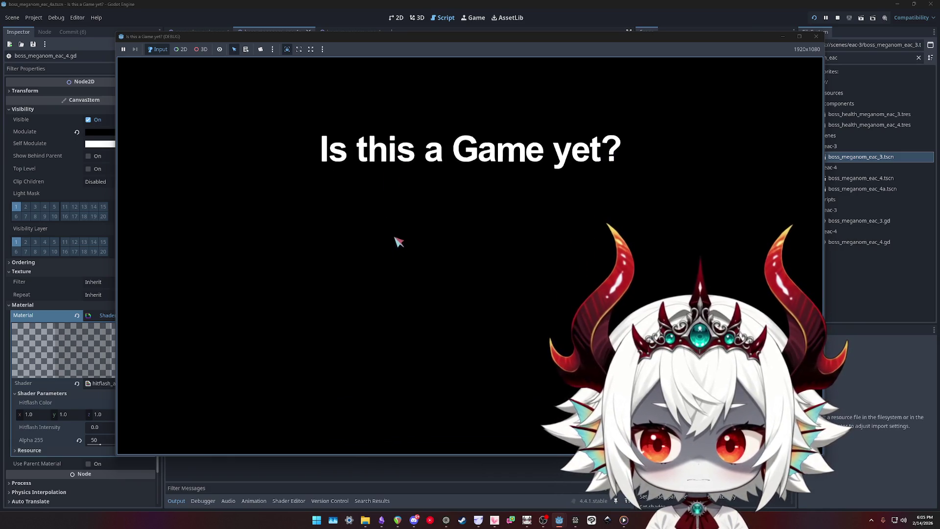
Dismiss the welcome message, start playing, pop two bubbles, then stop the game with F8
click(471, 365)
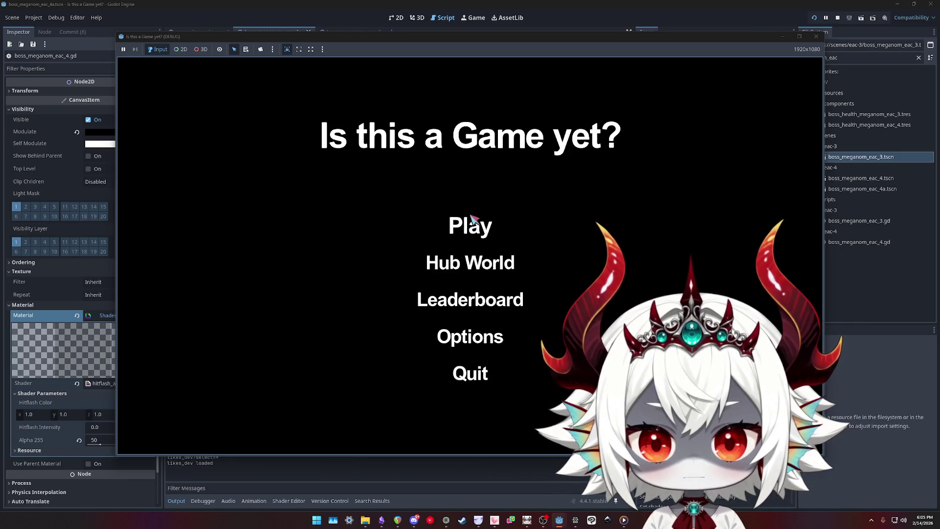
click(470, 225)
click(356, 178)
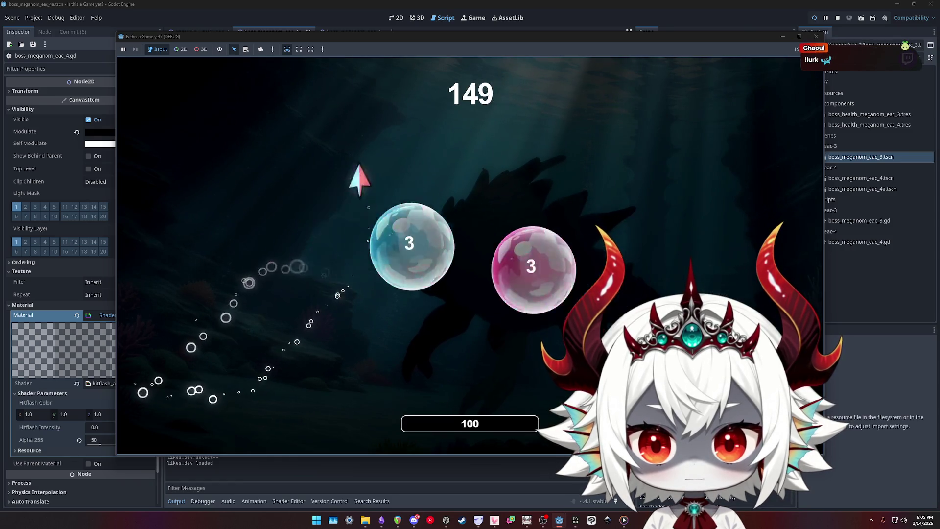
click(216, 200)
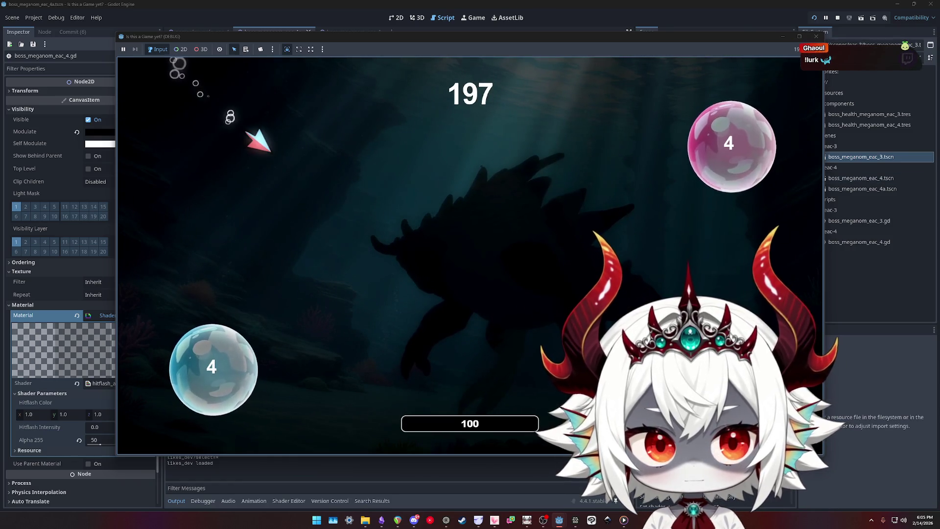
key(F8)
scroll(404, 191, up, 4)
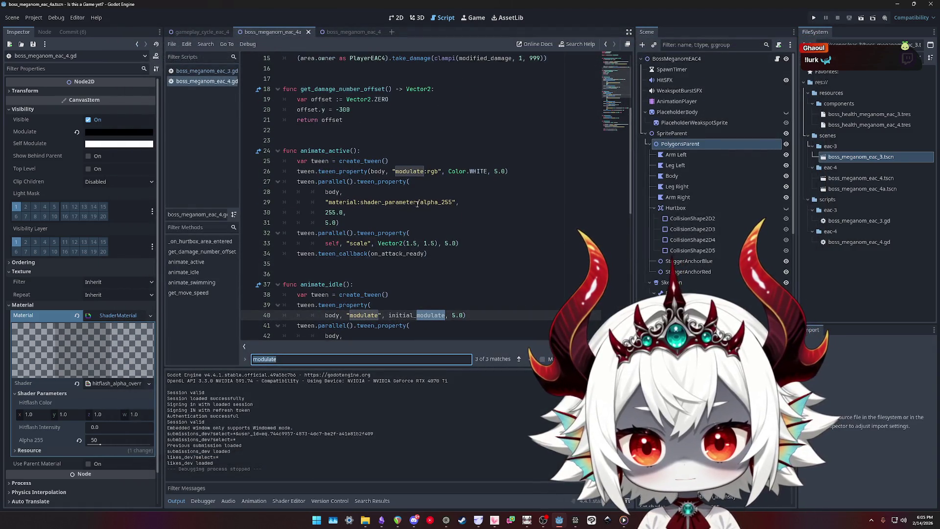
Open boss_meganom_eac_3.gd and select modulate in body.modulate on line 65
scroll(439, 201, down, 2)
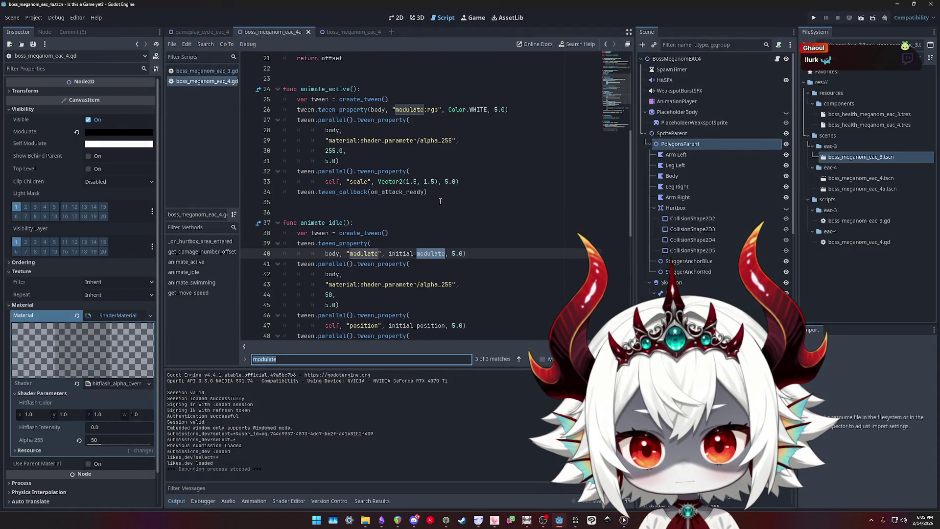
scroll(440, 201, down, 1)
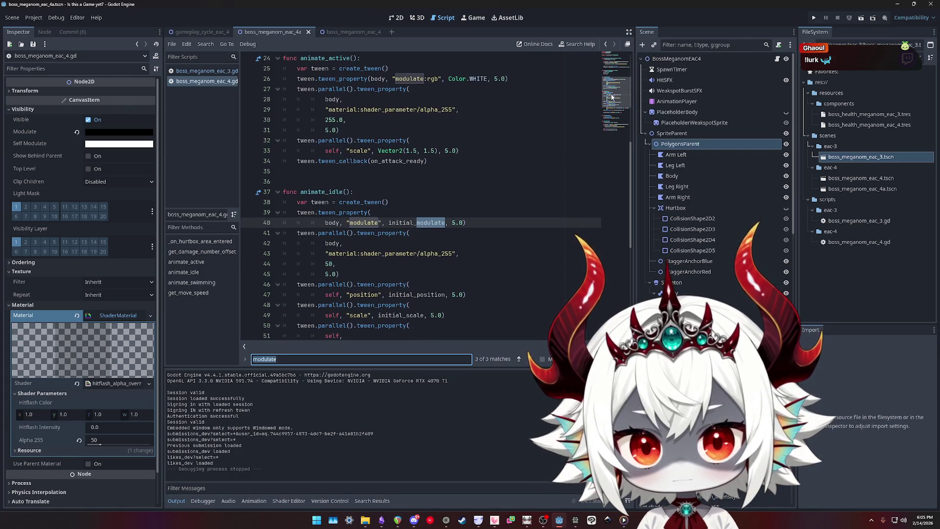
click(618, 66)
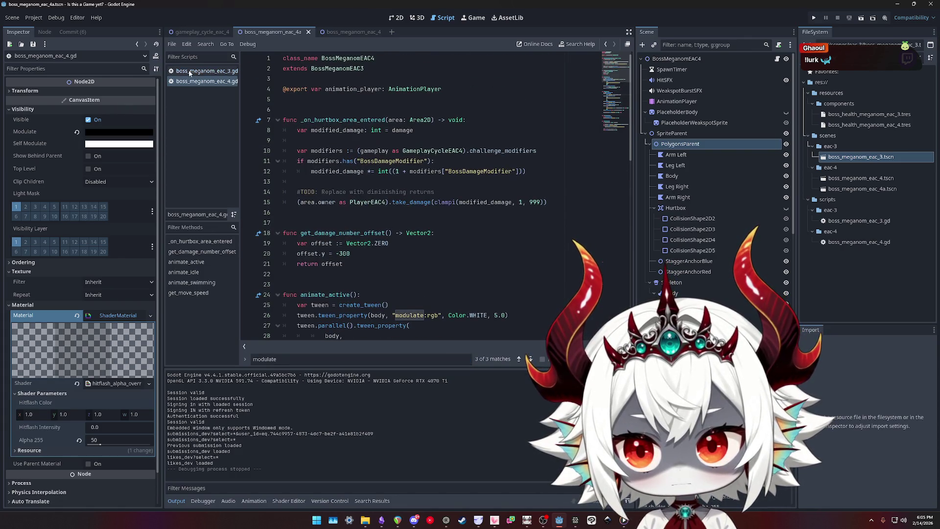
click(206, 70)
scroll(477, 181, down, 10)
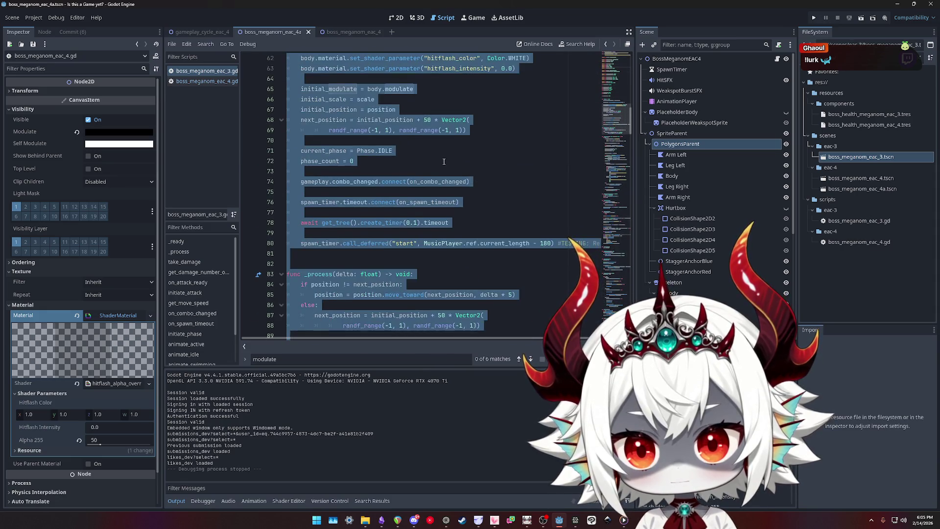
scroll(455, 180, up, 1)
double_click(329, 182)
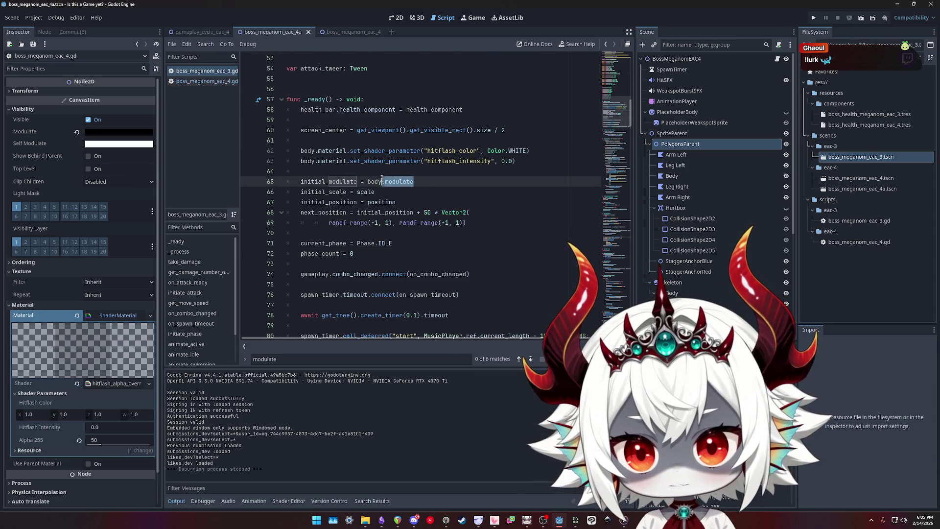